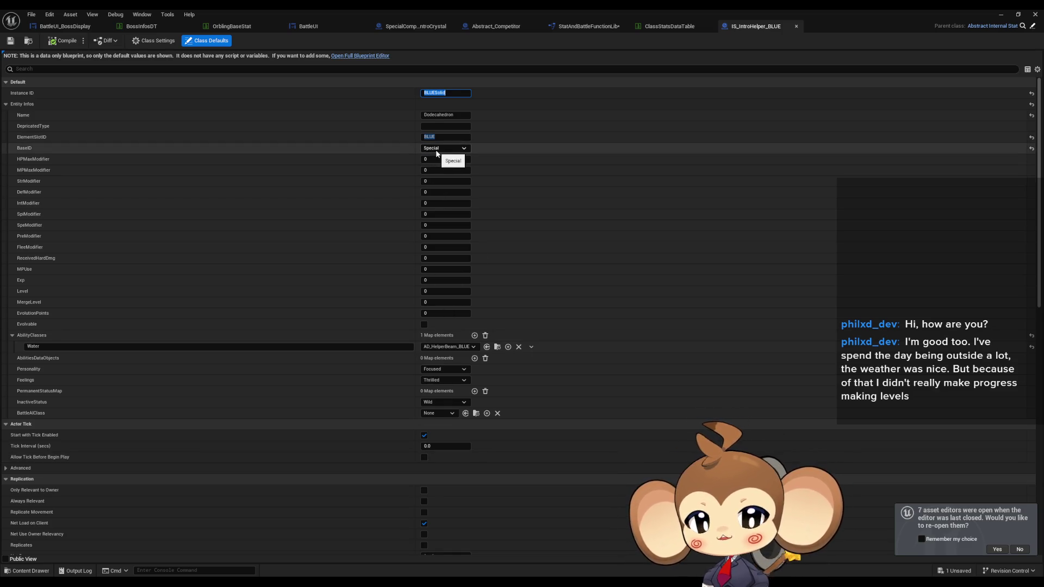
Show the OrblingBaseStat table's 16 rows and inspect the Crystal row's Special BaseID.
click(140, 28)
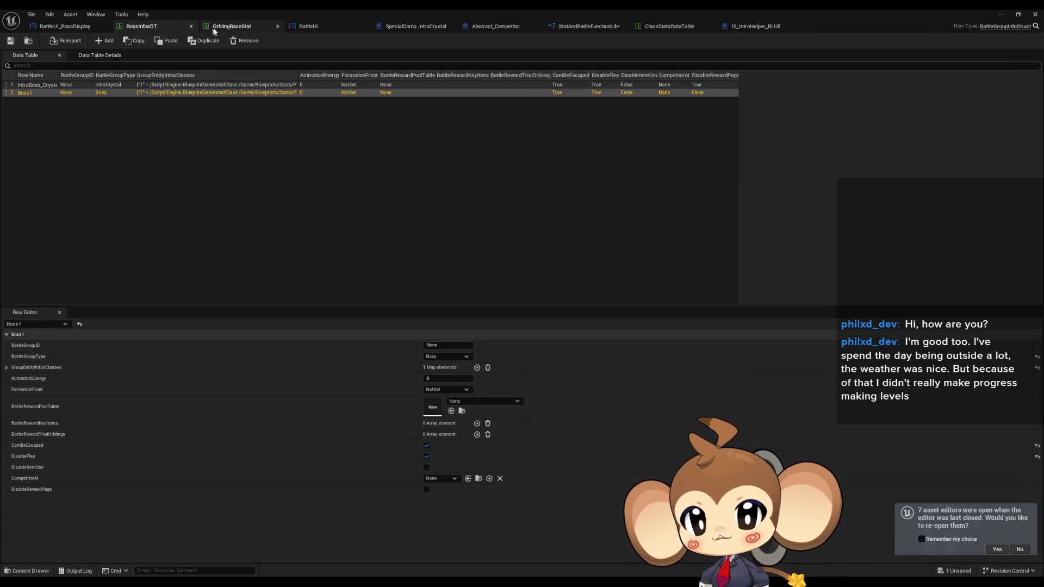
click(214, 29)
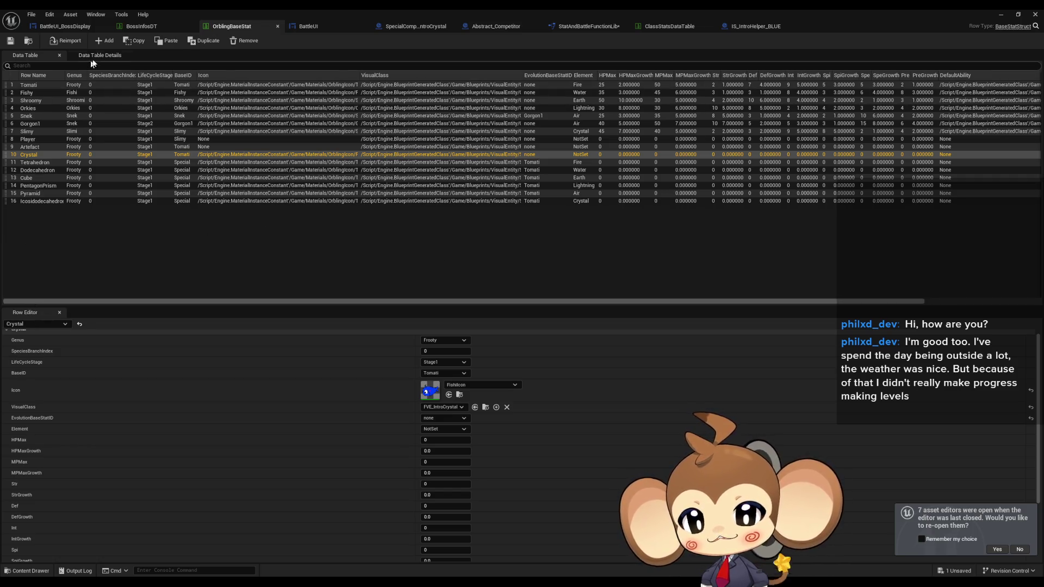
click(25, 55)
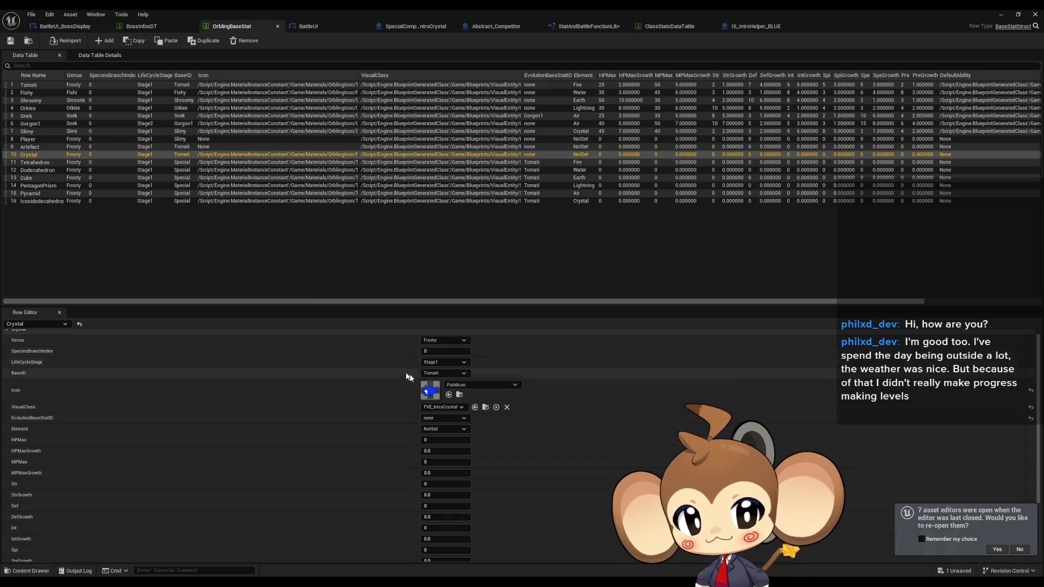
scroll(300, 433, down, 3)
scroll(299, 435, down, 1)
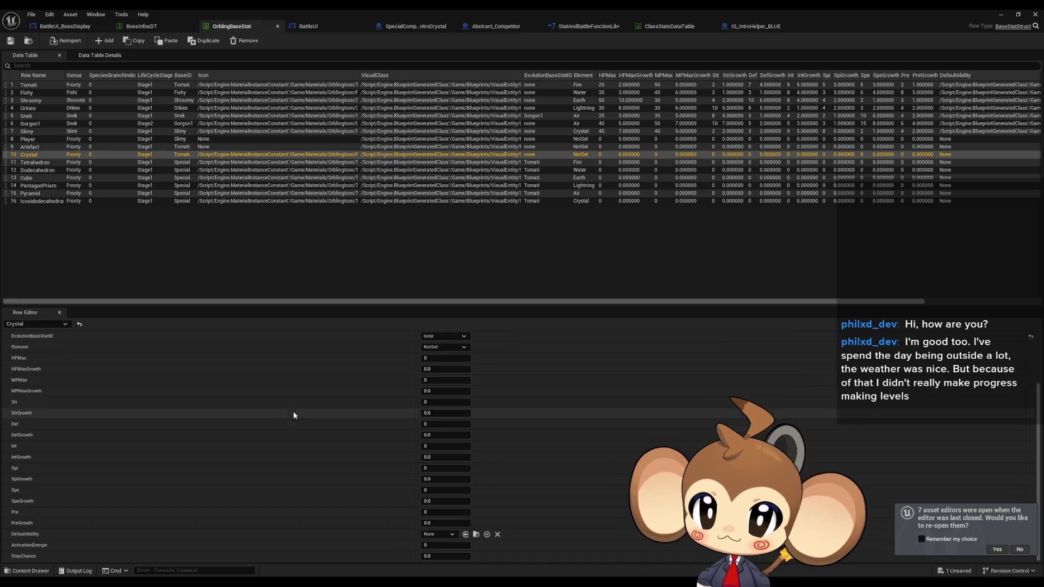
scroll(302, 411, up, 4)
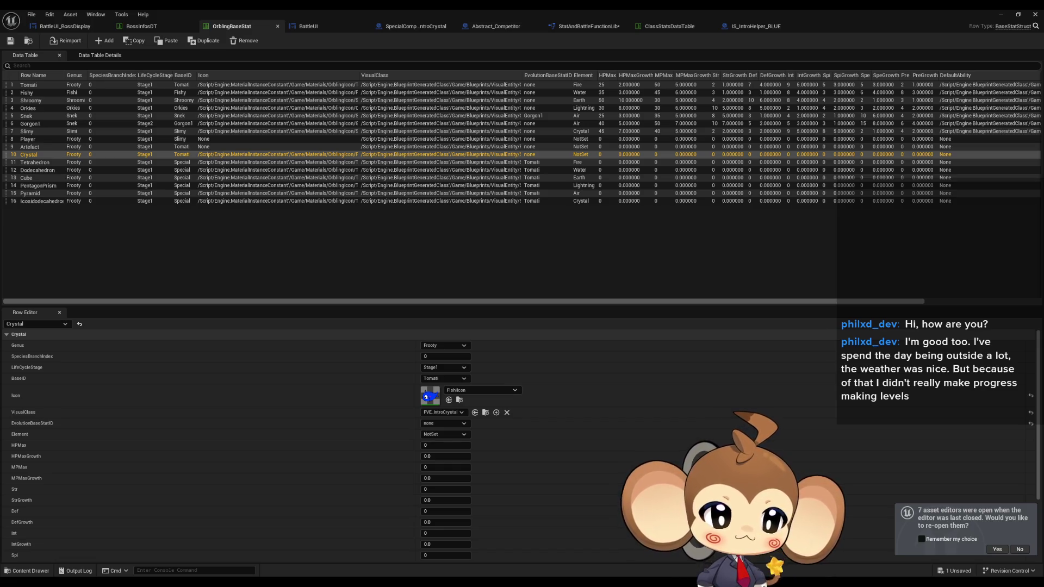
click(136, 249)
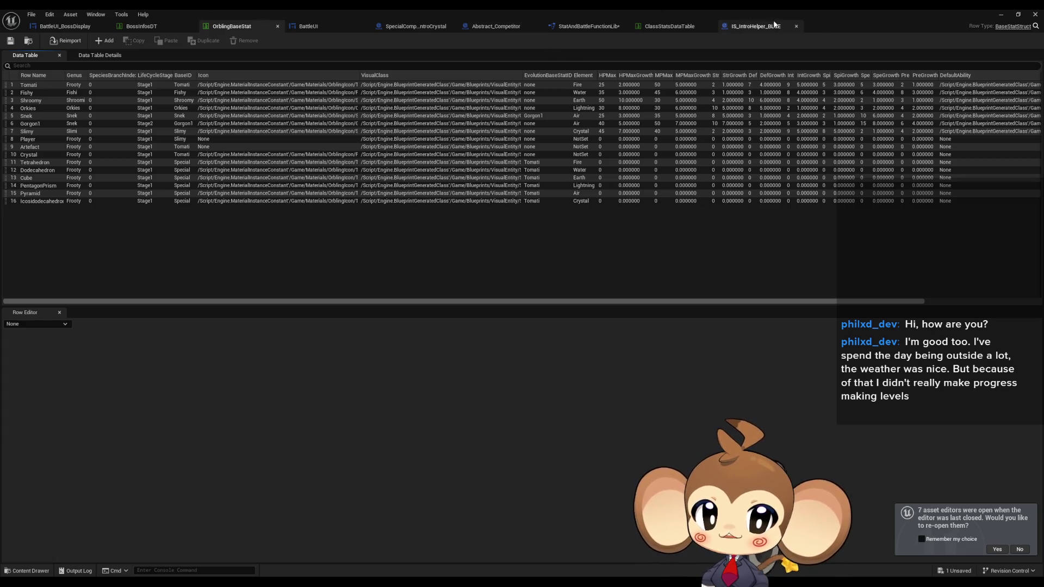
Compare OrblingBaseStat's Icosidodecahedron row with IS_IntroHelper_BLUE's defaults, then minimize the asset editor.
click(578, 28)
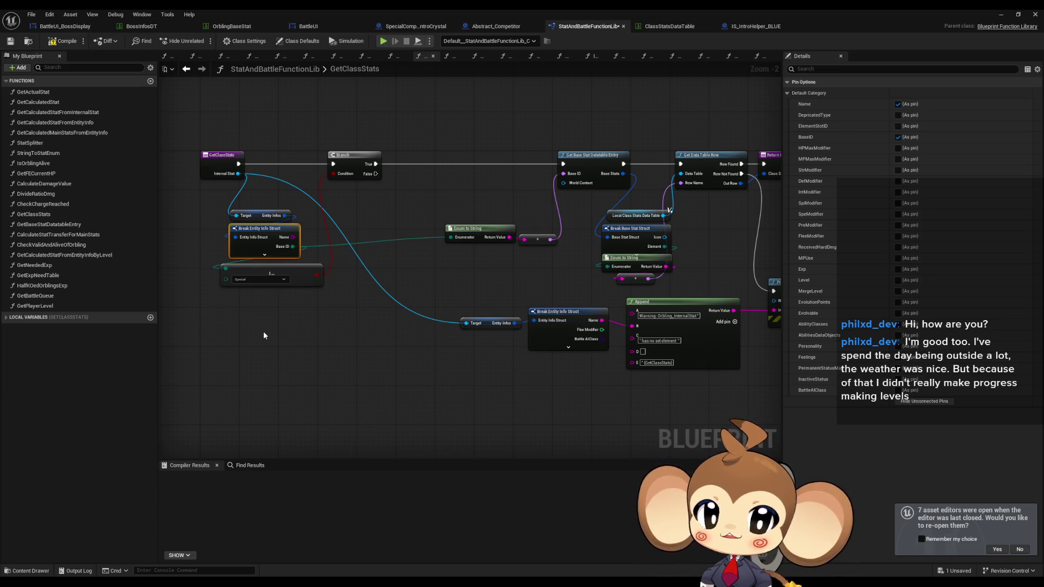
click(233, 27)
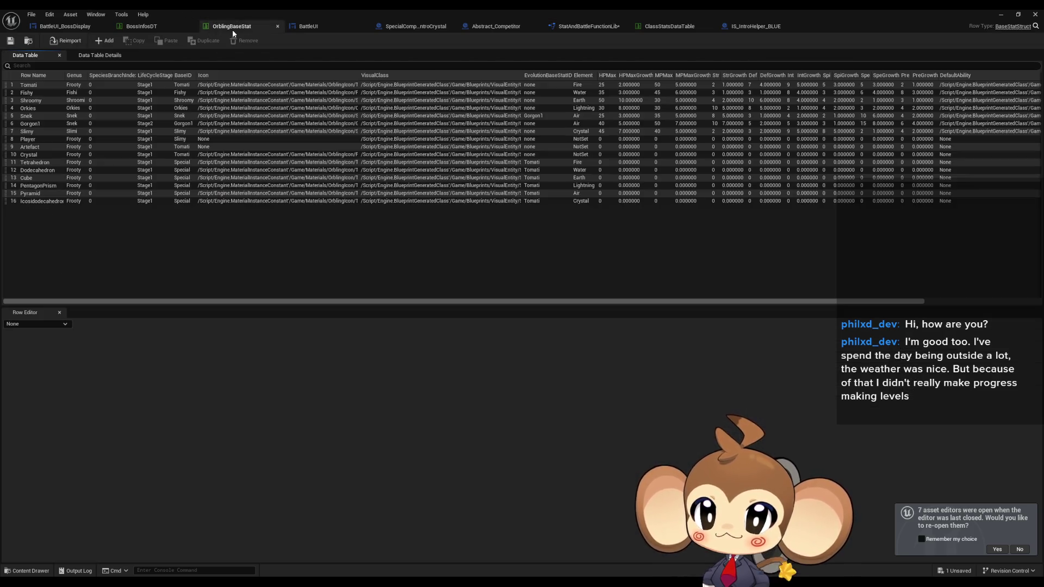
click(50, 202)
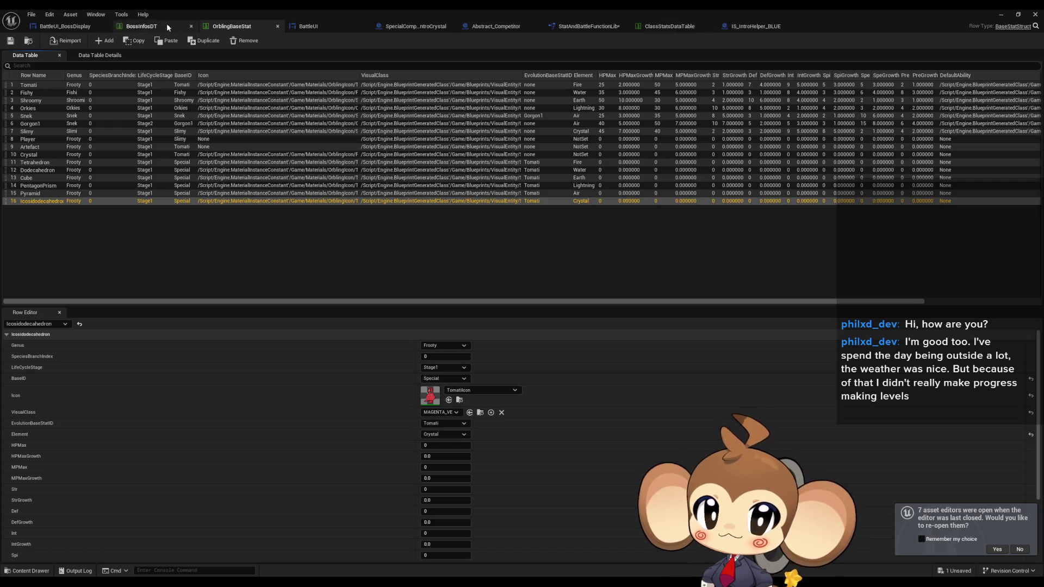
click(756, 26)
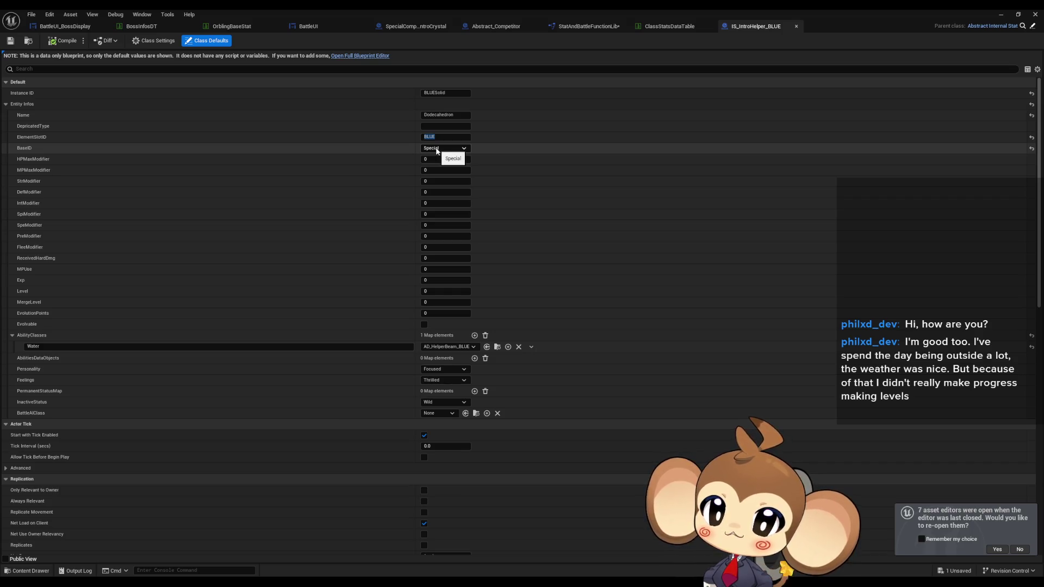
click(1002, 14)
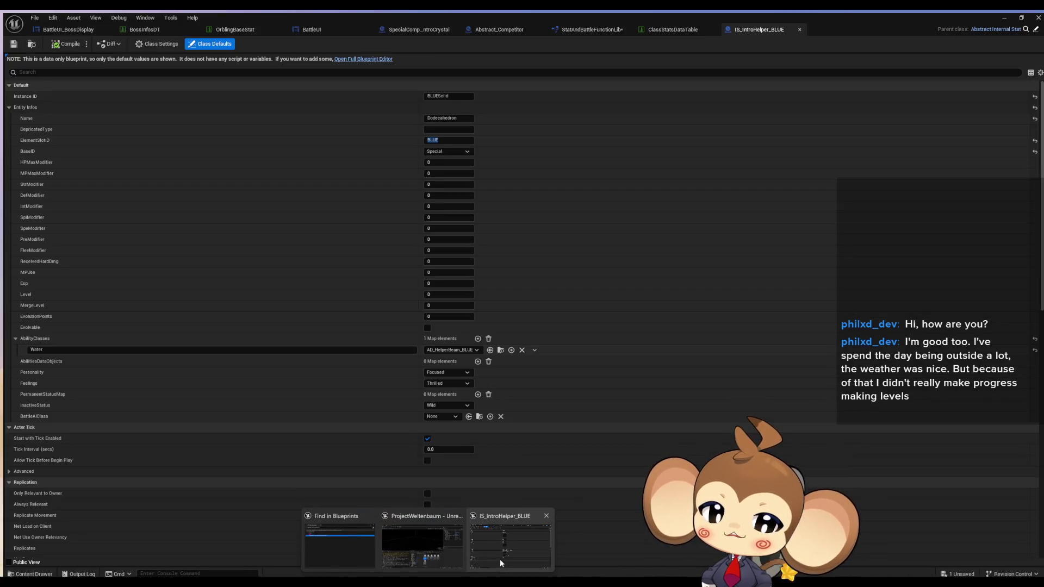
Open the BattleController blueprint from Blueprints/BattleSystem.
click(500, 559)
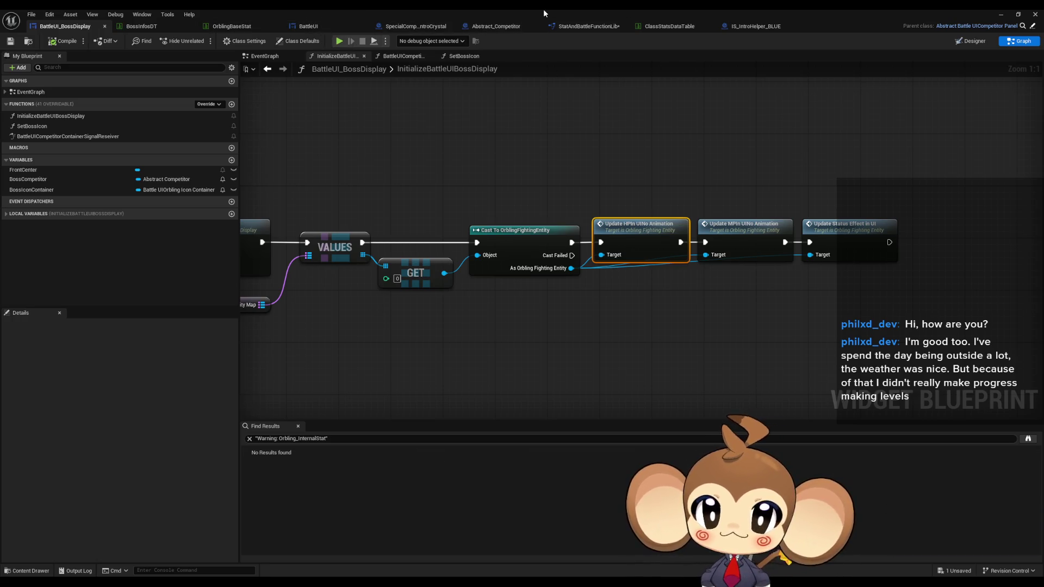
key(super+Down)
click(625, 377)
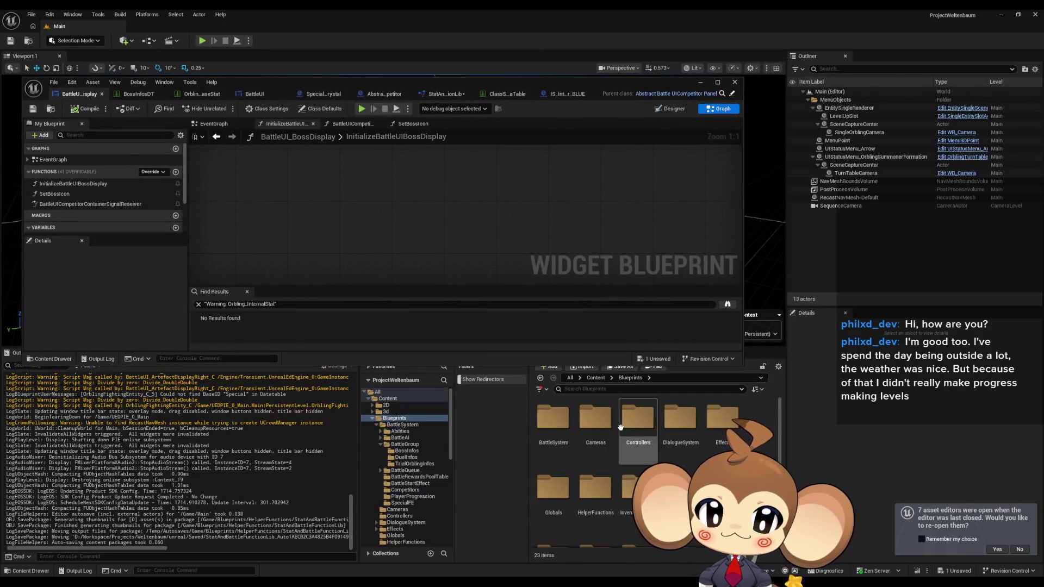
double_click(573, 425)
scroll(598, 468, down, 1)
click(601, 473)
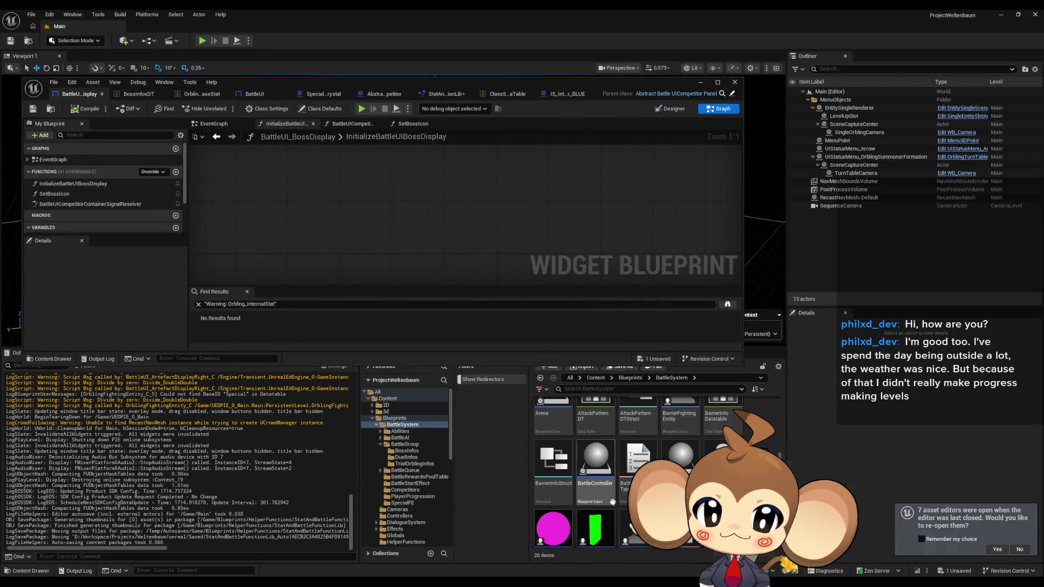
double_click(338, 80)
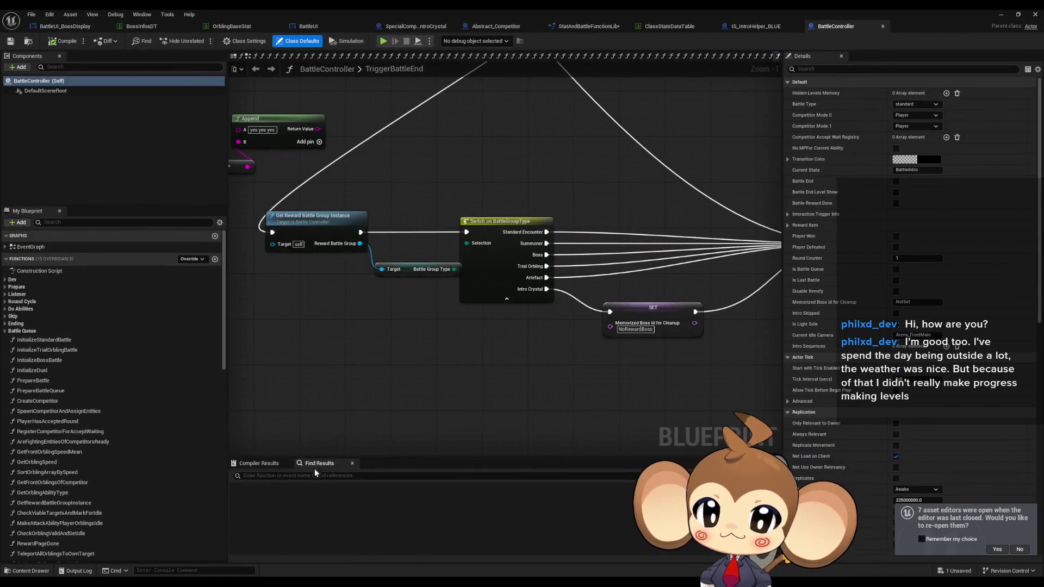
Search BattleController for 'special' and jump to the match in CleanupAfterRewardUI.
text(special)
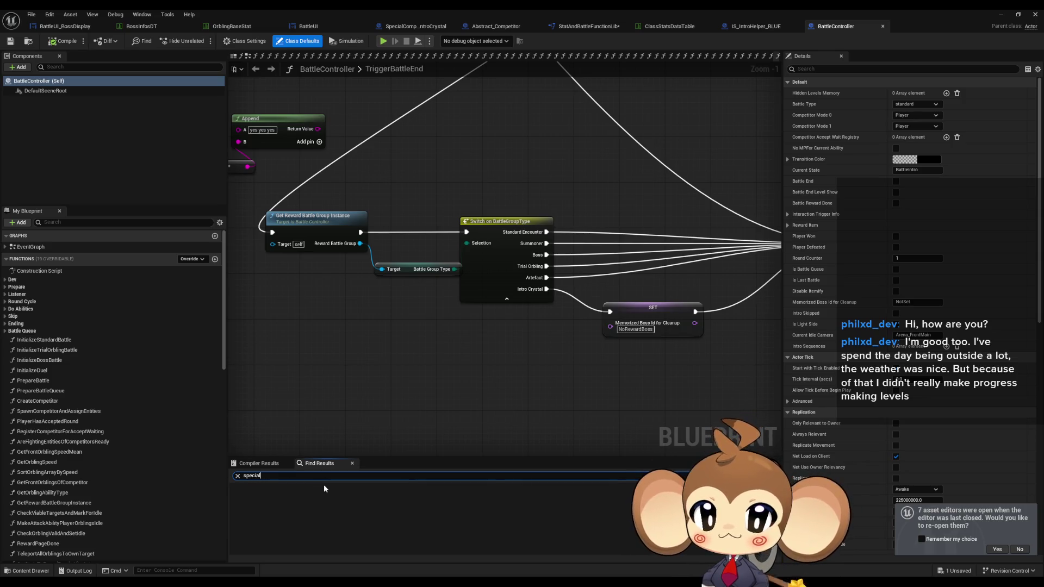
key(Return)
double_click(262, 536)
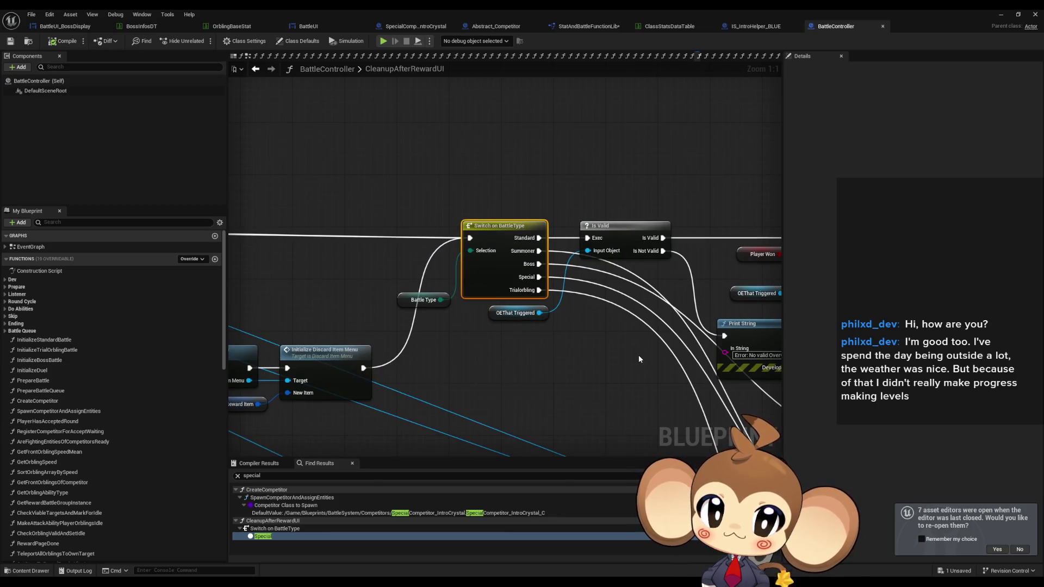
scroll(538, 281, down, 5)
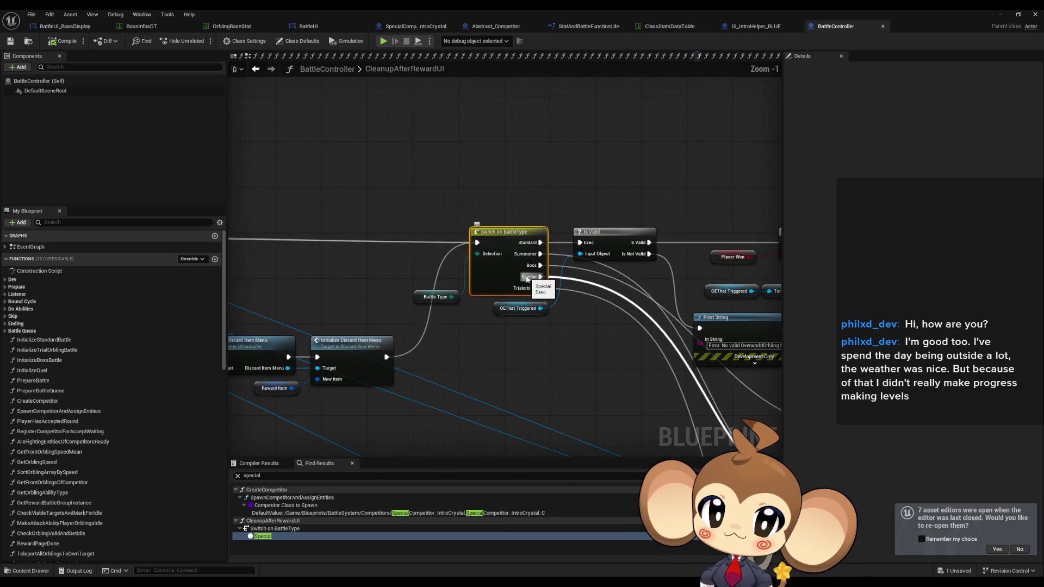
scroll(686, 381, up, 3)
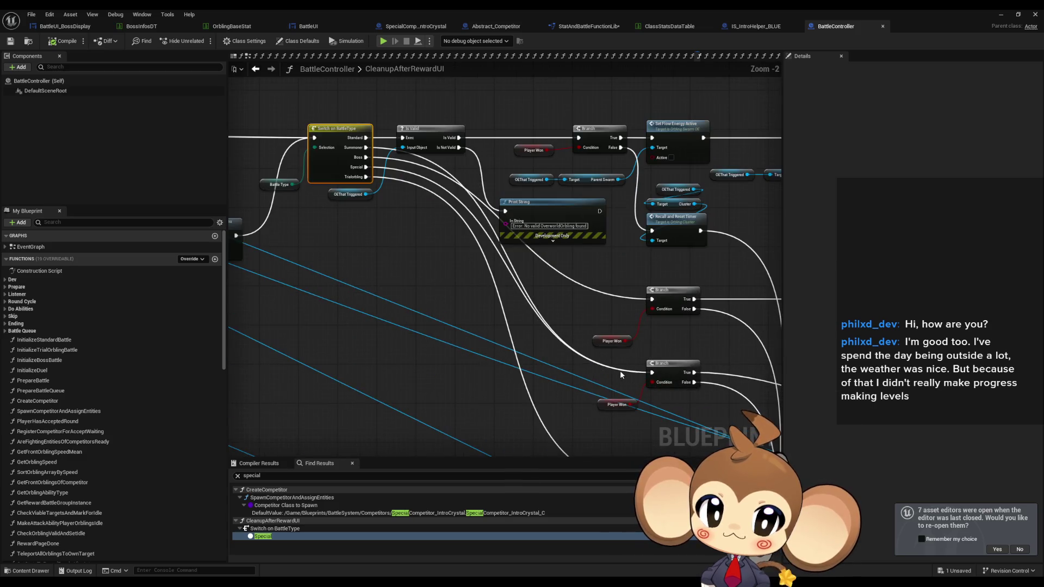
mouse_move(662, 372)
mouse_down()
mouse_move(337, 220)
mouse_move(464, 238)
mouse_up()
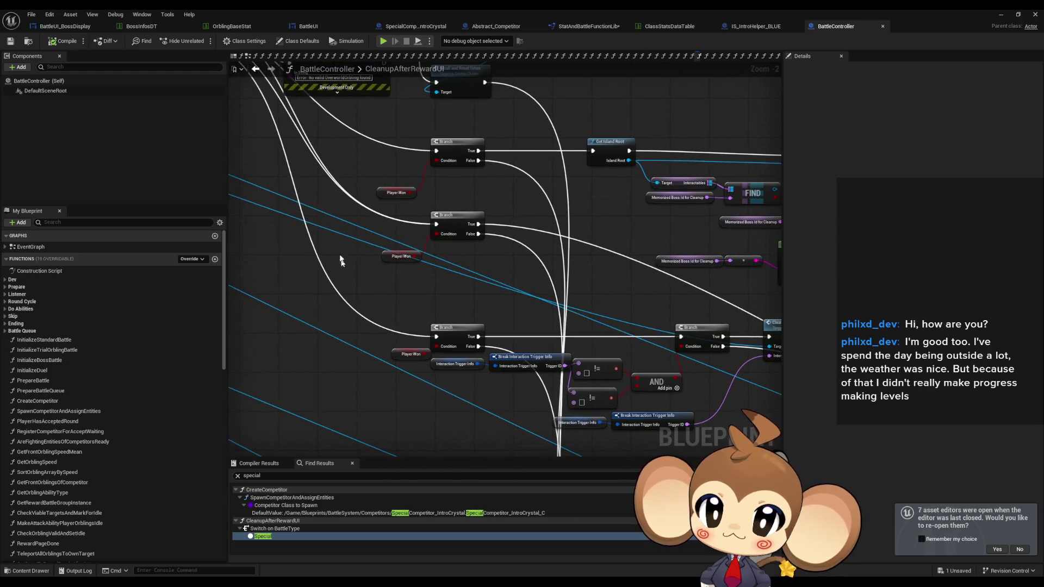
Inspect the Switch on BattleType and Is Valid logic, then return to IS_IntroHelper_BLUE's defaults.
click(353, 255)
mouse_move(514, 273)
mouse_down()
mouse_move(408, 214)
mouse_move(490, 286)
mouse_move(403, 185)
mouse_move(380, 207)
mouse_move(351, 183)
mouse_move(397, 218)
mouse_move(433, 375)
mouse_move(649, 414)
mouse_up()
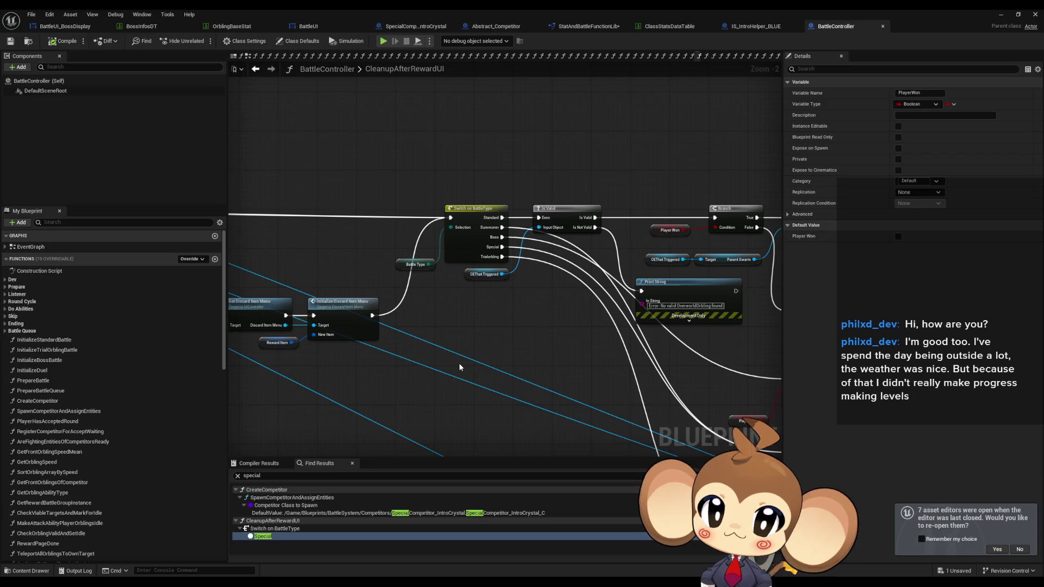
drag(460, 367, 802, 392)
scroll(769, 391, down, 6)
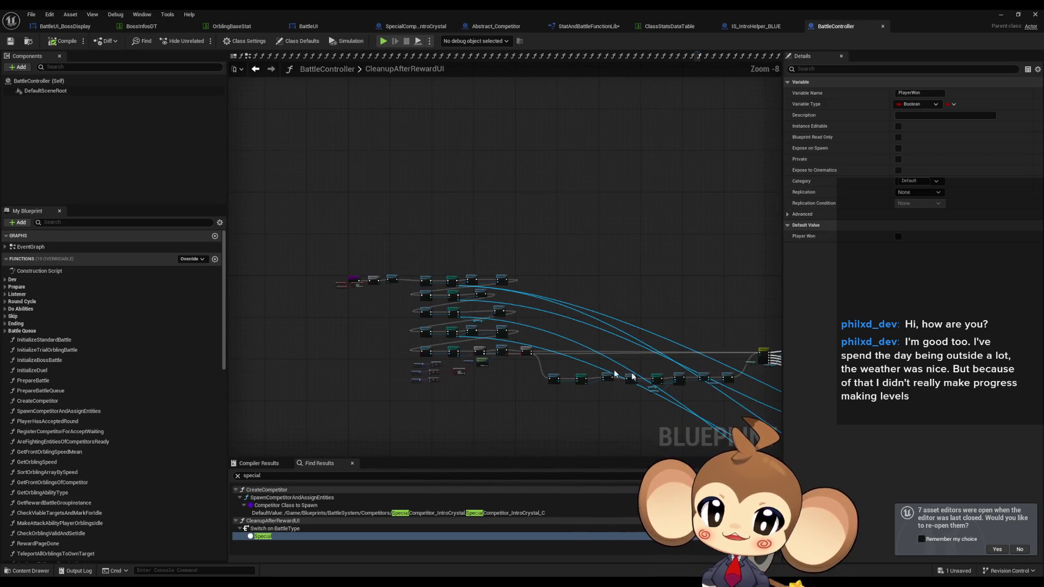
drag(686, 387, 567, 316)
click(380, 263)
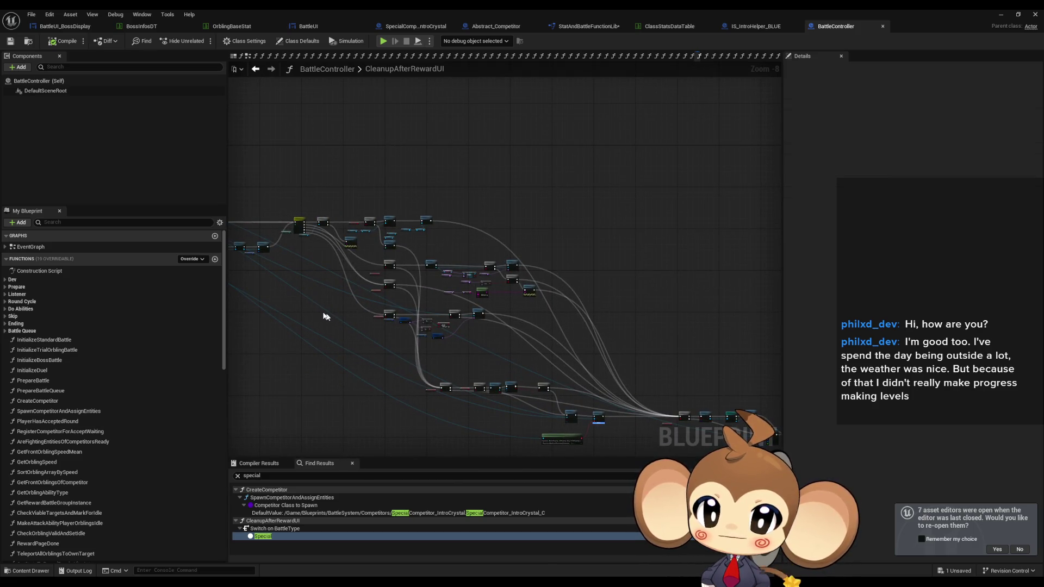
scroll(381, 263, up, 2)
scroll(444, 314, up, 2)
scroll(444, 314, up, 3)
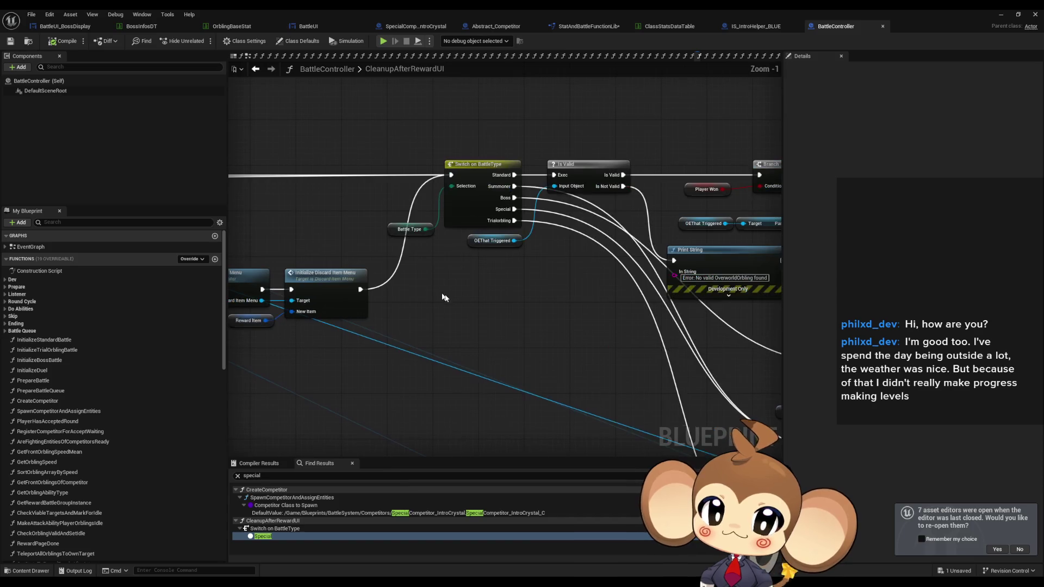
mouse_move(442, 297)
mouse_down()
mouse_move(707, 326)
mouse_move(816, 310)
mouse_move(979, 338)
mouse_up()
drag(707, 305, 476, 281)
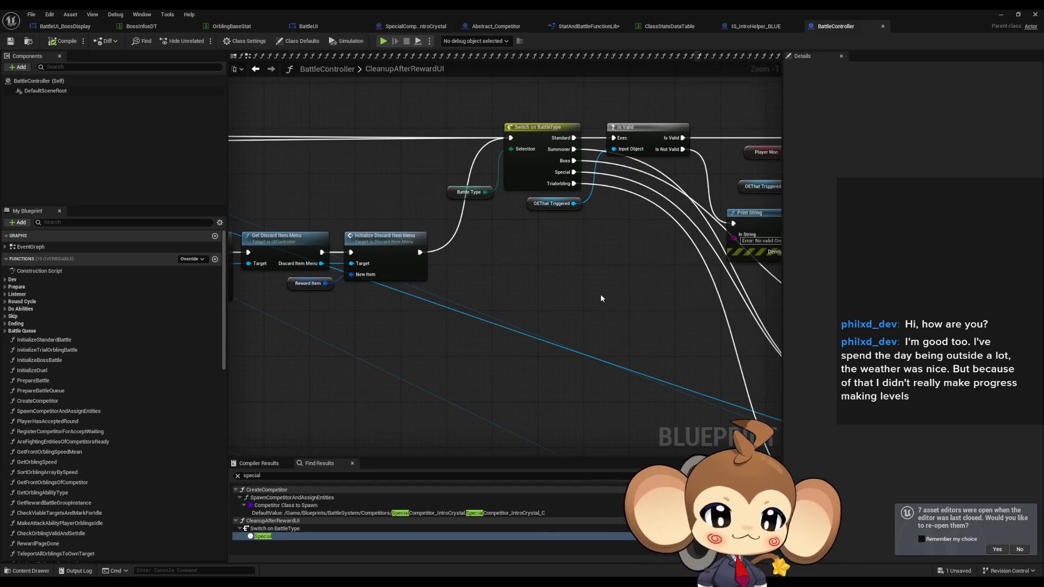
click(749, 30)
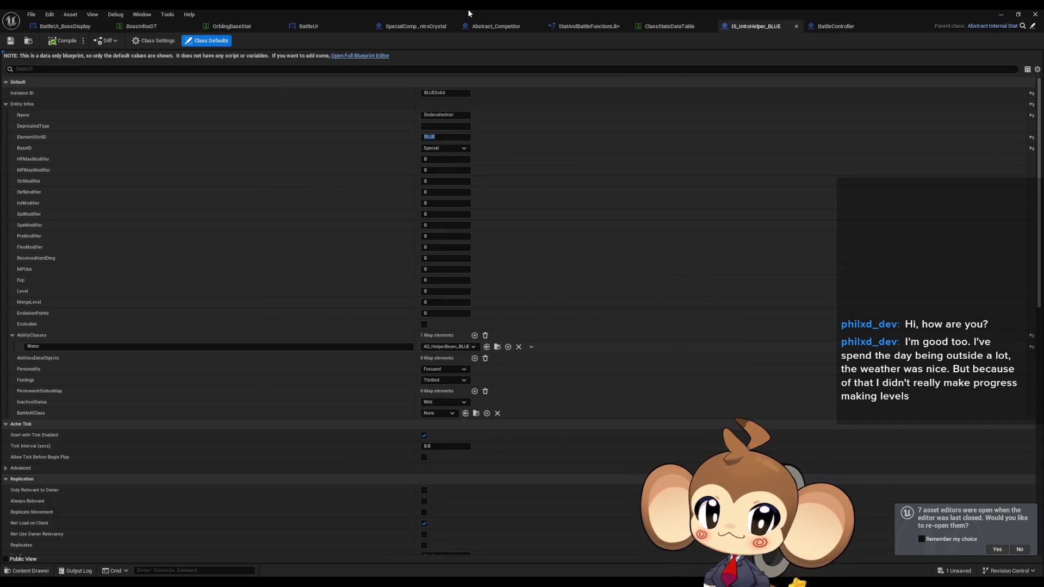
Locate ClassStatsDataTable and its row structure in the Stats folder.
key(super+Down)
scroll(598, 479, up, 1)
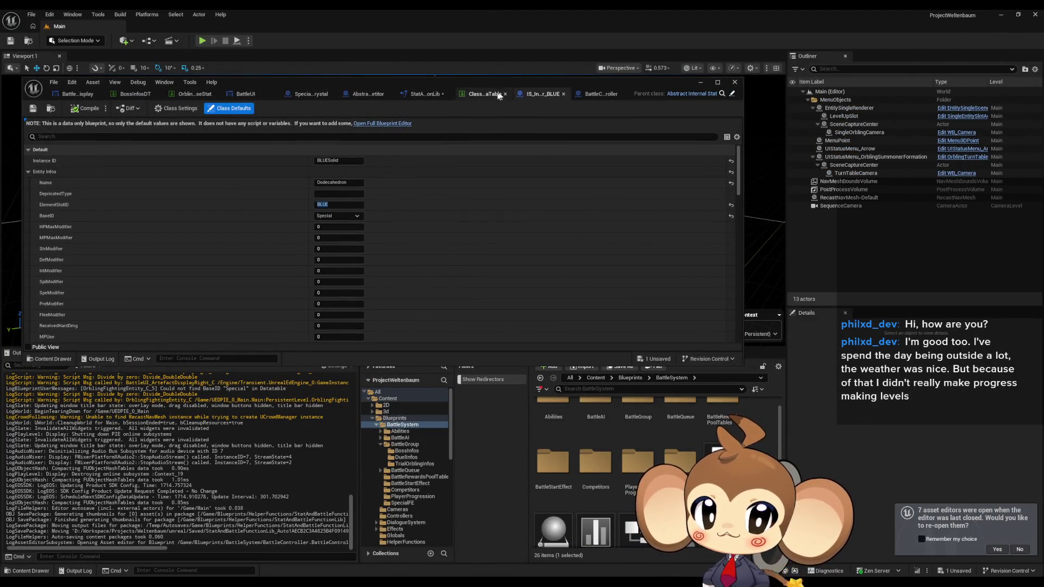
click(481, 97)
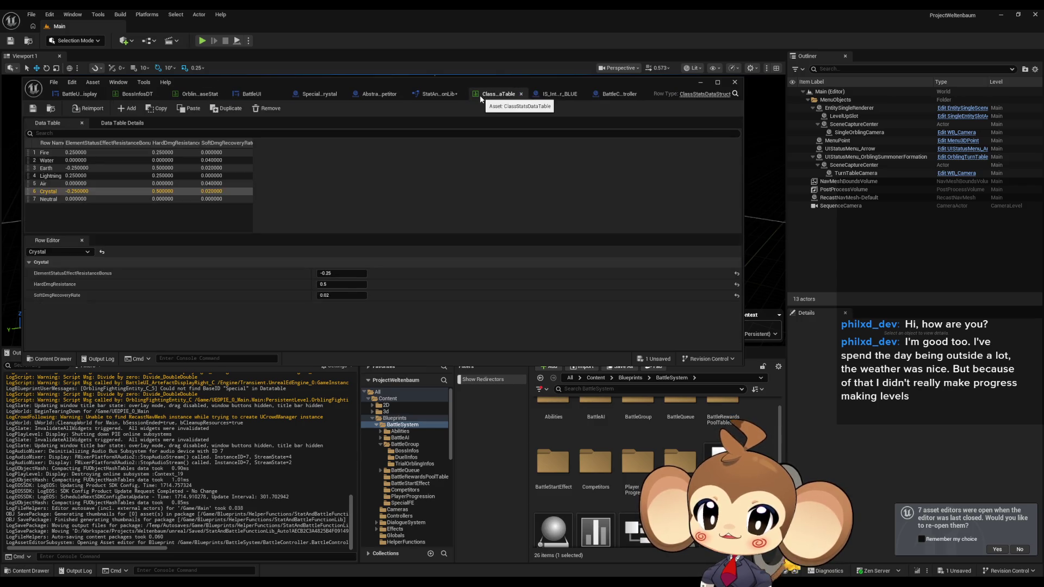
click(736, 95)
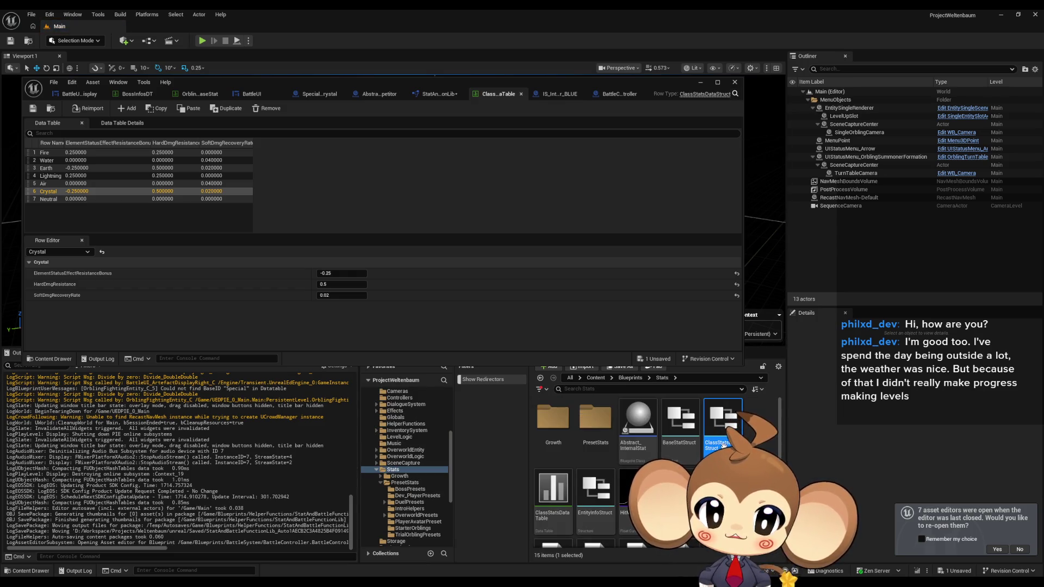
right_click(755, 458)
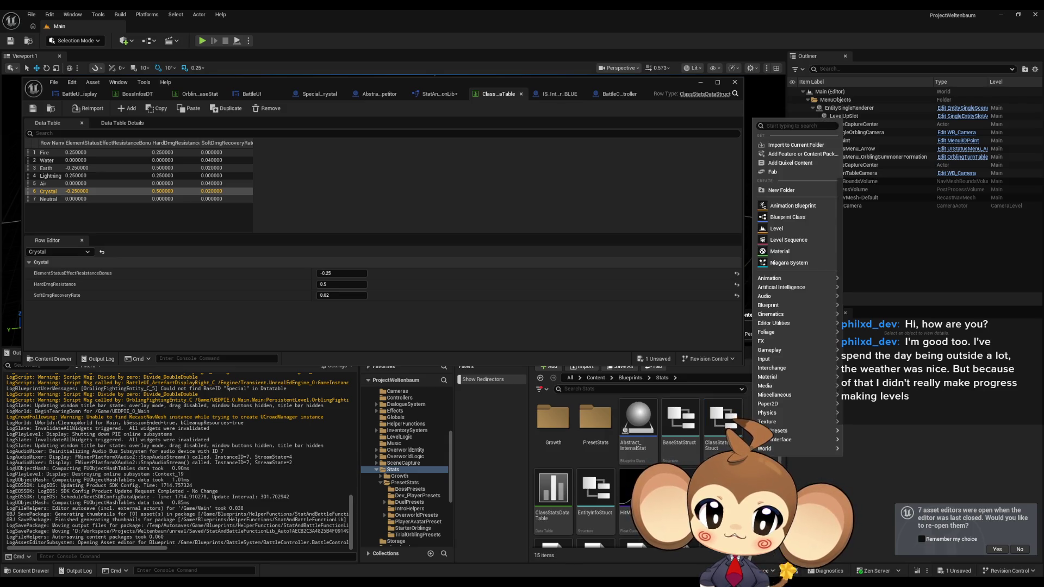
key(Escape)
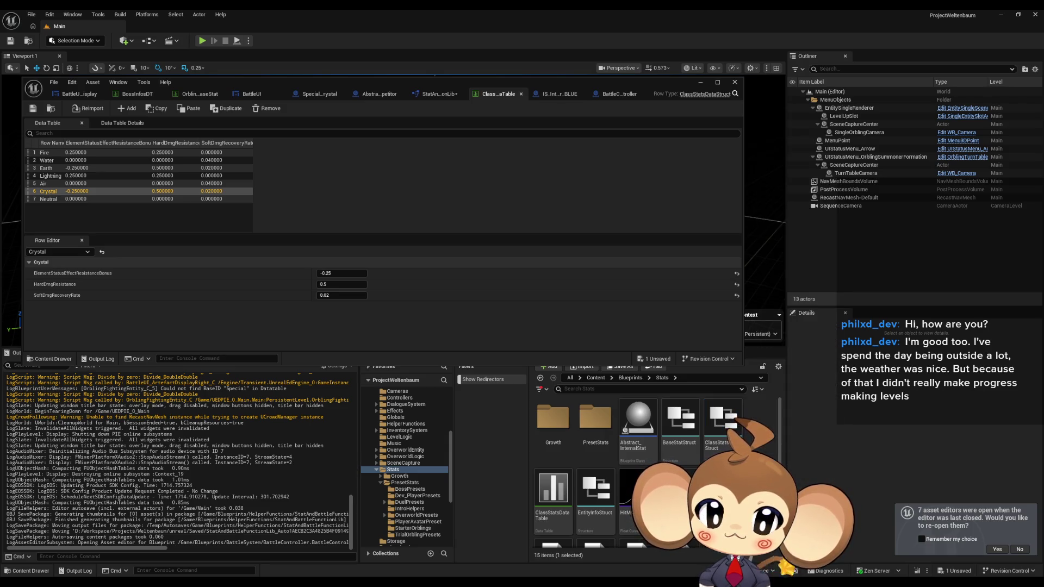
click(553, 489)
click(756, 460)
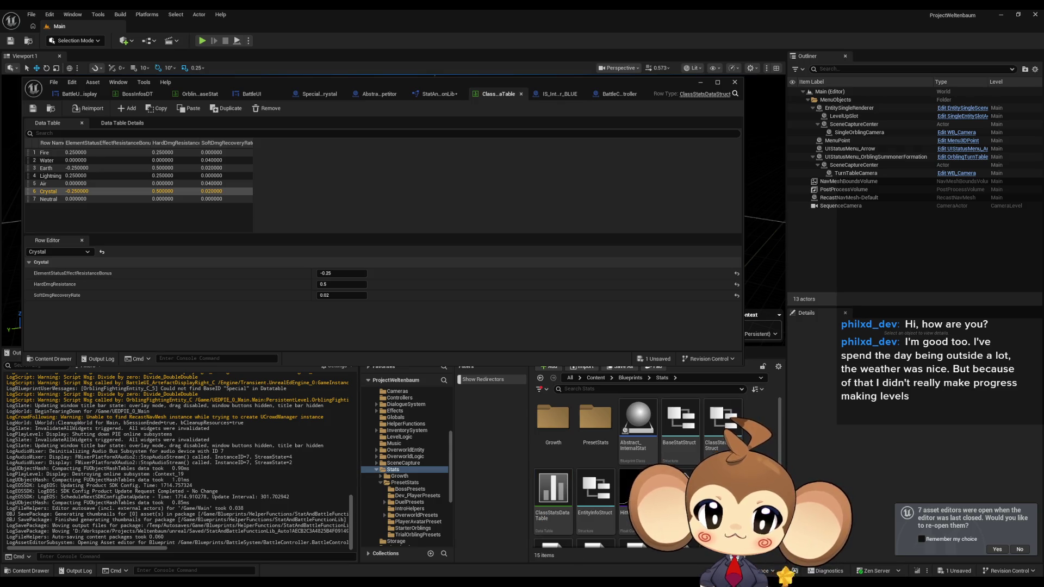
scroll(756, 459, down, 1)
scroll(756, 460, up, 1)
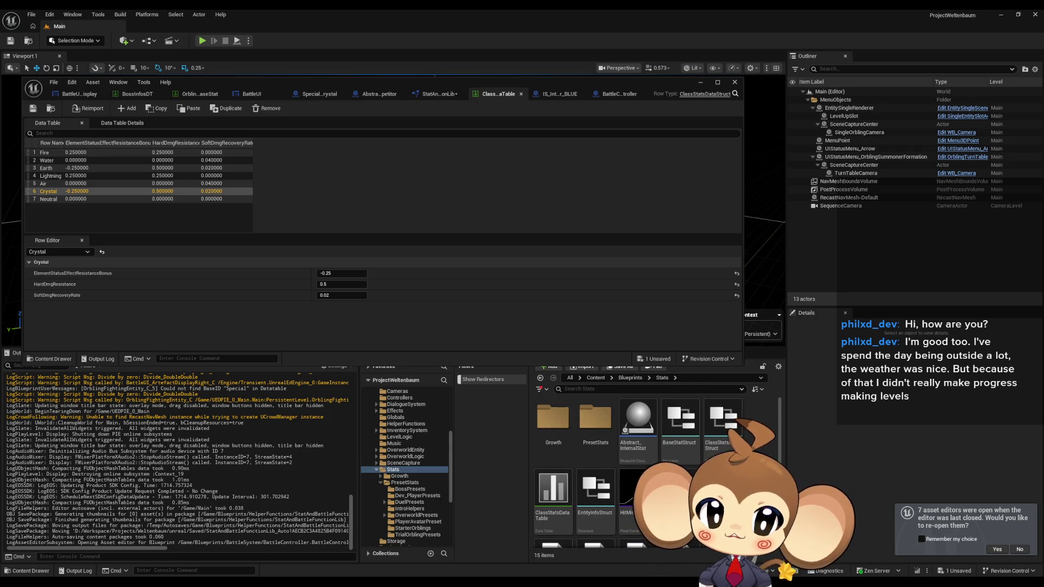
Create a new Blueprint Structure named SpecialFEToElementMapperStruct in Stats.
right_click(756, 460)
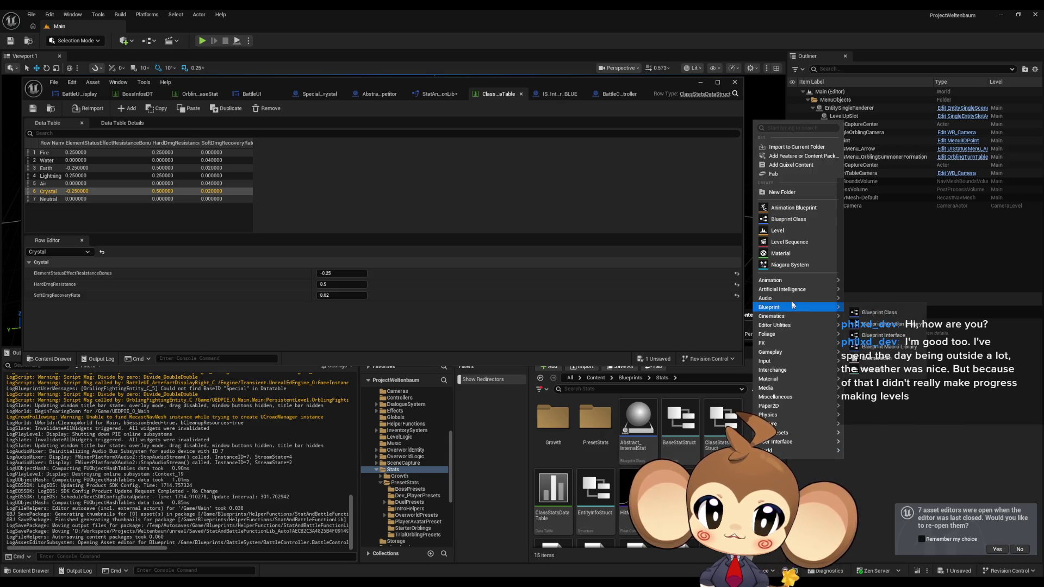
mouse_move(791, 298)
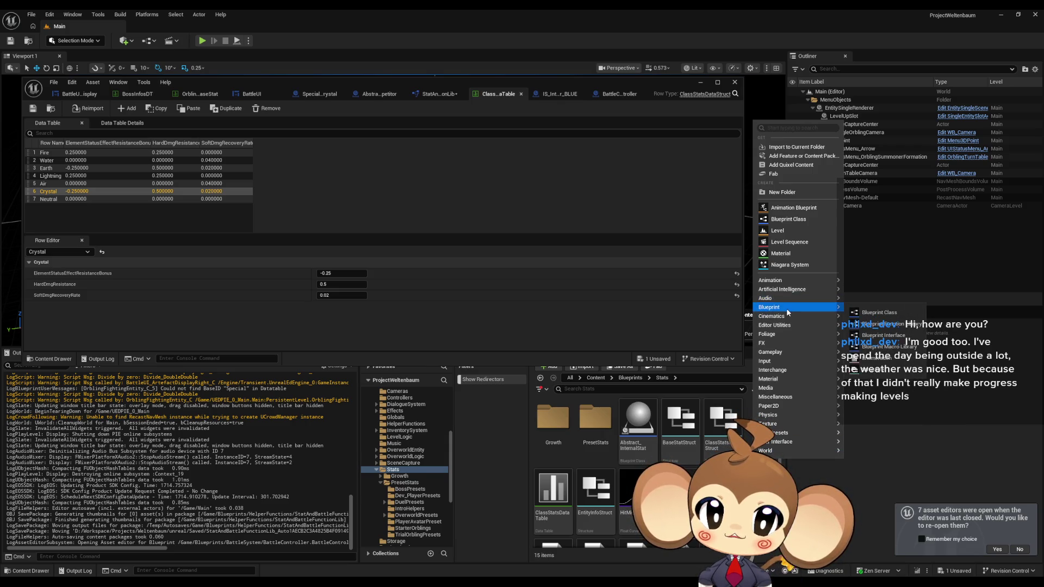
click(875, 367)
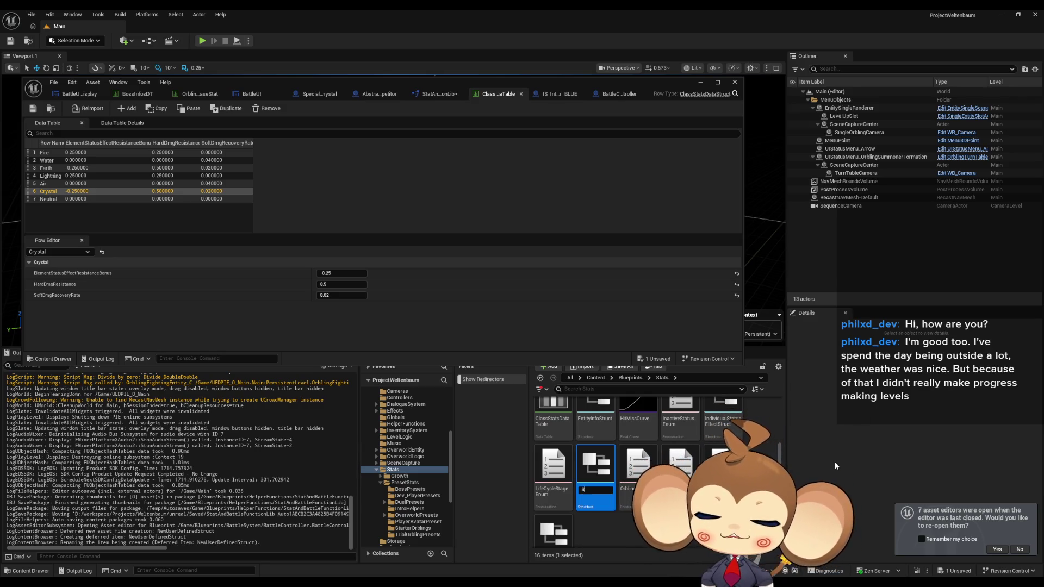
text(Special)
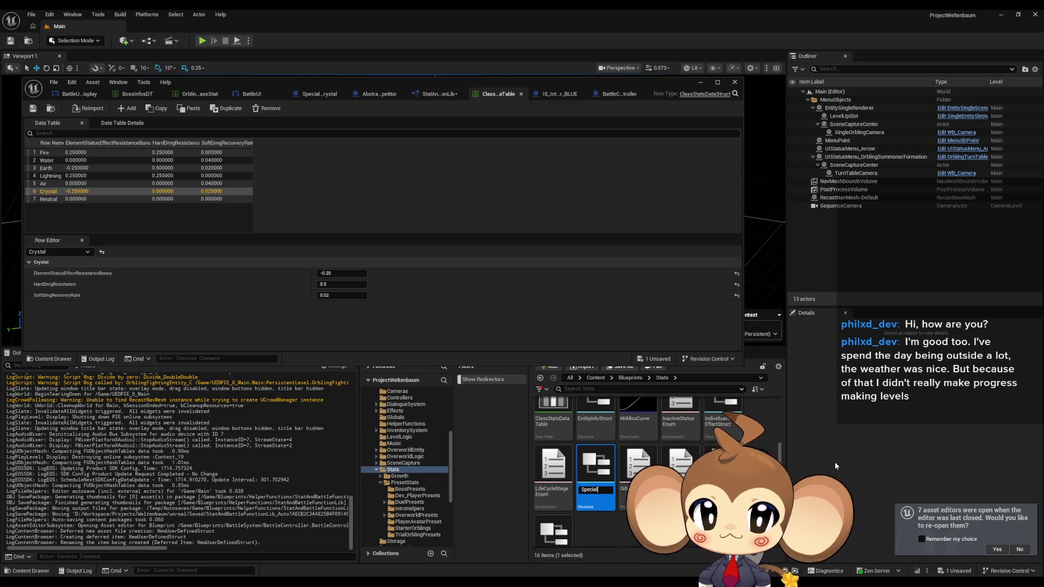
text(FEToEle)
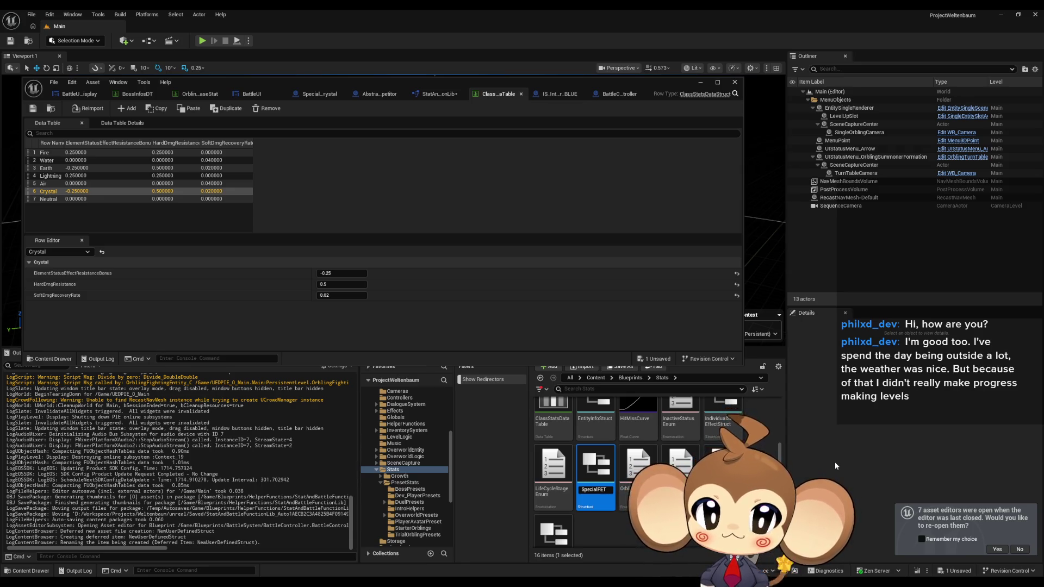
text(mentMapper)
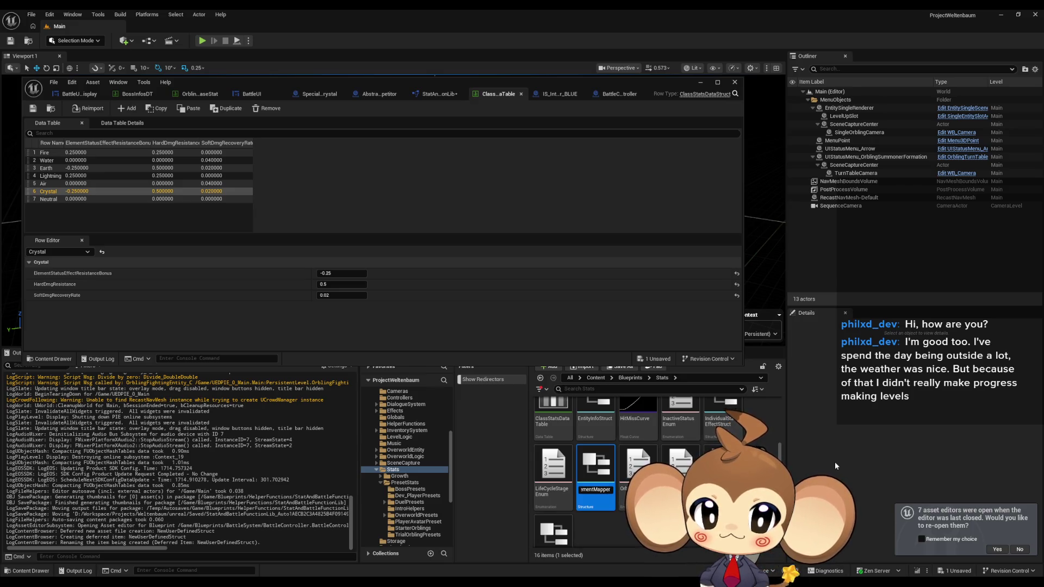
text(Str)
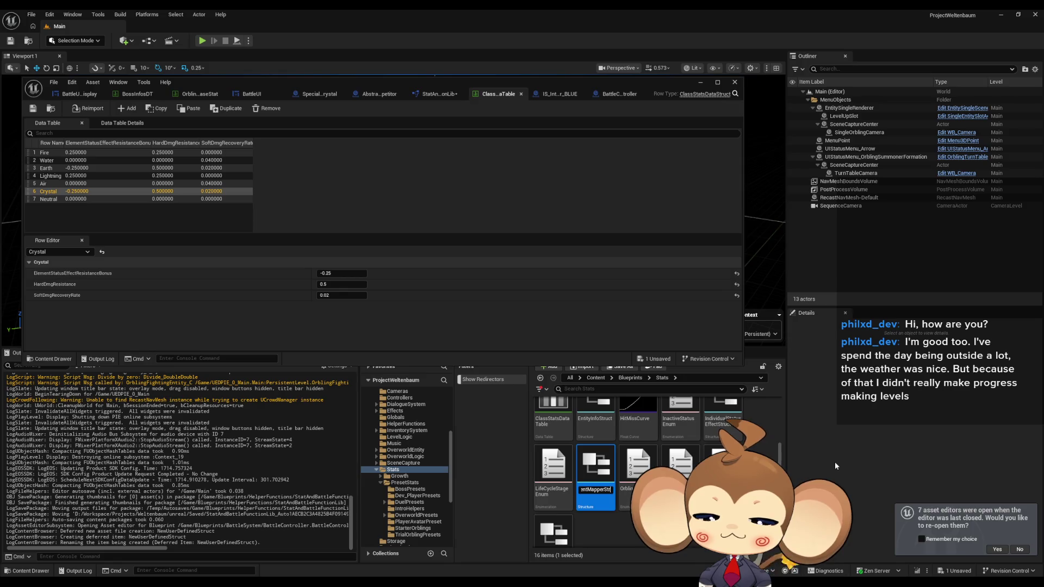
text(uct)
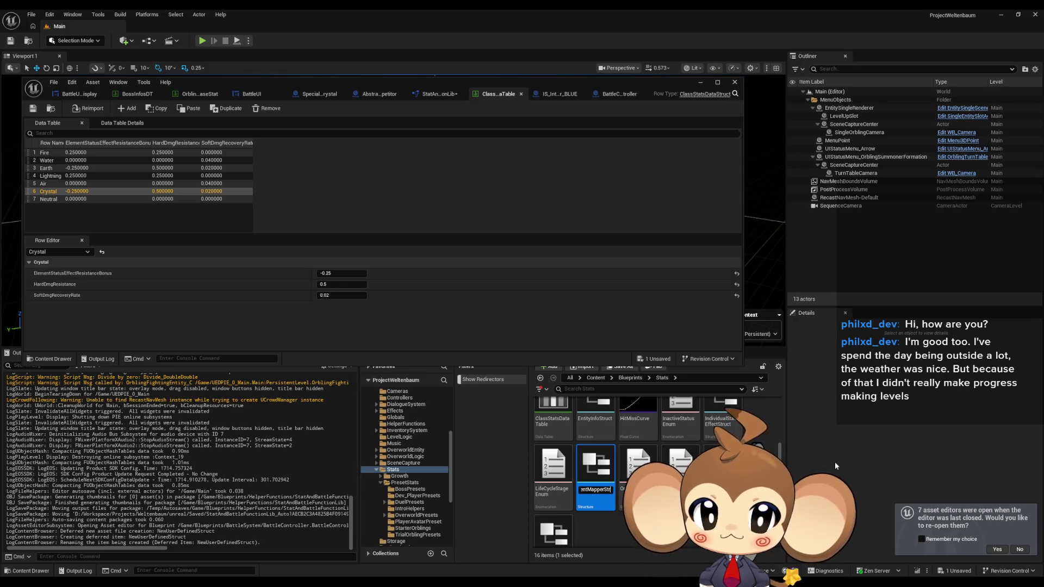
key(Return)
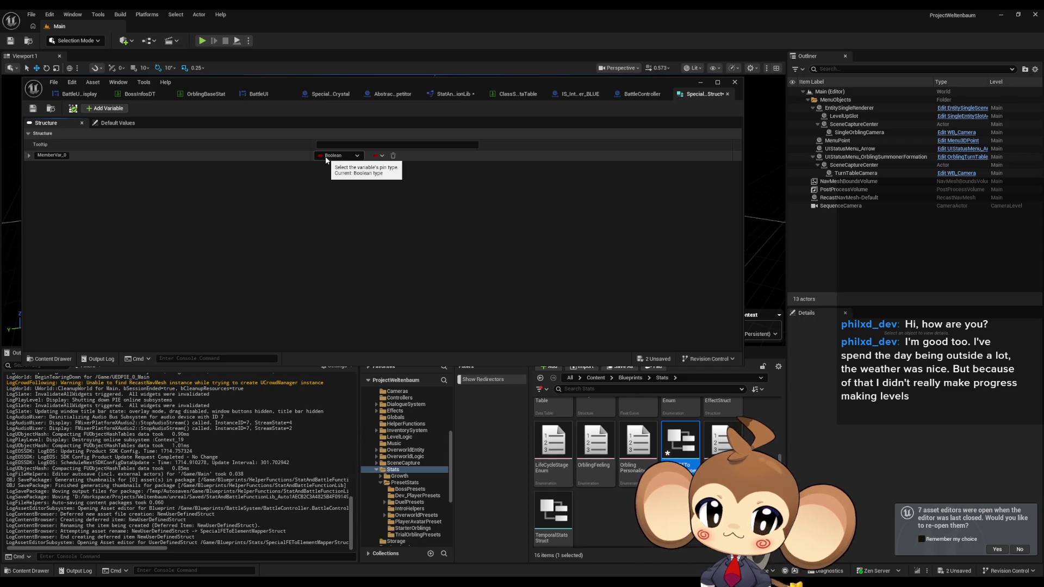
Give the structure one variable named Element of type Elements and save it.
click(325, 158)
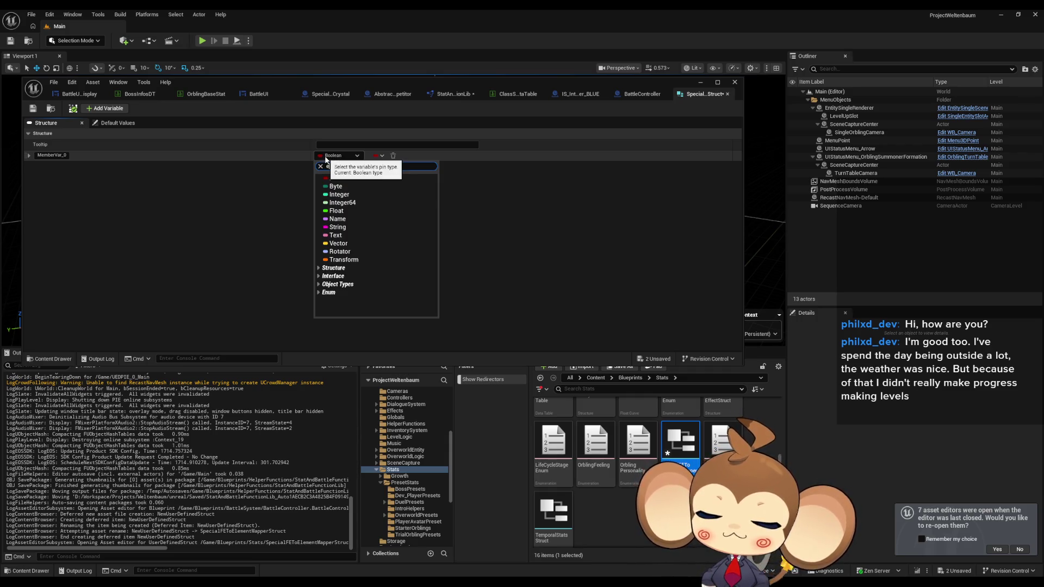
text(elements)
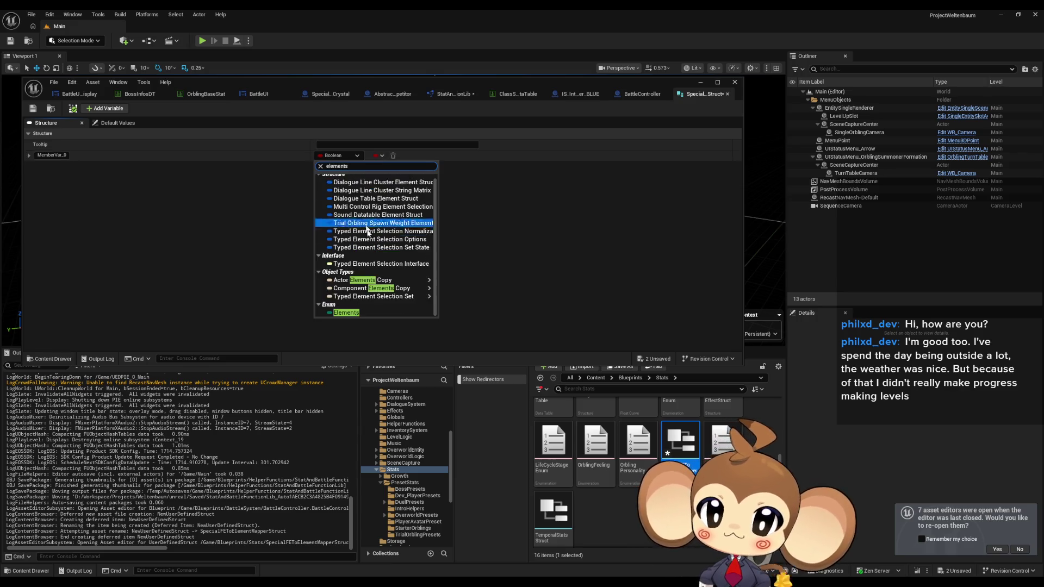
click(345, 312)
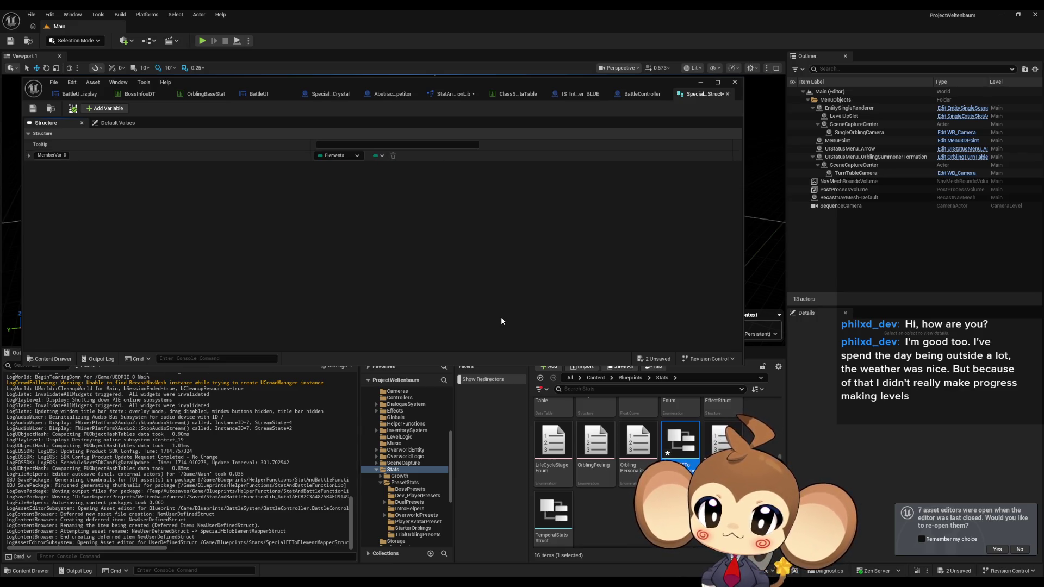
click(57, 155)
key(ctrl+a)
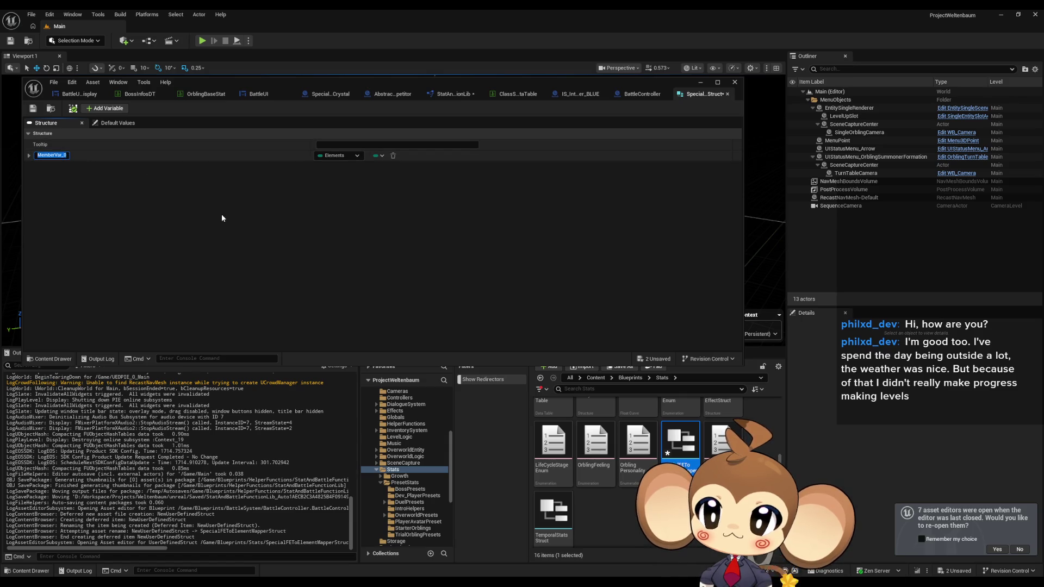
text(Element)
key(Return)
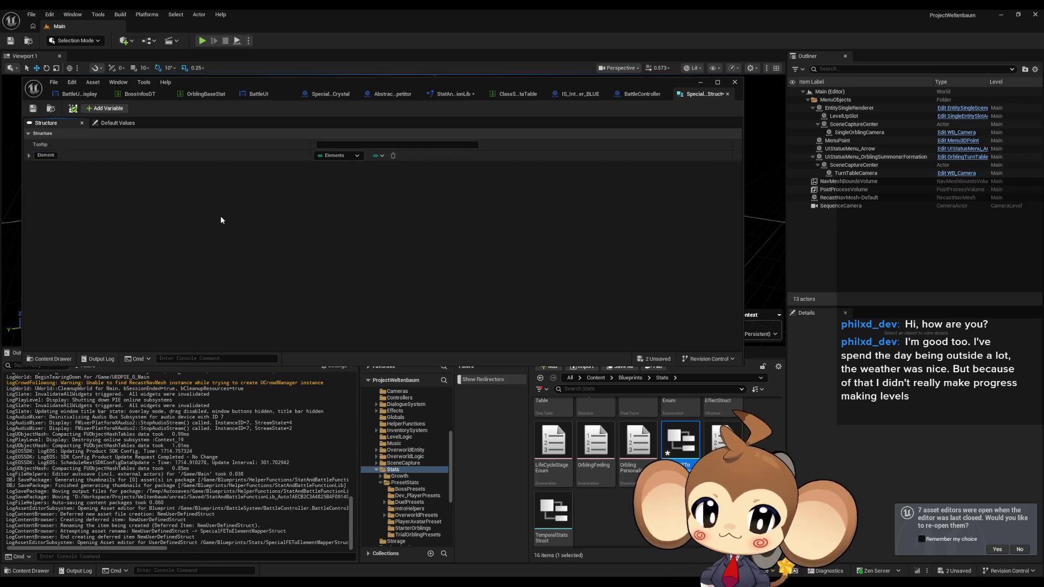
click(33, 110)
Create a Miscellaneous Data Table SpecialFEToElementTable with SpecialFEToElementMapperStruct as row structure.
right_click(665, 511)
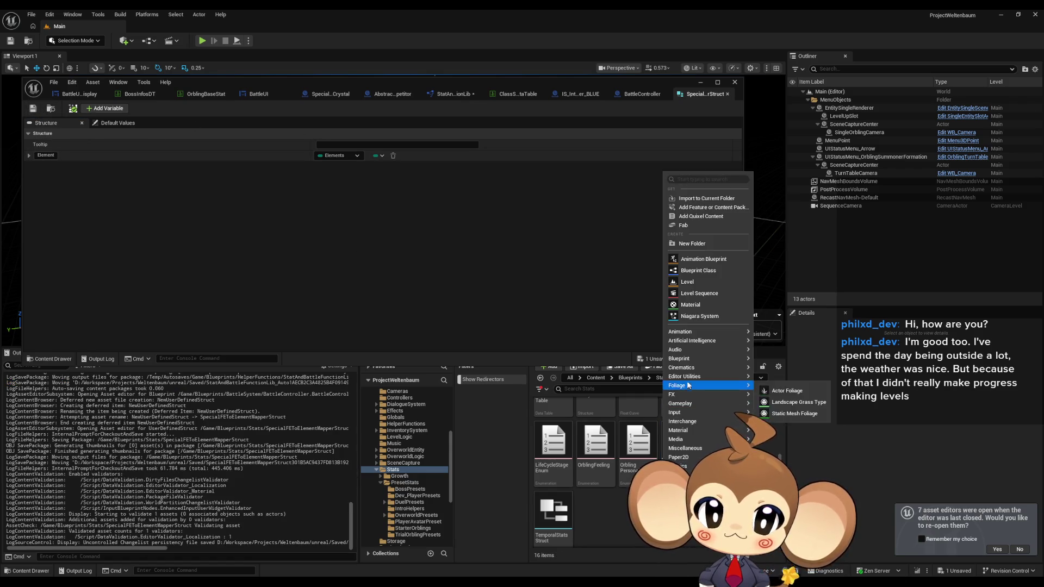
mouse_move(687, 422)
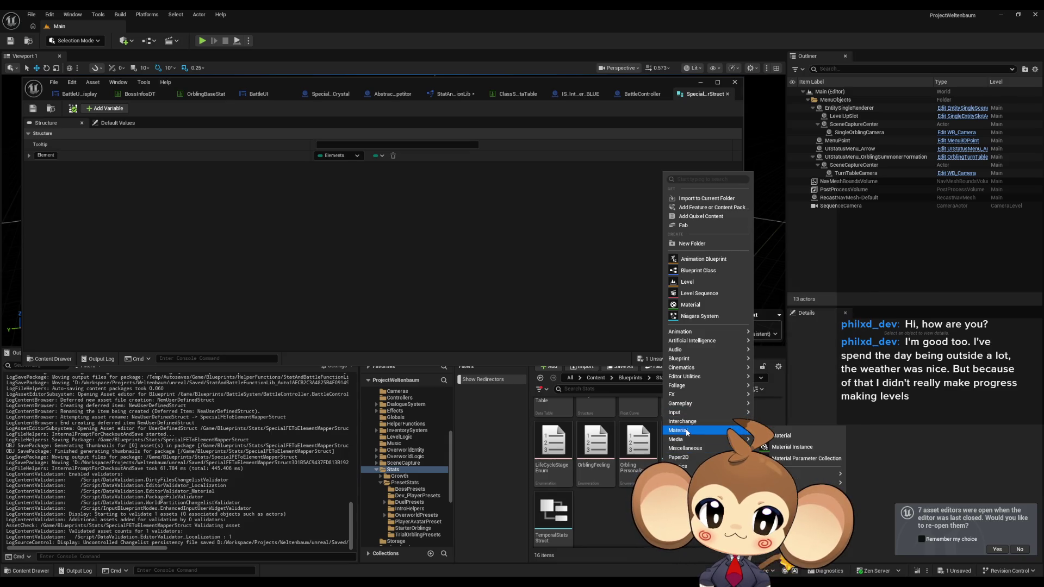
mouse_move(692, 451)
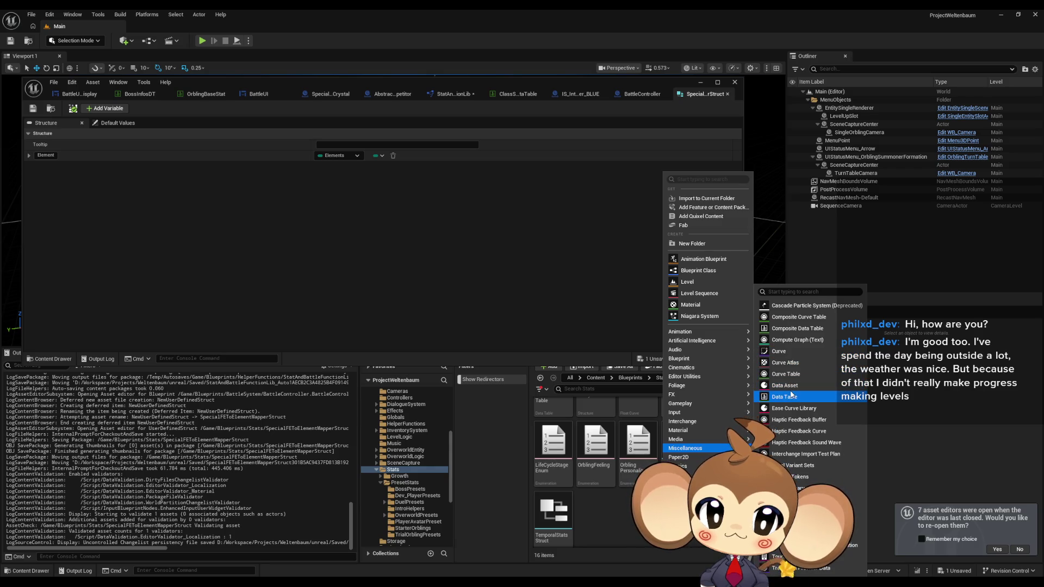
click(795, 398)
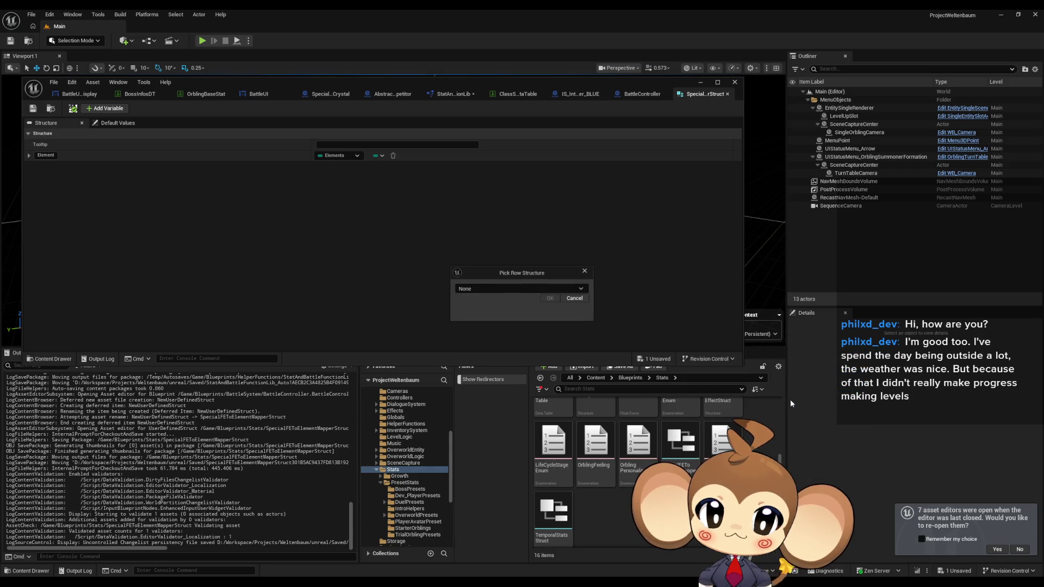
click(481, 290)
text(speci)
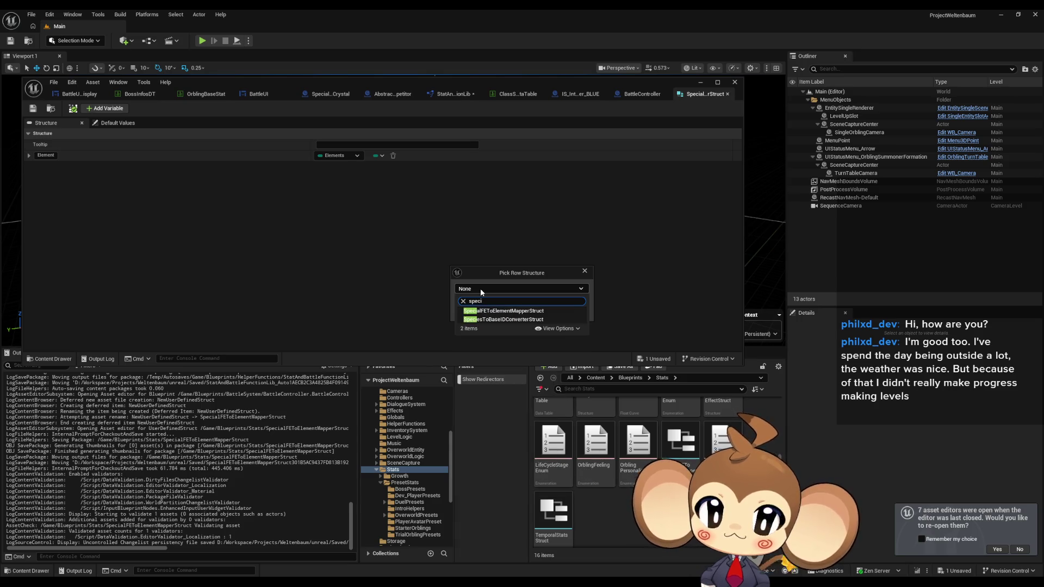
click(546, 311)
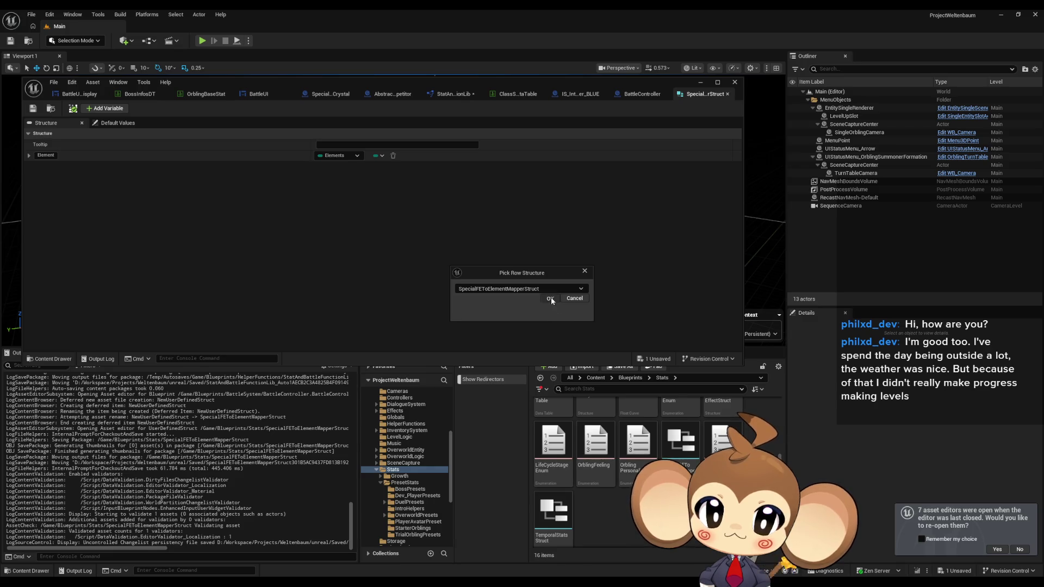
click(550, 301)
text(Speci)
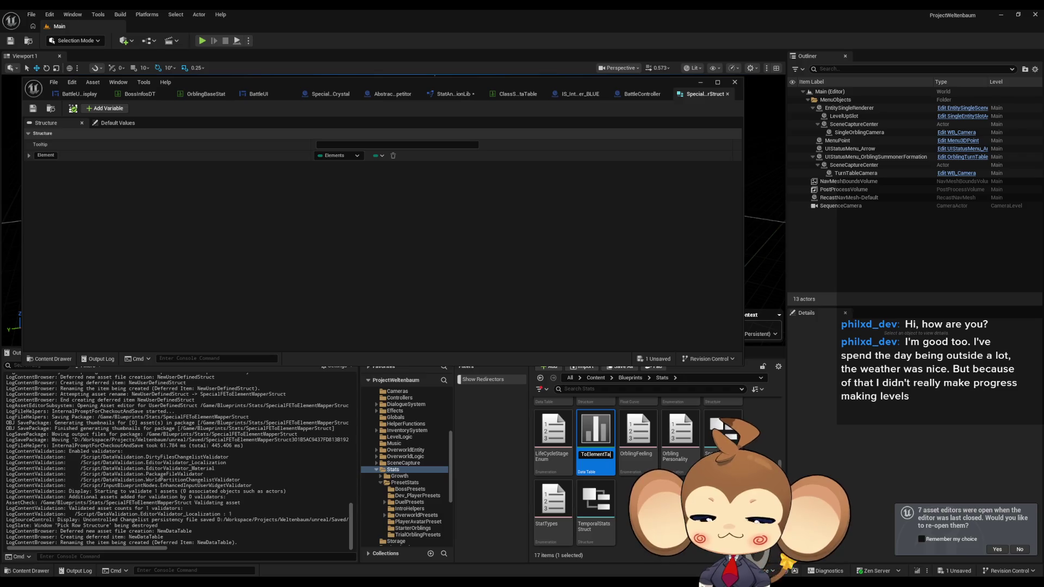
key(Return)
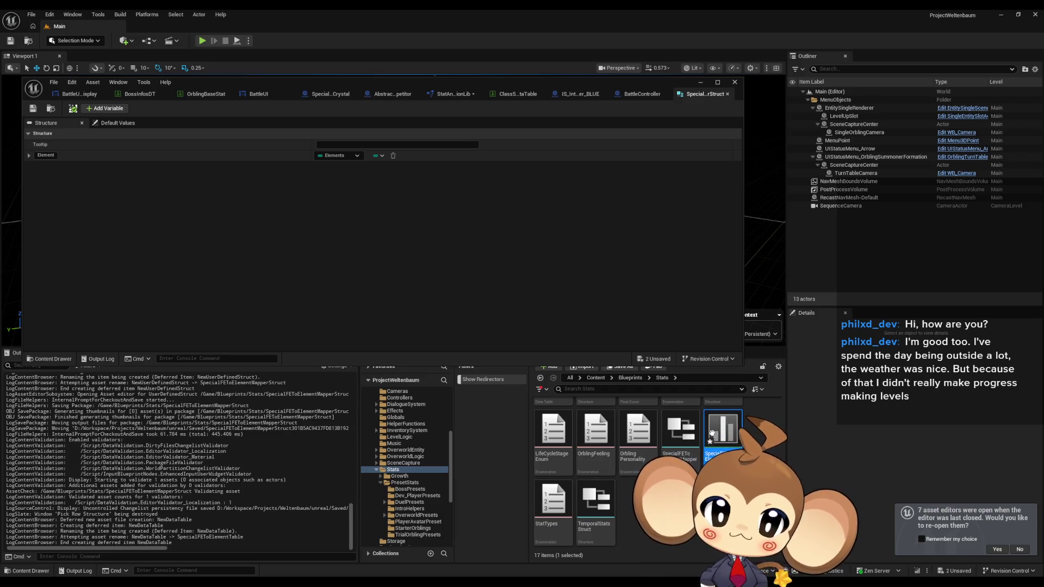
Open SpecialFEToElementTable in its own window, then show IS_IntroHelper_BLUE's class defaults.
double_click(711, 432)
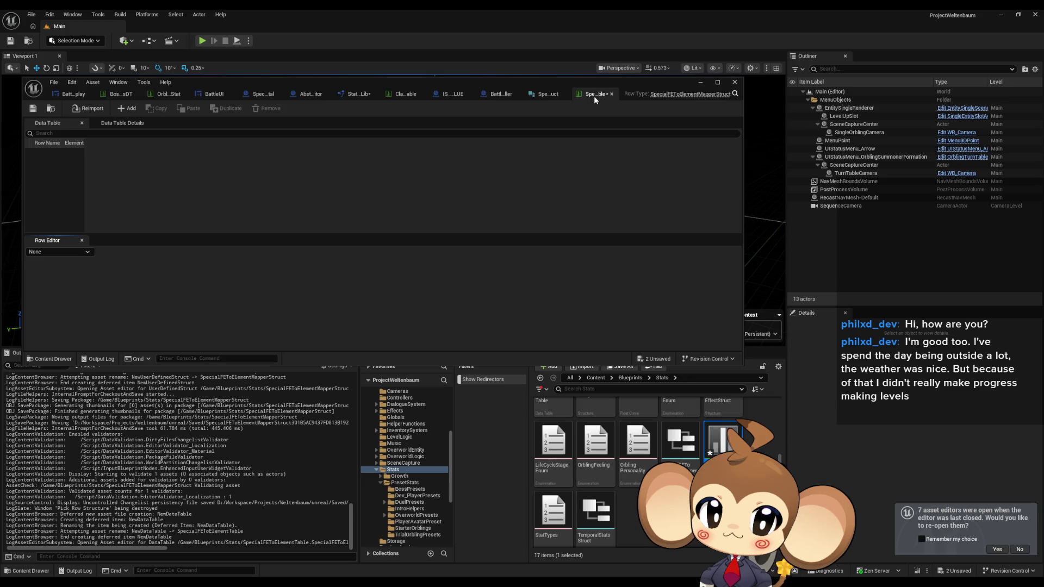
mouse_move(594, 96)
mouse_down()
mouse_move(746, 183)
mouse_move(642, 136)
mouse_move(707, 135)
mouse_up()
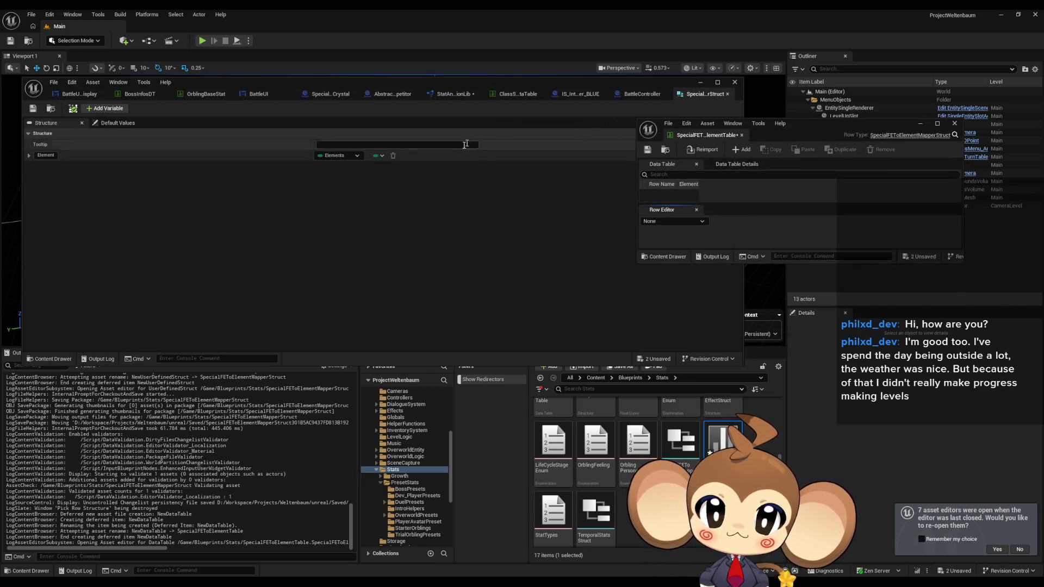
click(513, 94)
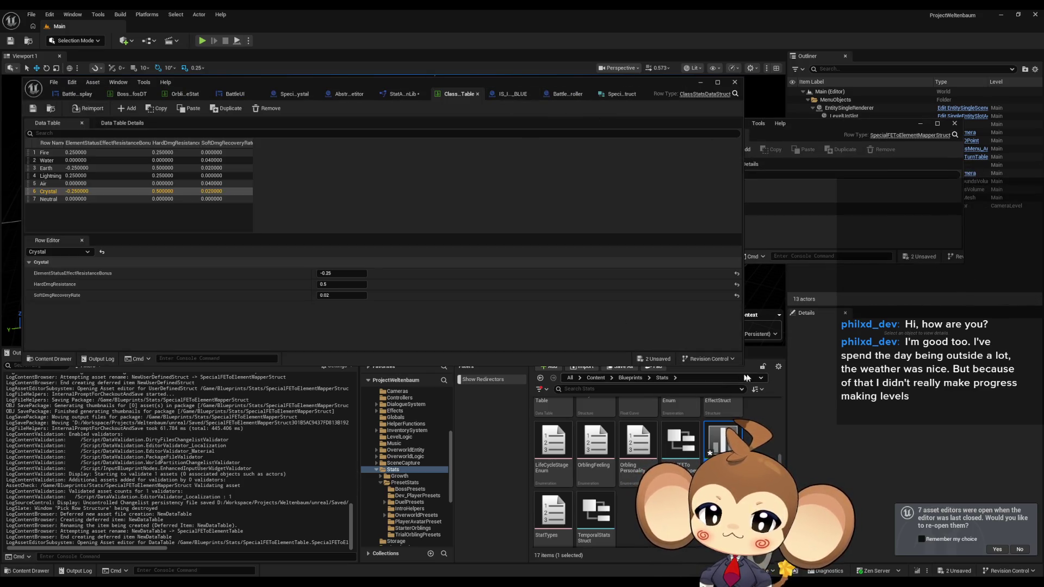
drag(741, 364, 463, 431)
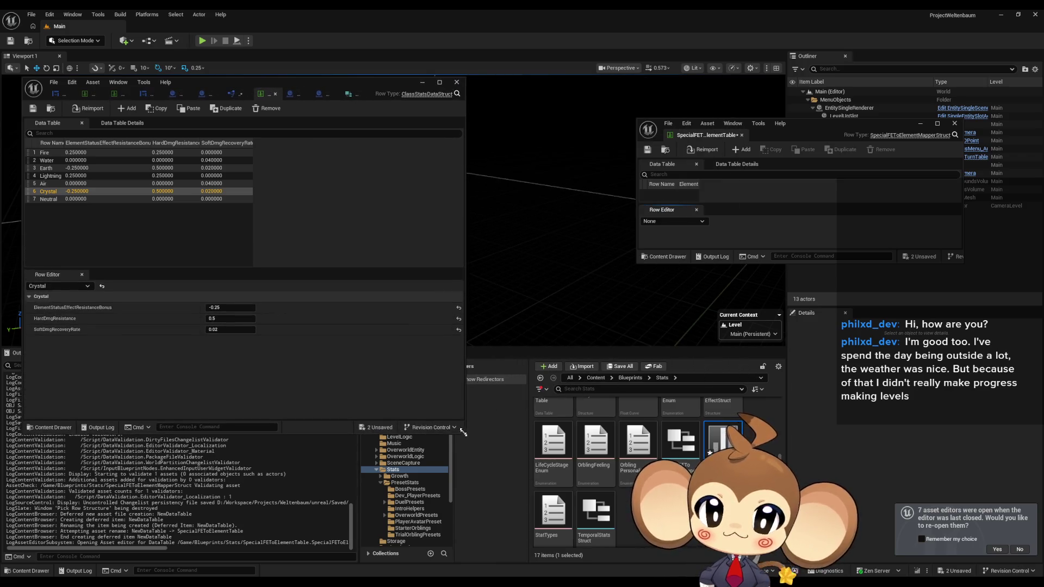
click(324, 95)
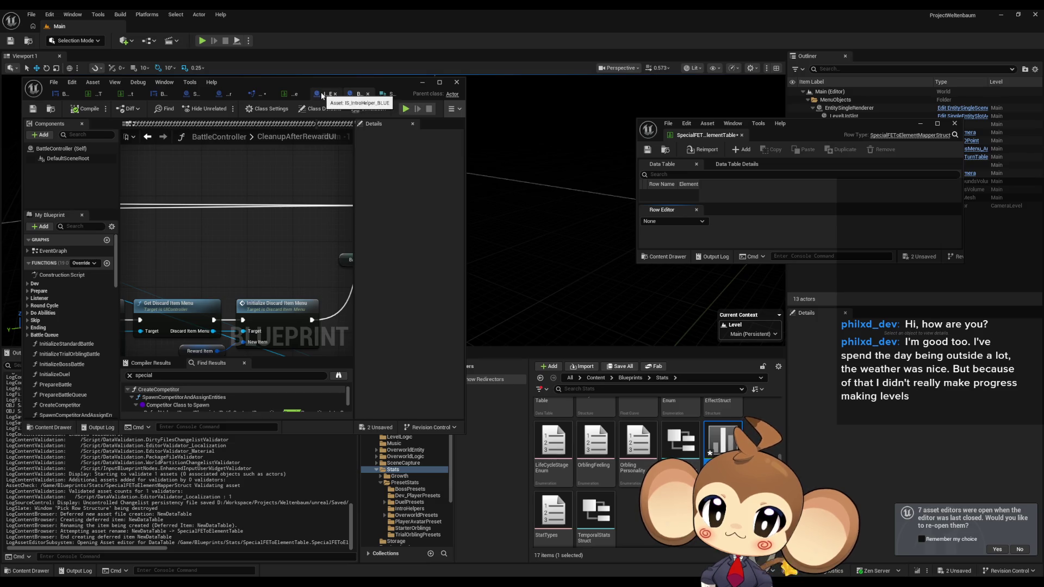
click(321, 96)
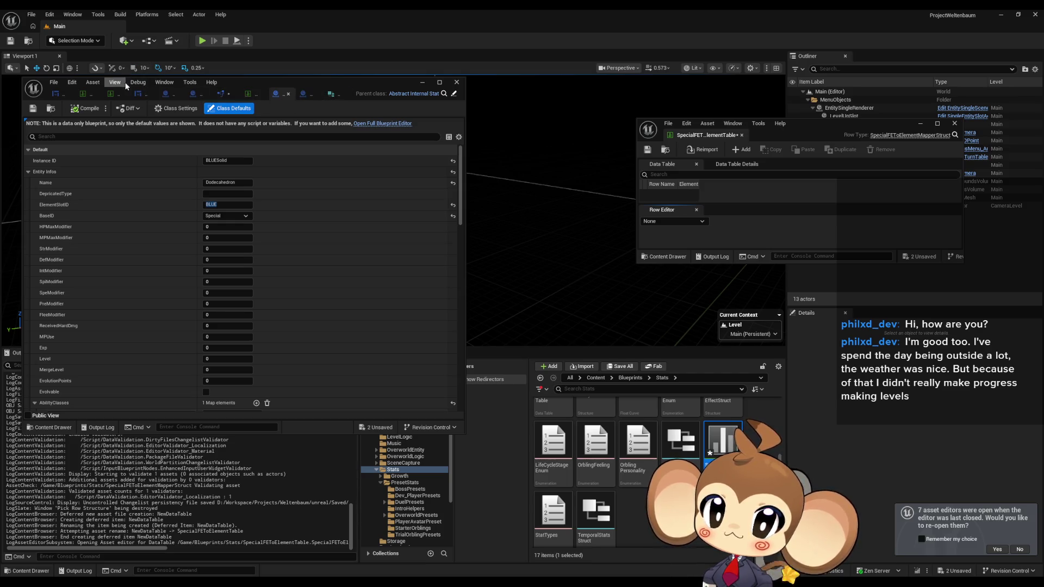
Open the CYAN, GREEN, MAGENTA and RED intro helper blueprints from IntroHelpers.
click(92, 82)
click(108, 113)
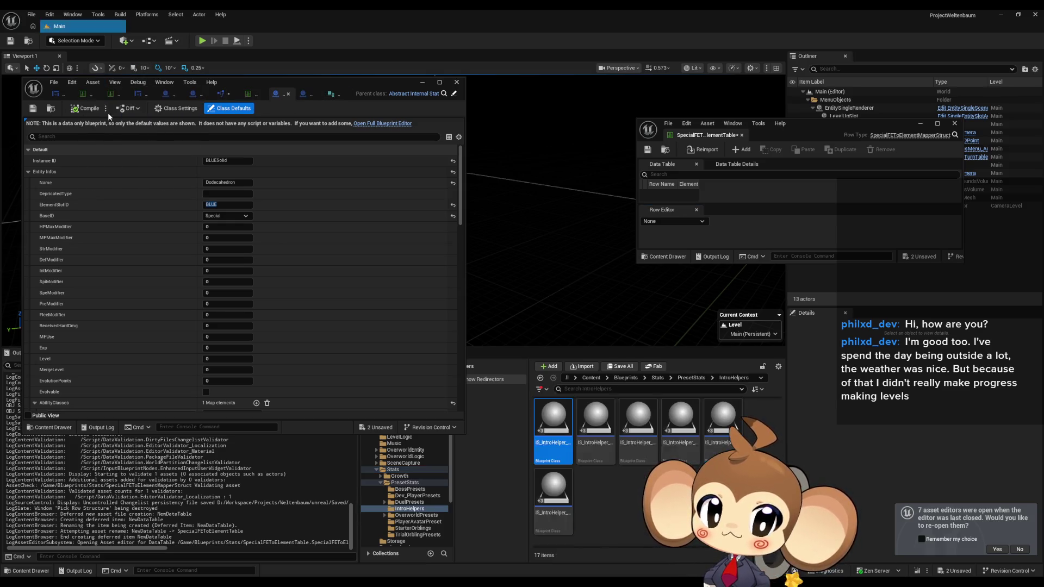
double_click(547, 428)
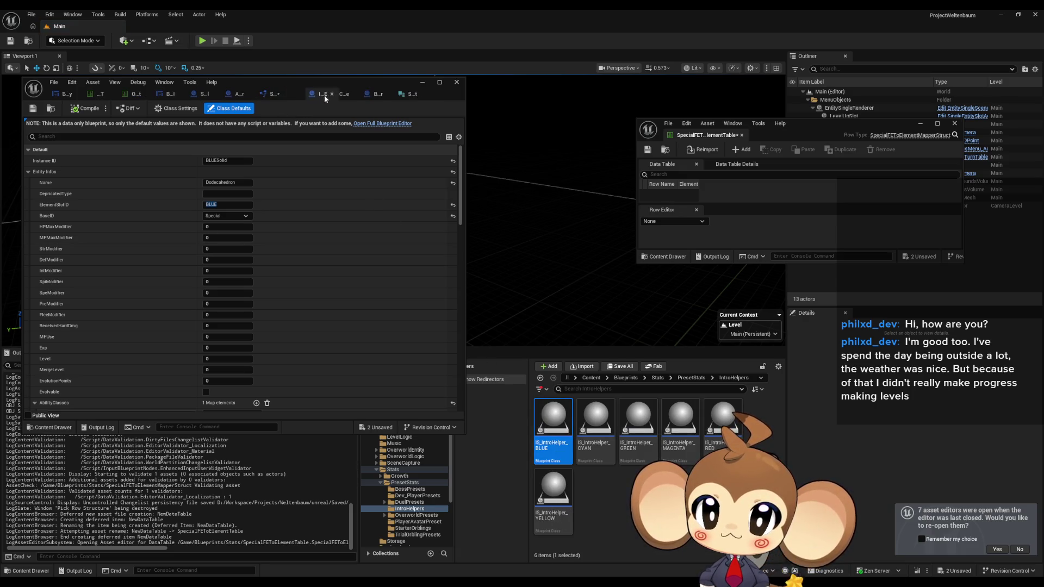
mouse_move(325, 98)
mouse_down()
mouse_move(418, 94)
mouse_move(326, 94)
mouse_move(376, 94)
mouse_up()
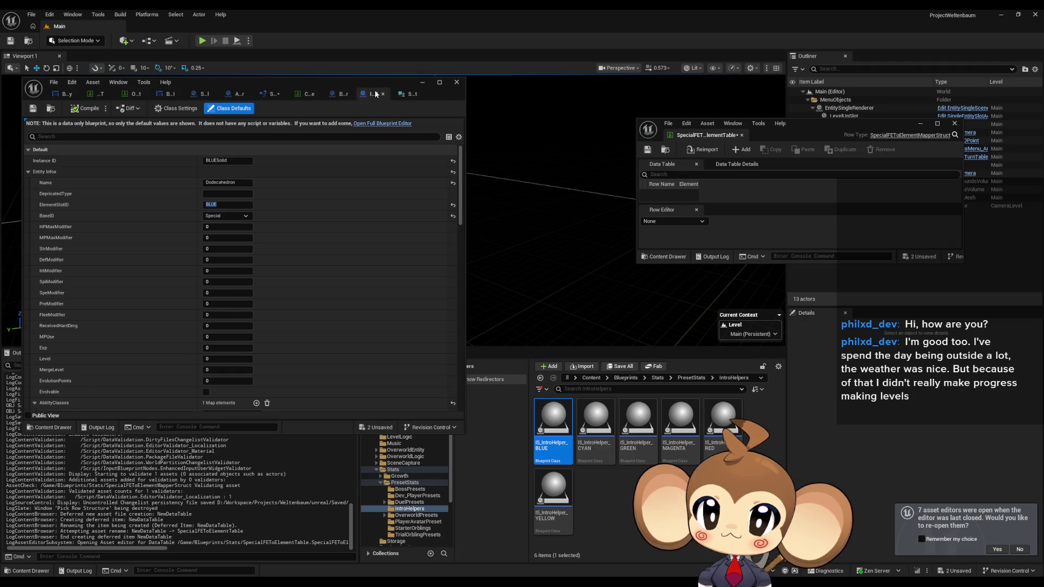
double_click(591, 414)
double_click(638, 417)
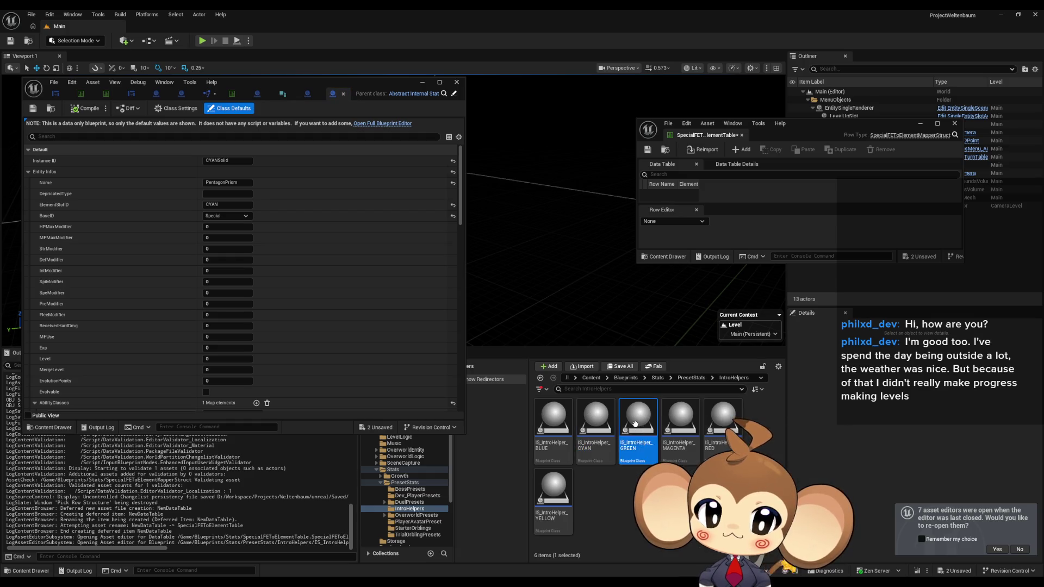
click(678, 427)
double_click(678, 427)
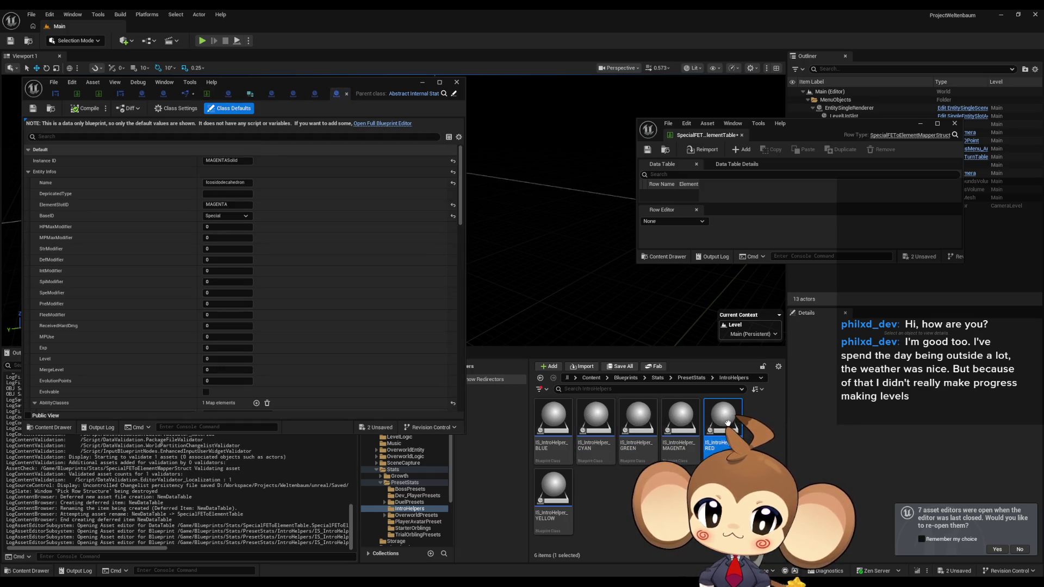
double_click(553, 492)
Open IntroBoss_Crystal from BossPresets and enlarge the blueprint editor window.
click(691, 377)
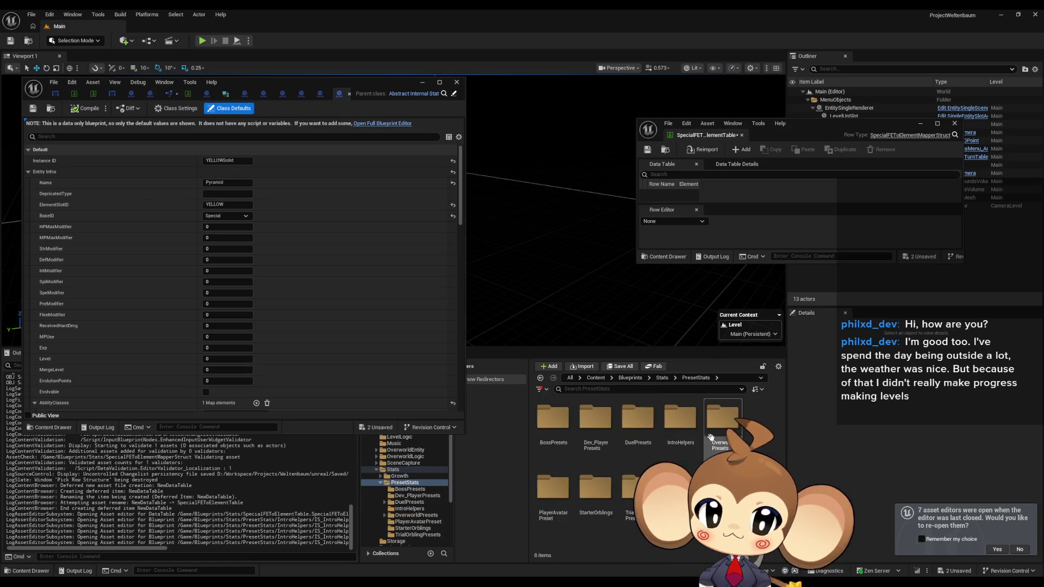
double_click(553, 420)
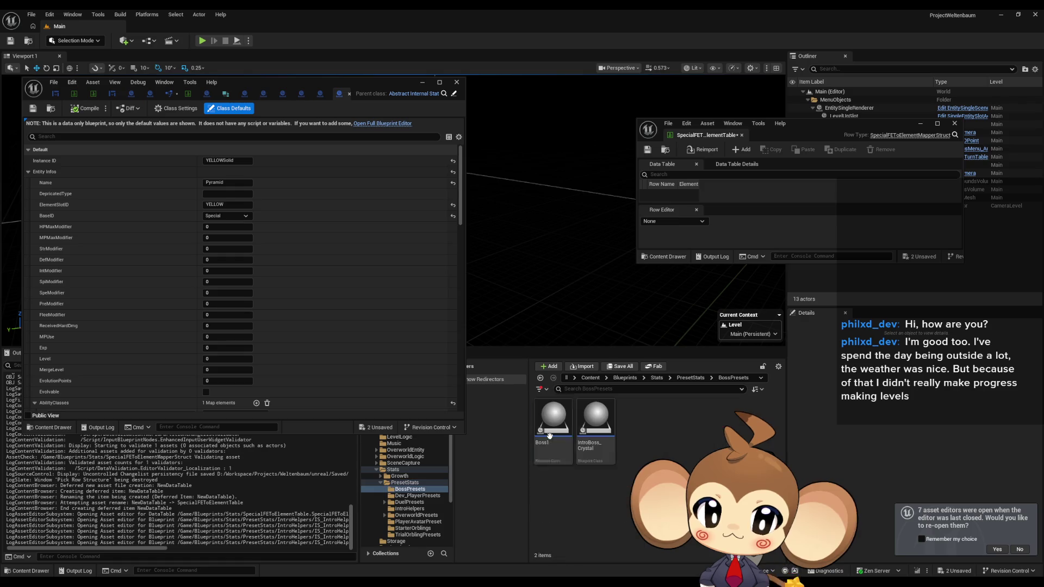
double_click(598, 424)
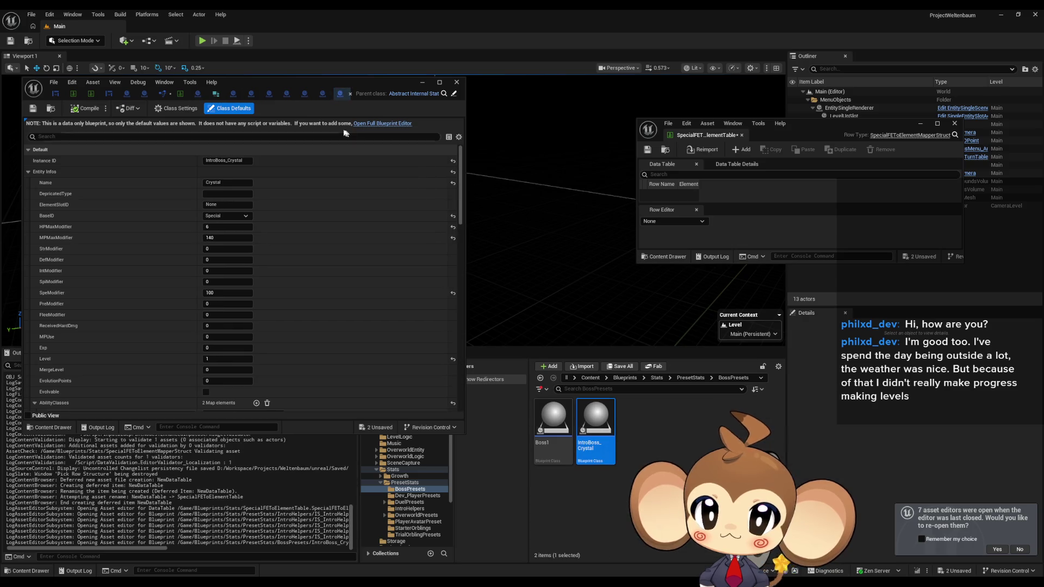
drag(381, 83, 364, 81)
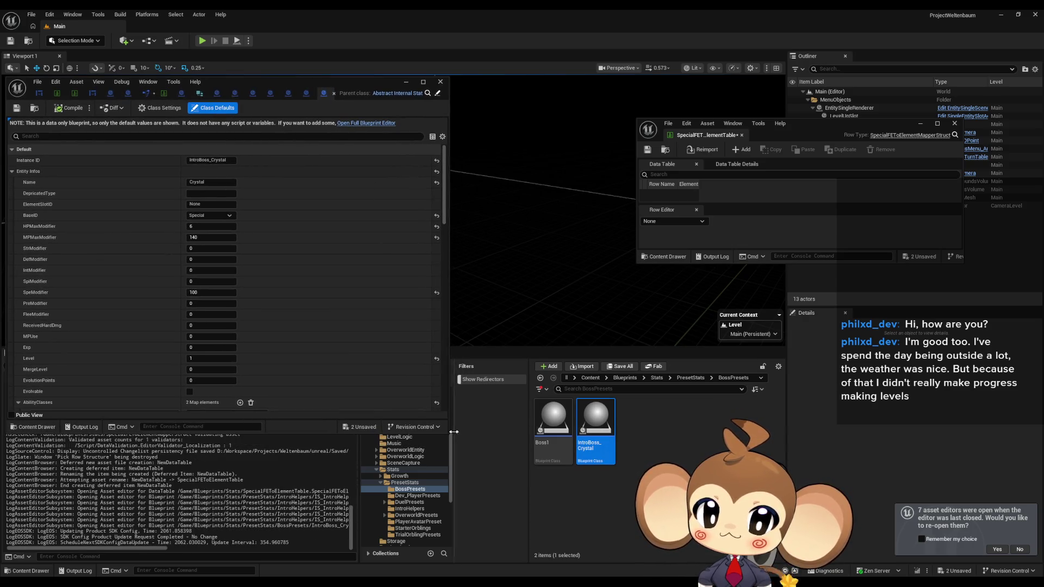
drag(453, 431, 542, 557)
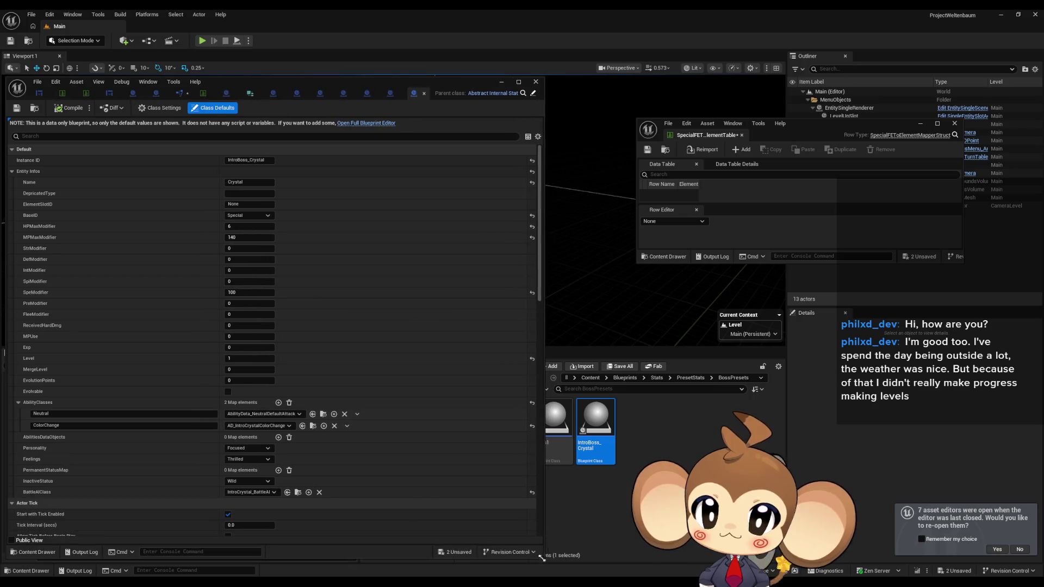
Add data table rows BLUESolid, CYANSolid and GREENSolid using each blueprint's Instance ID.
click(273, 93)
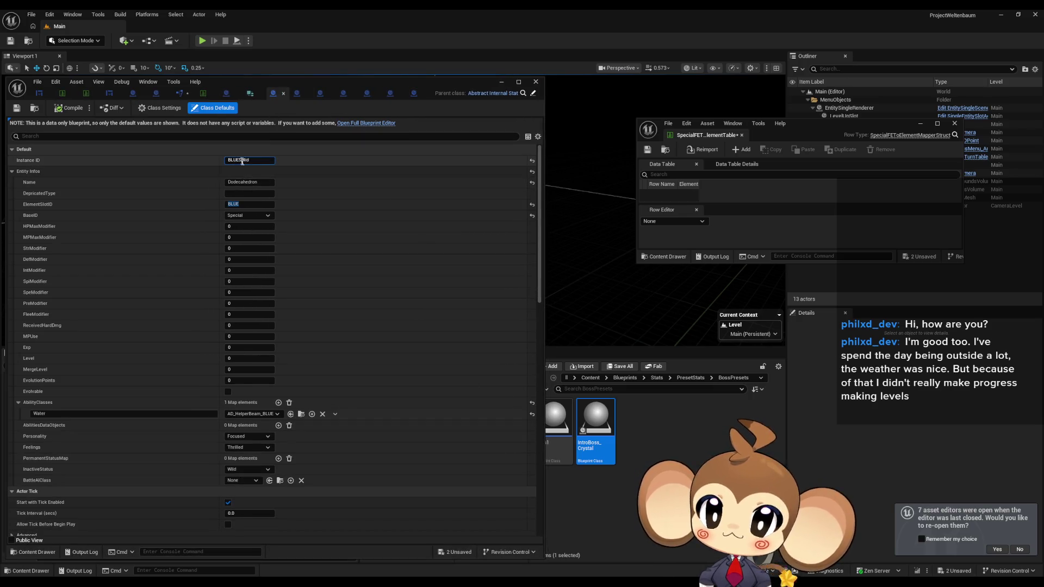
click(242, 161)
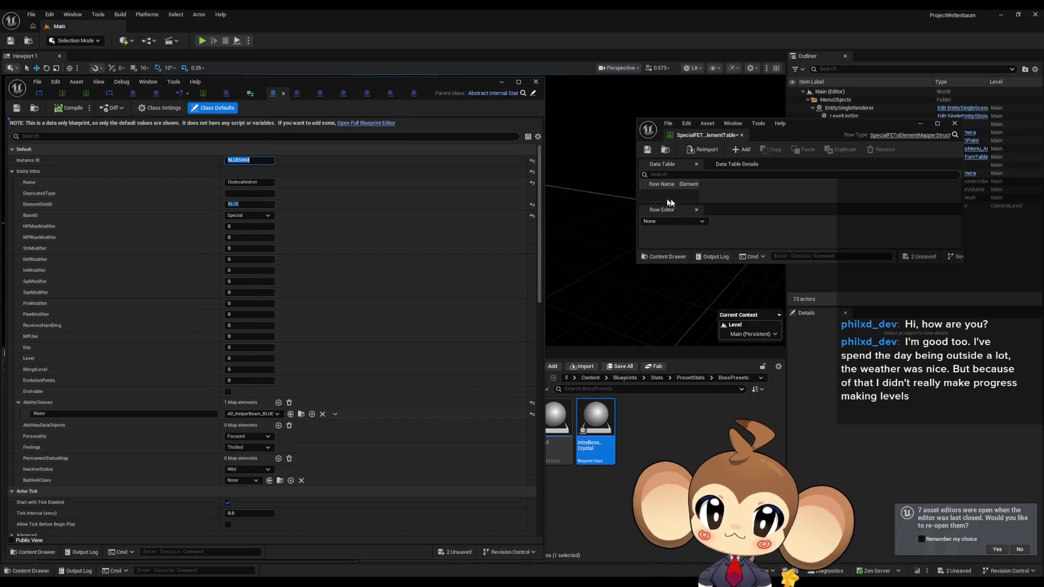
click(743, 150)
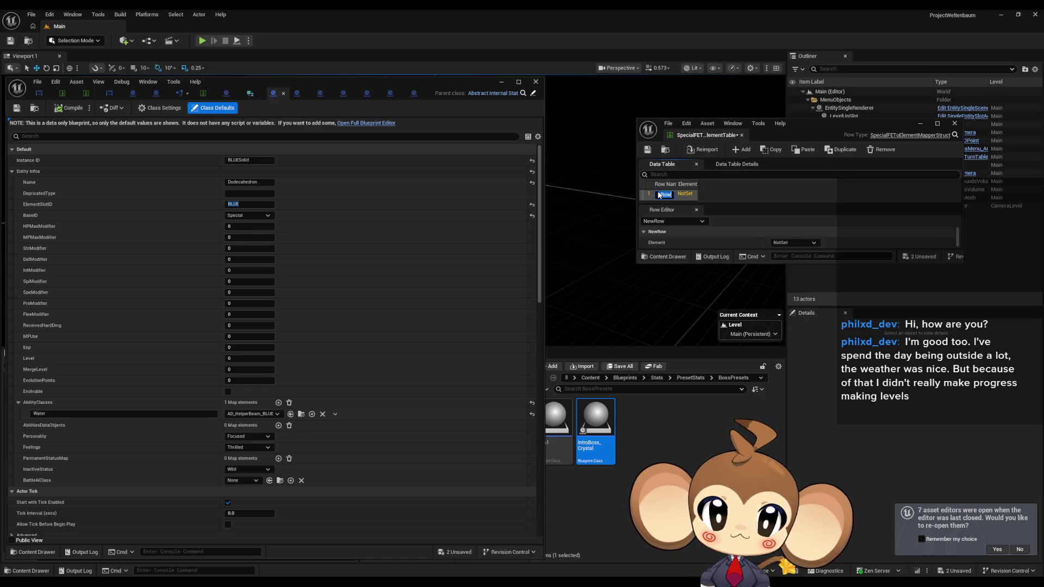
click(296, 93)
click(239, 160)
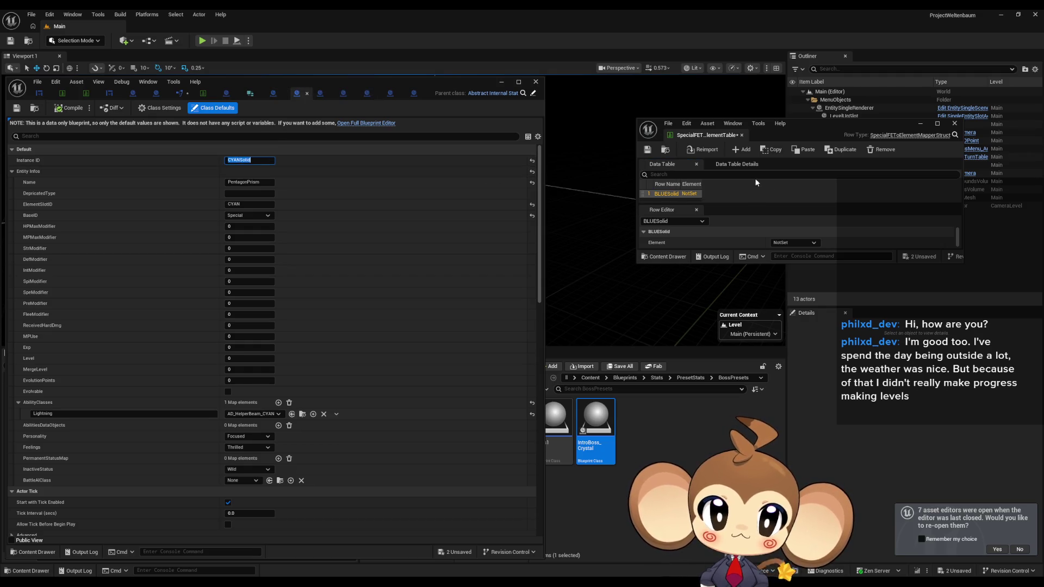
click(742, 151)
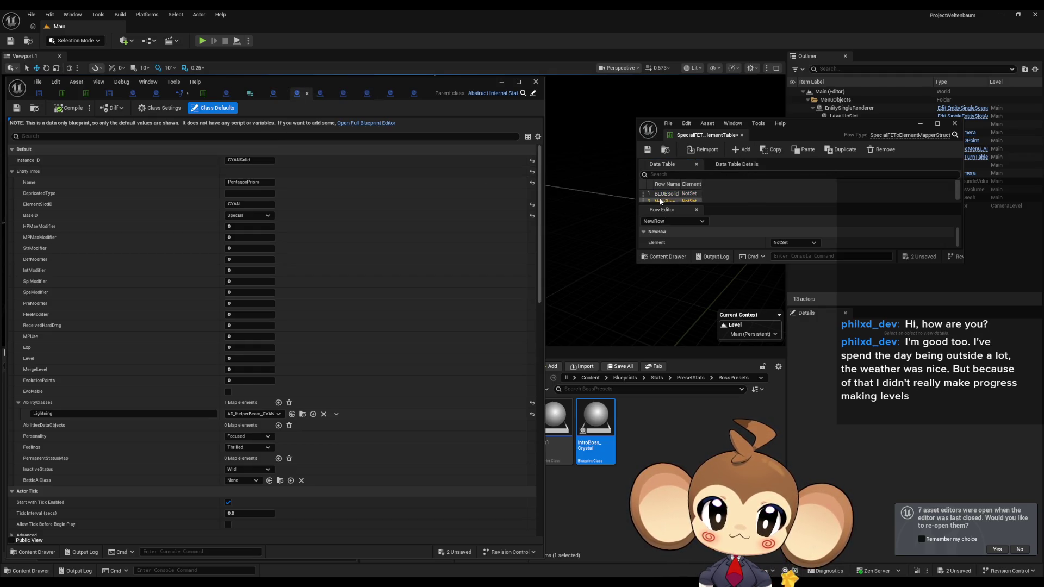
drag(768, 263, 768, 408)
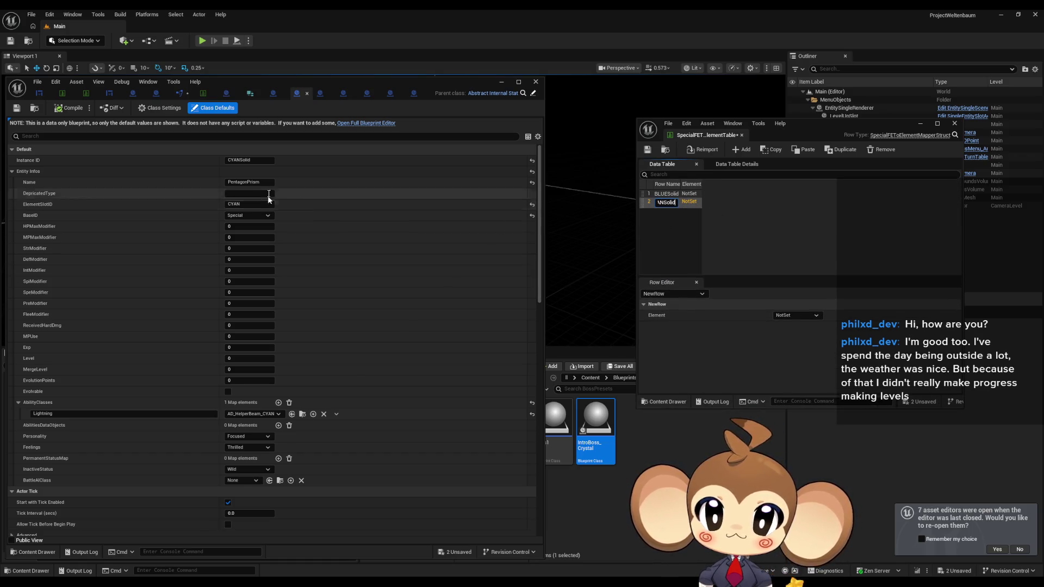
click(320, 93)
click(249, 160)
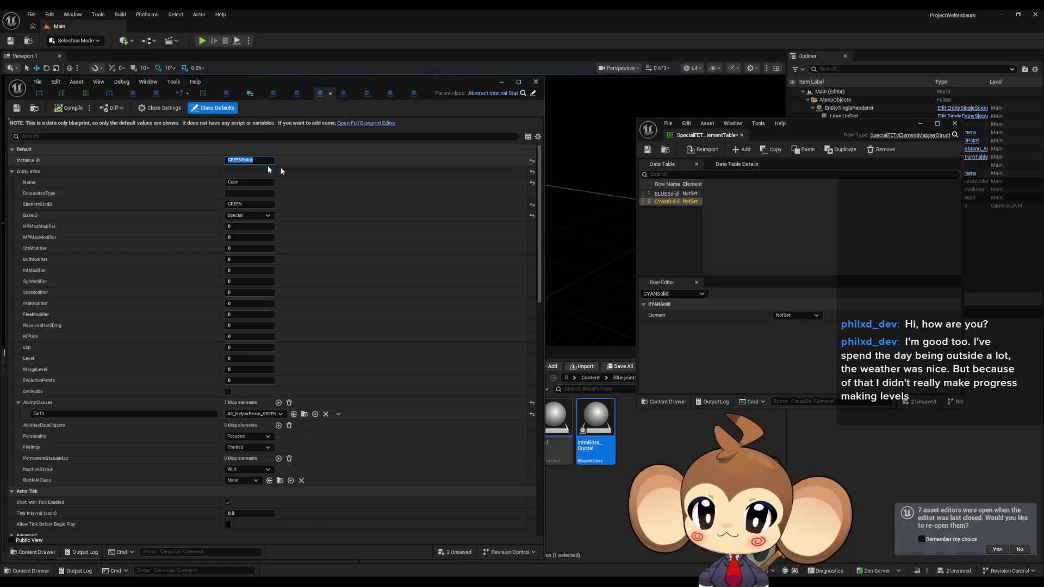
click(741, 149)
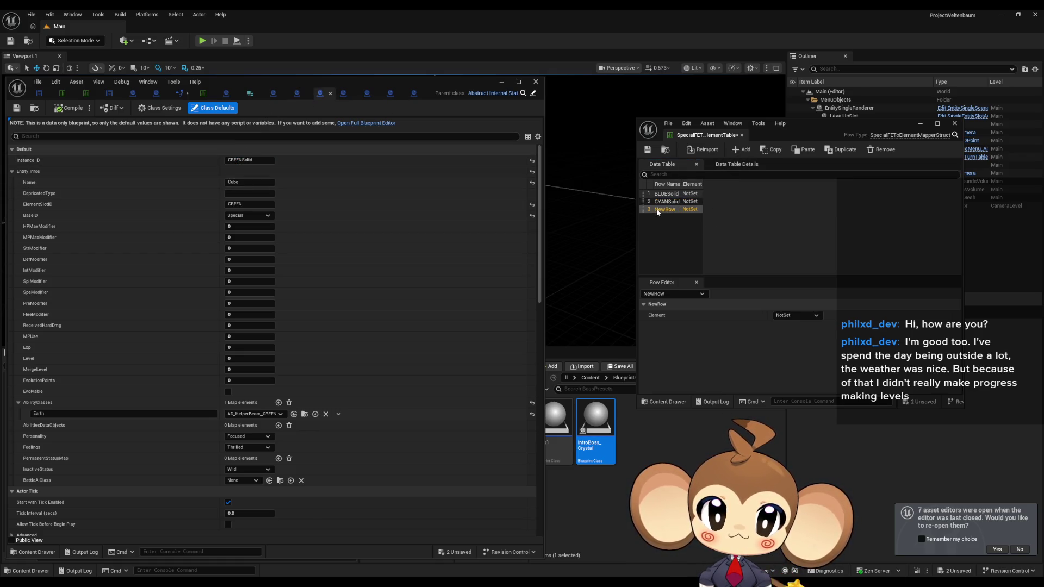
Add rows MAGENTASolid, REDSolid, YELLOWSolid and IntroBoss_Crystal, then maximize the table window.
click(343, 93)
click(249, 159)
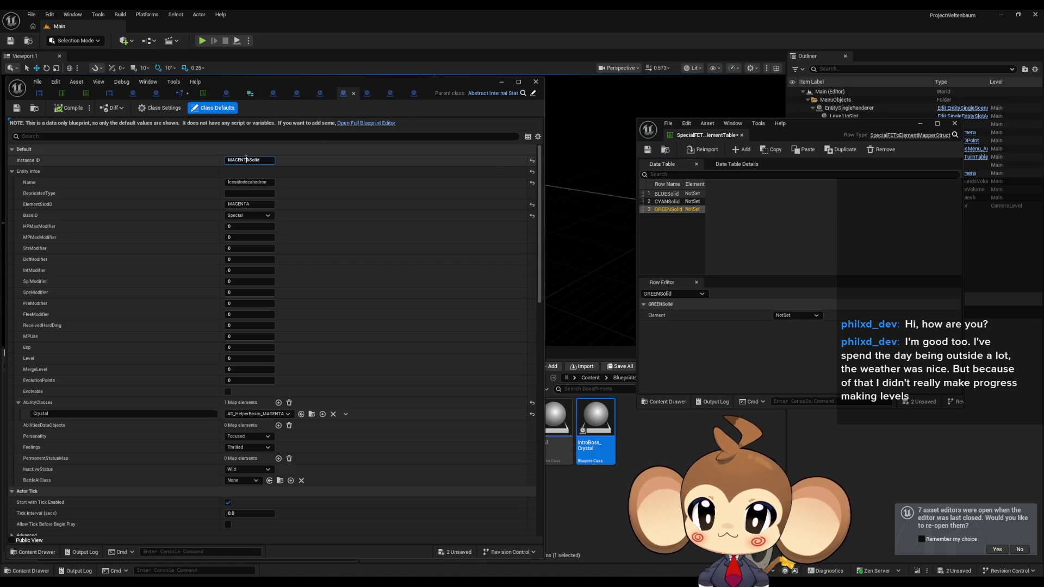
click(741, 149)
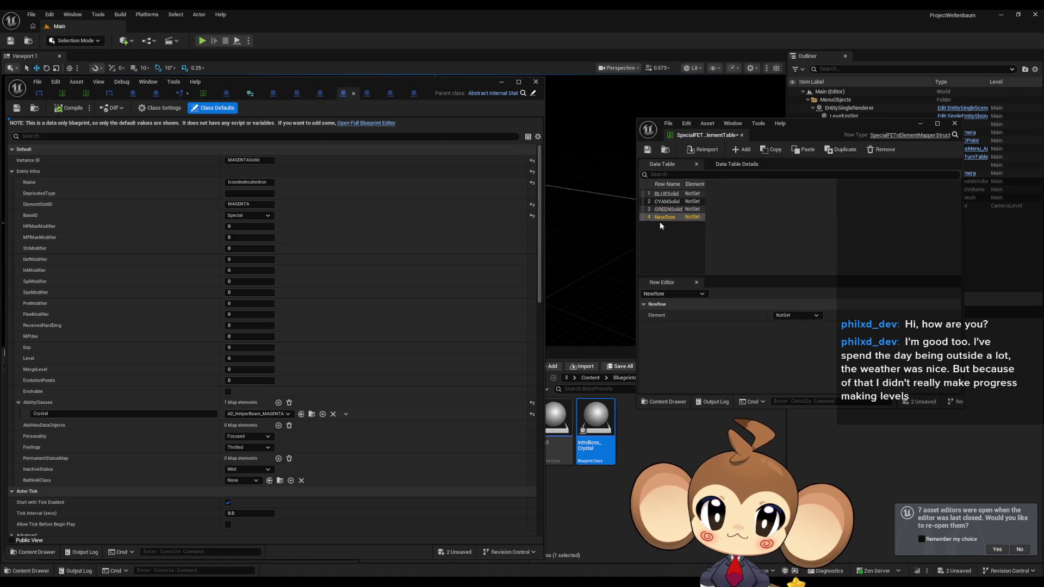
click(366, 94)
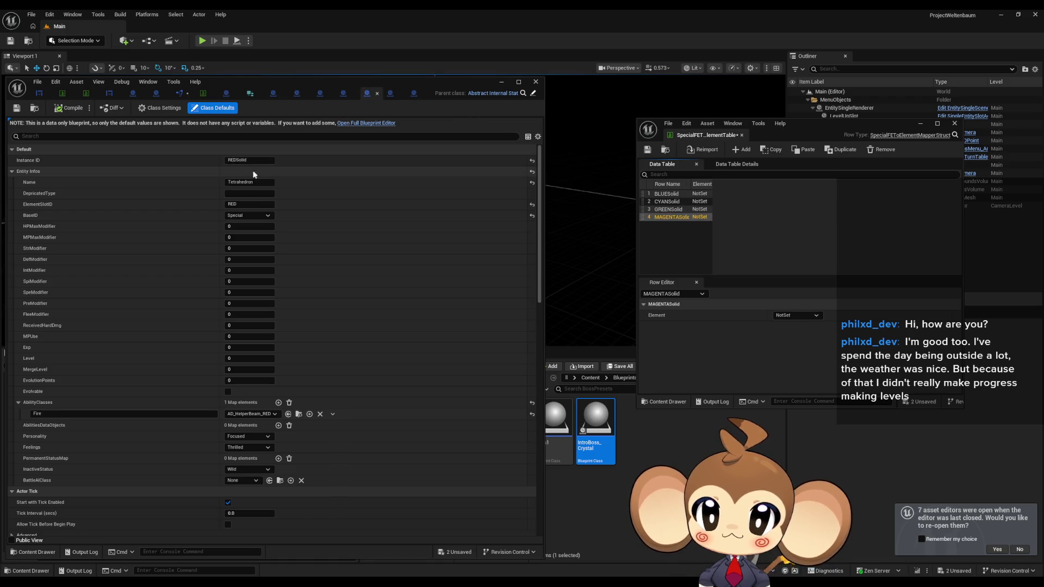
click(249, 160)
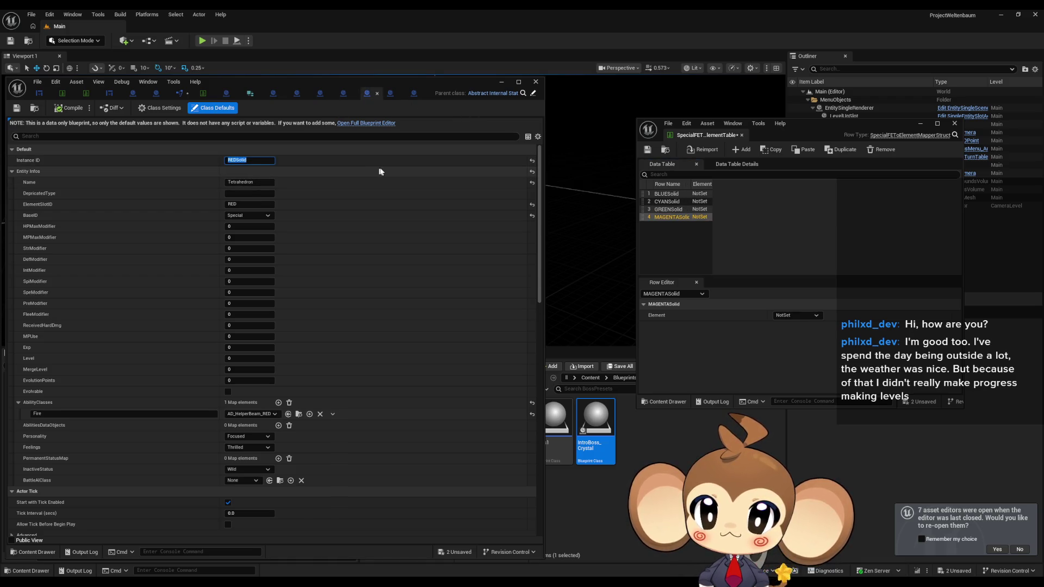
click(743, 150)
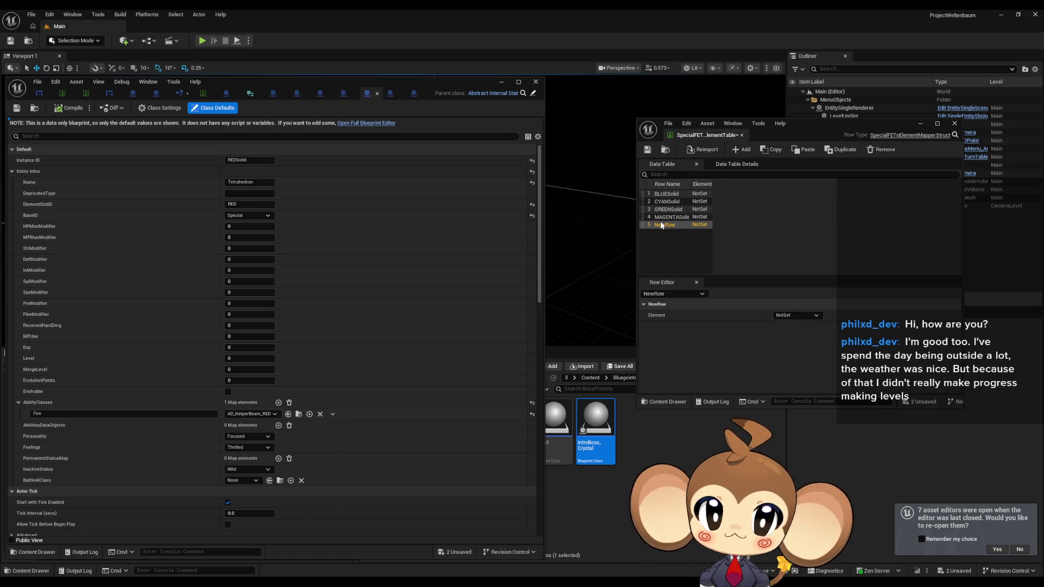
click(393, 95)
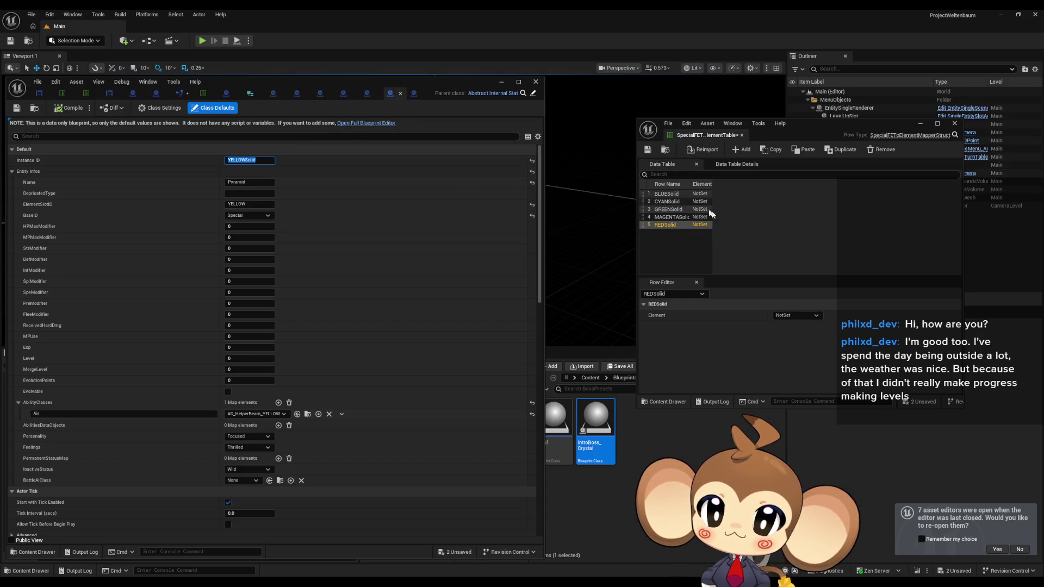
click(741, 150)
double_click(662, 233)
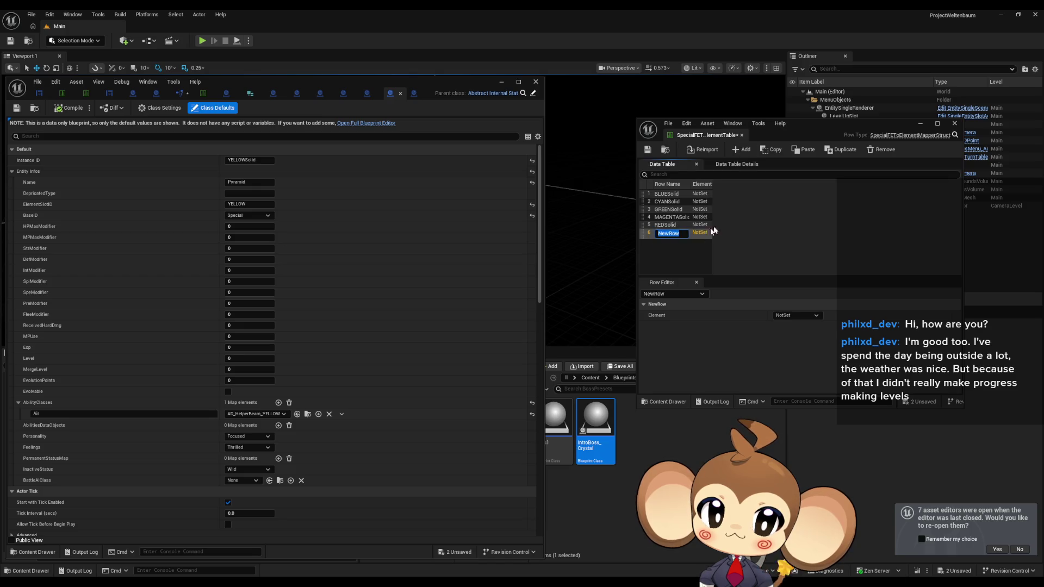
click(413, 94)
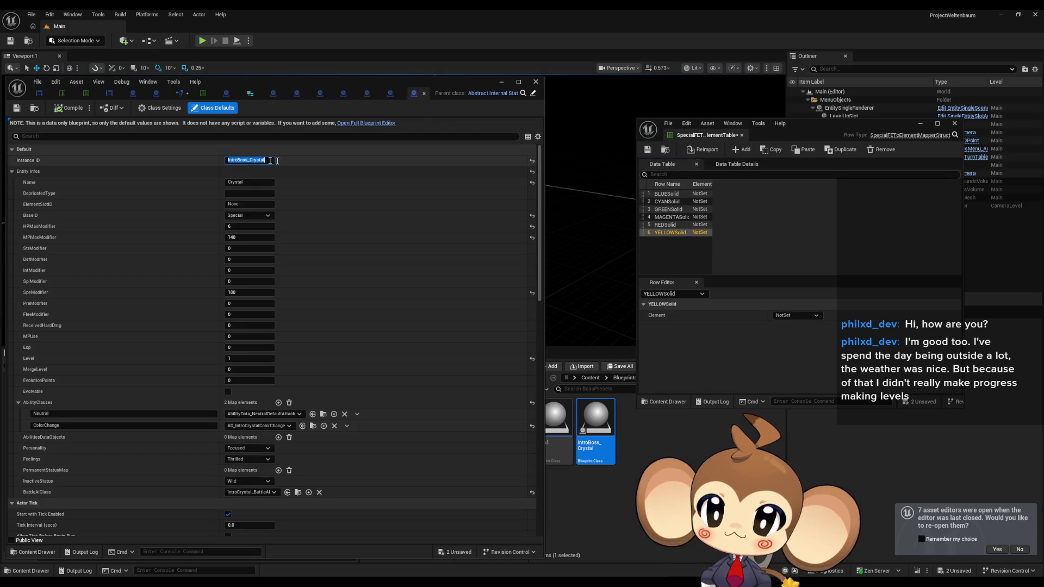
click(742, 149)
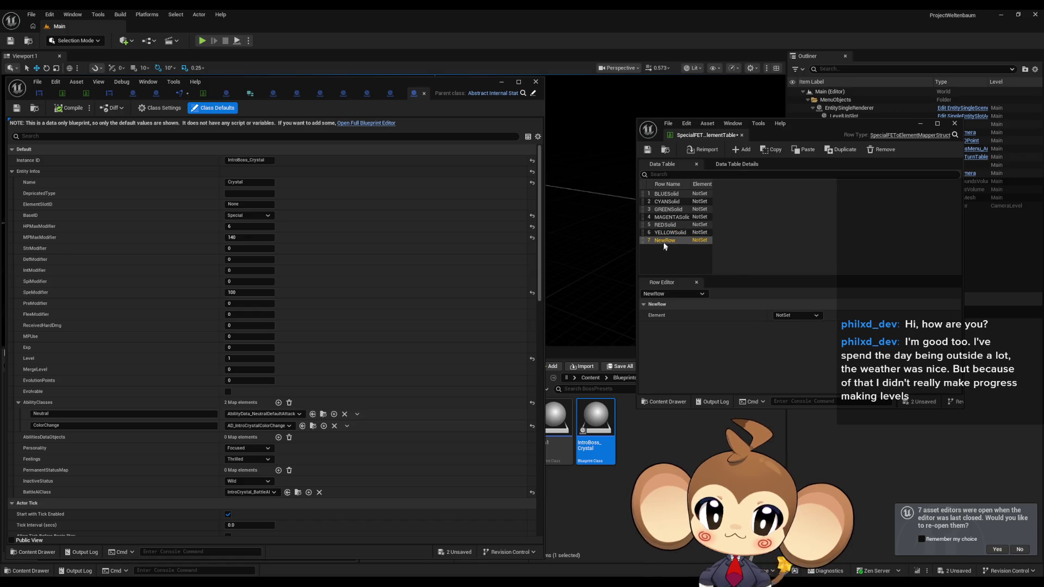
key(Return)
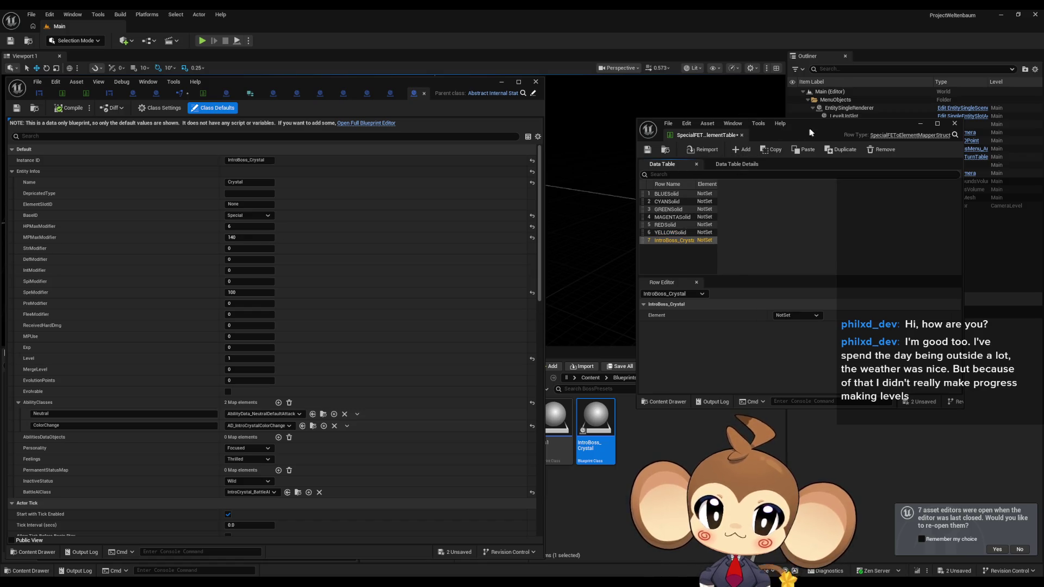
drag(810, 132, 778, 204)
double_click(777, 204)
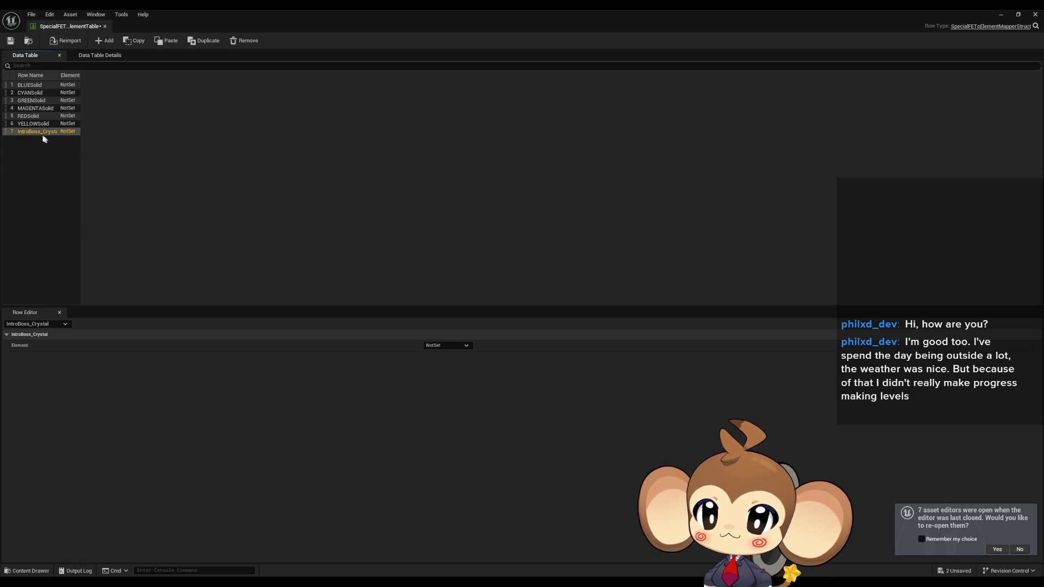
Set elements: IntroBoss_Crystal Neutral, YELLOWSolid Air, REDSolid Fire, MAGENTASolid Crystal.
click(440, 344)
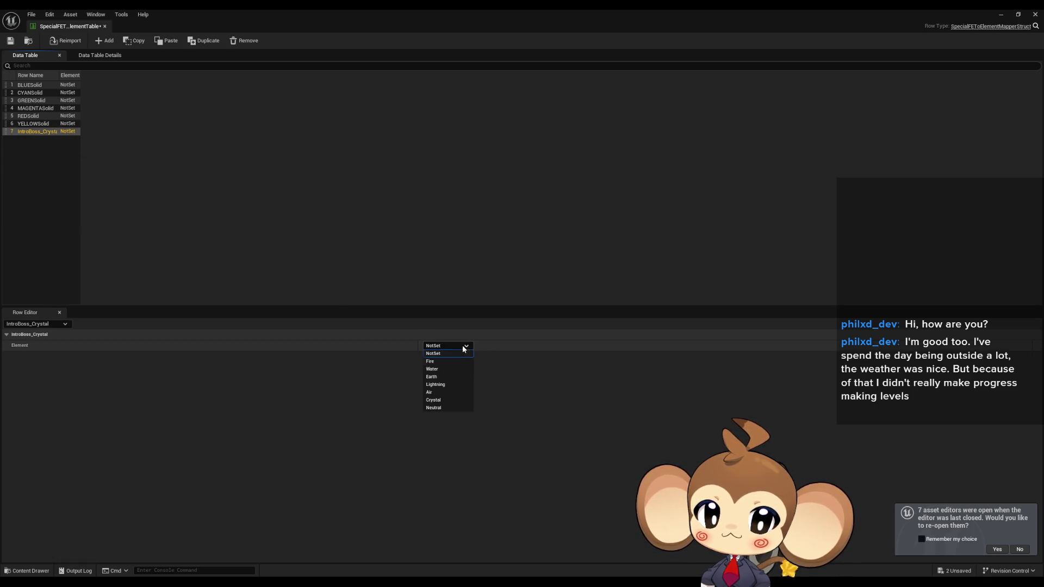
click(446, 403)
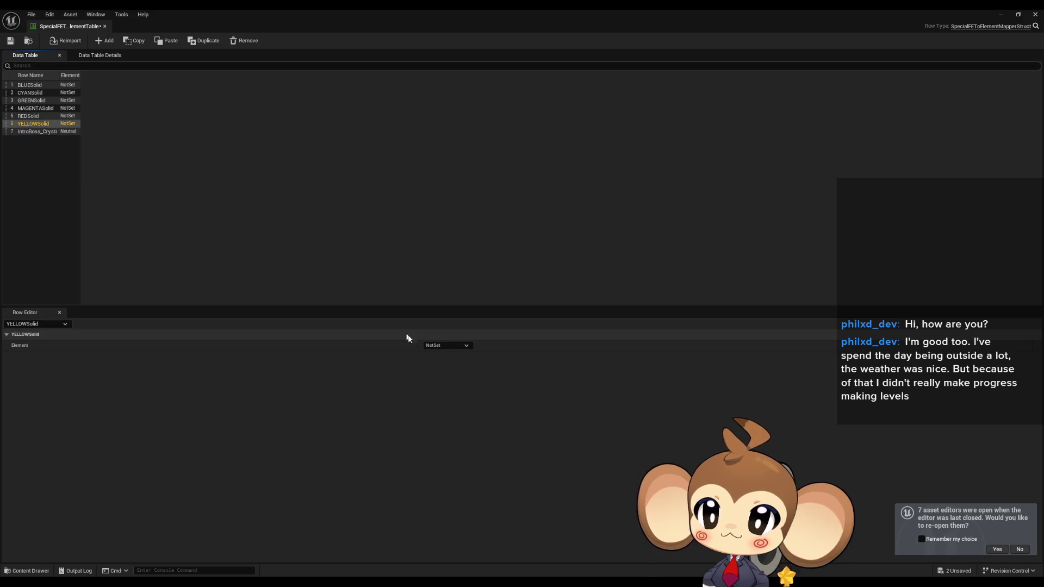
click(444, 346)
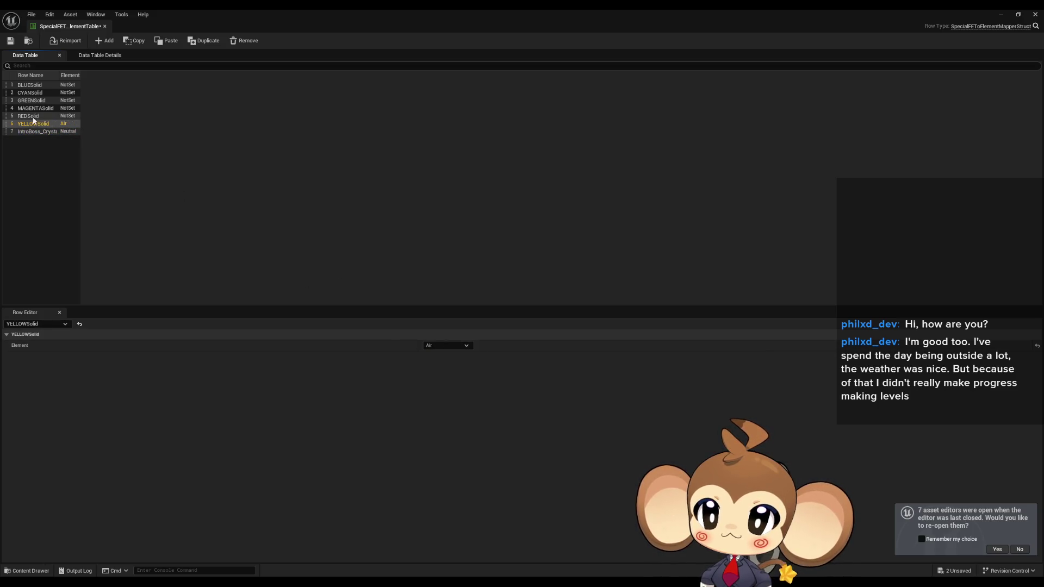
click(34, 120)
click(435, 346)
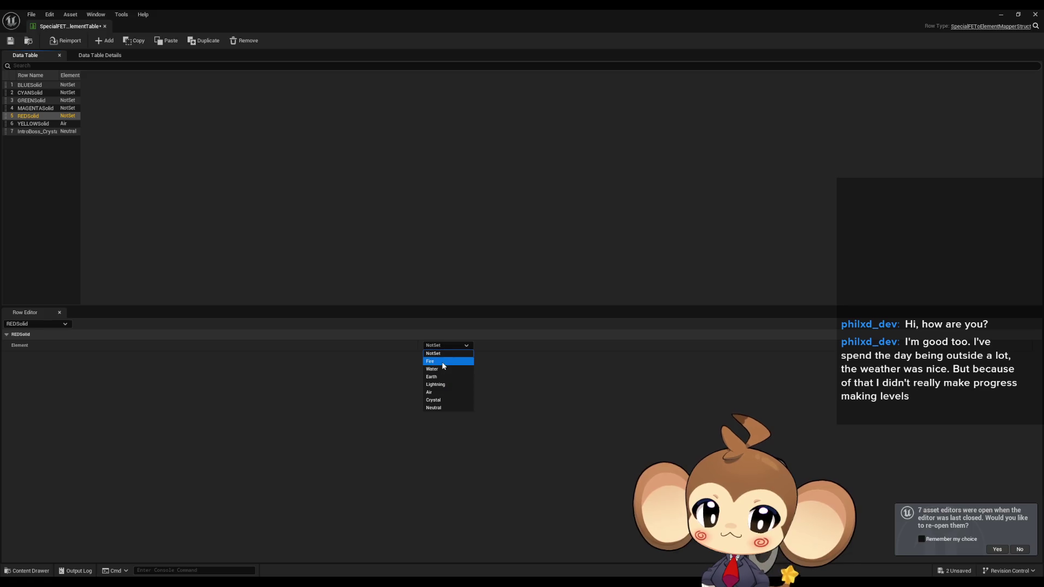
click(444, 362)
click(445, 346)
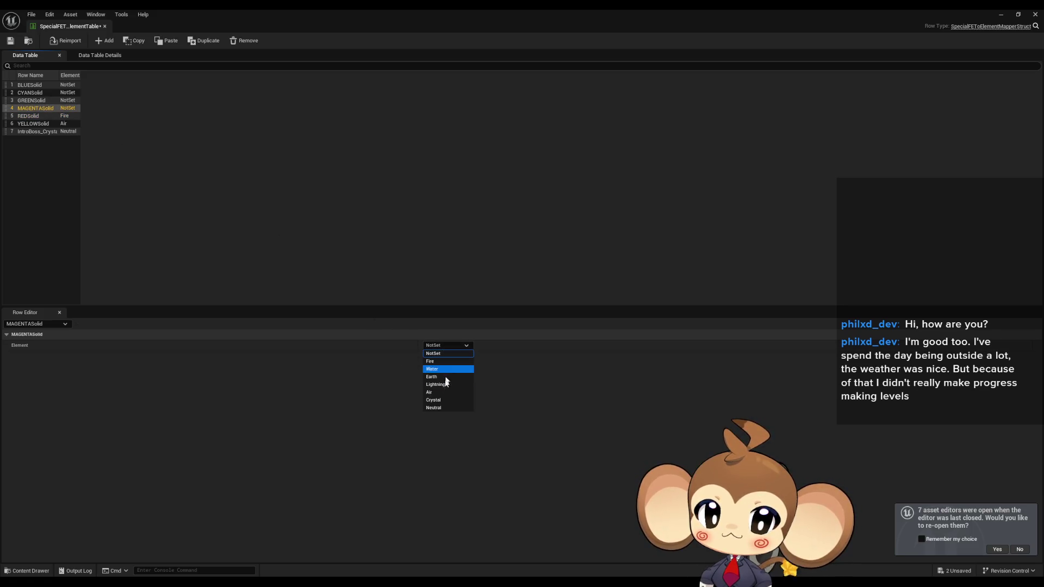
click(436, 401)
Set GREENSolid to Earth, CYANSolid to Lightning, BLUESolid to Water, and save the table.
click(49, 102)
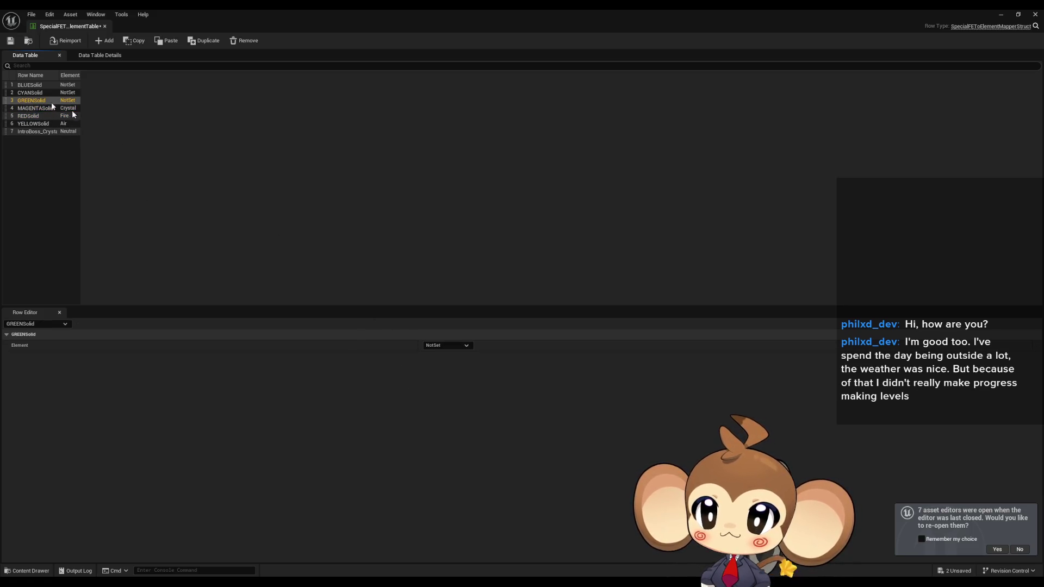
click(435, 346)
click(443, 378)
click(29, 94)
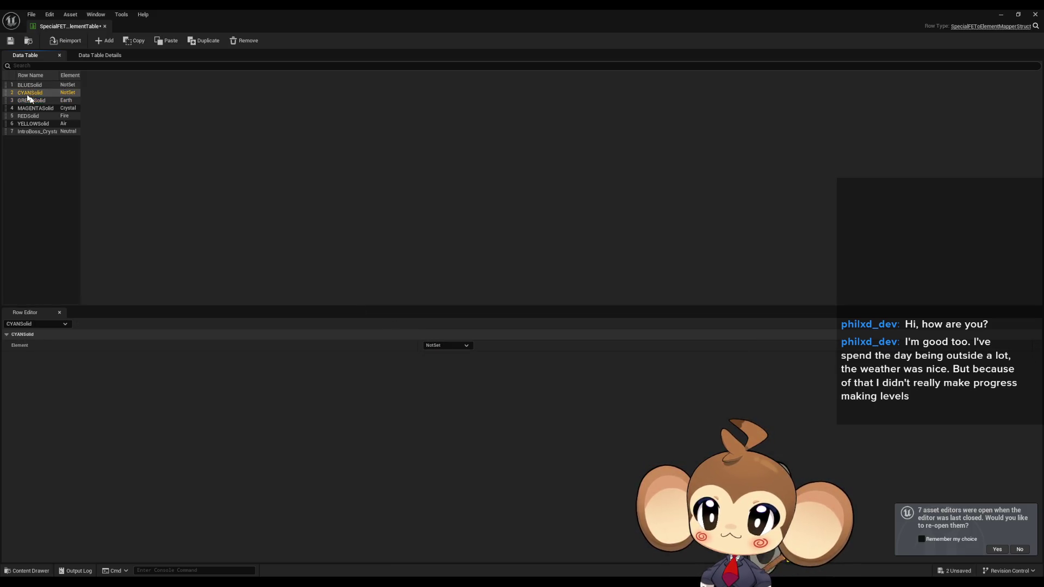
click(433, 345)
click(449, 385)
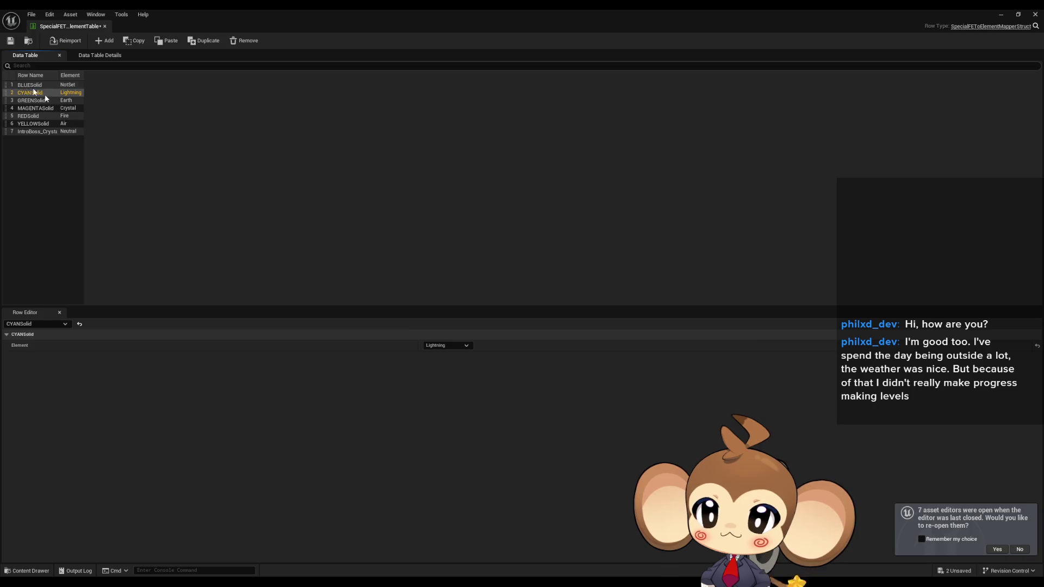
click(30, 85)
click(452, 345)
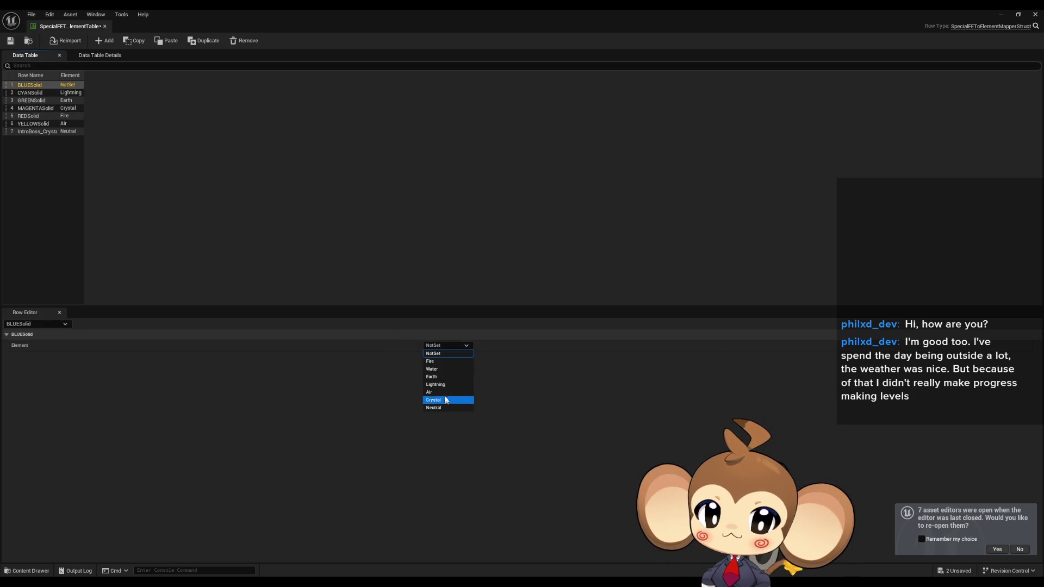
click(435, 369)
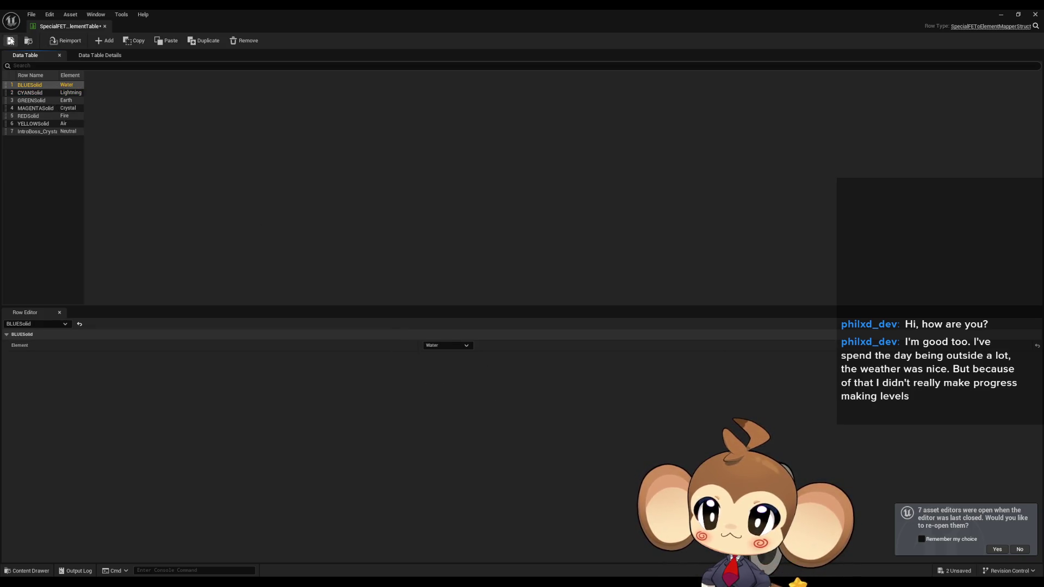
click(10, 41)
Close the element mapping table and show StatAndBattleFunctionLib's GetClassStats graph in a maximised editor.
click(1035, 15)
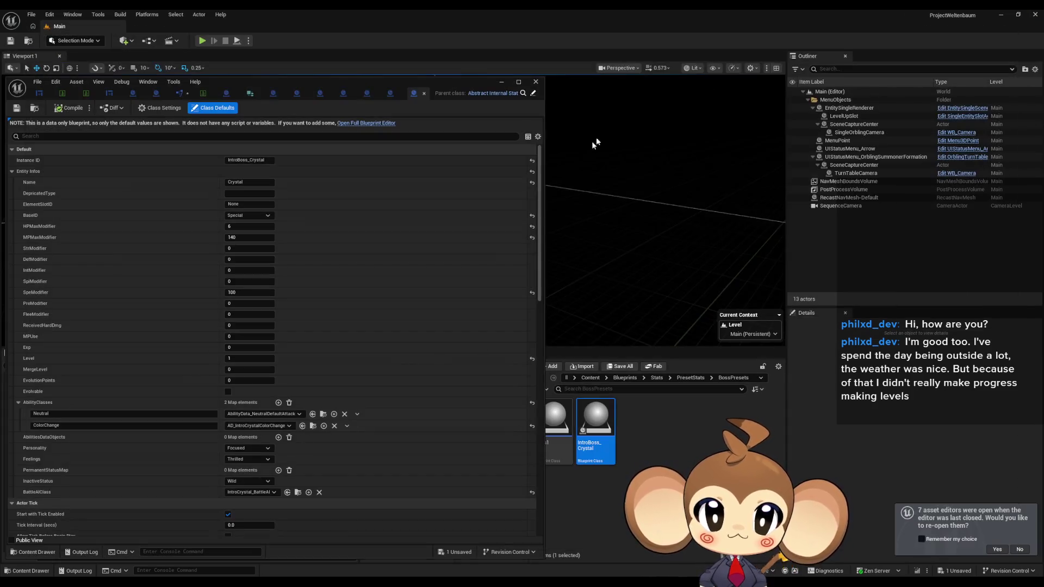
mouse_move(292, 86)
mouse_down()
mouse_move(572, 110)
mouse_move(617, 80)
mouse_move(529, 96)
mouse_up()
double_click(529, 95)
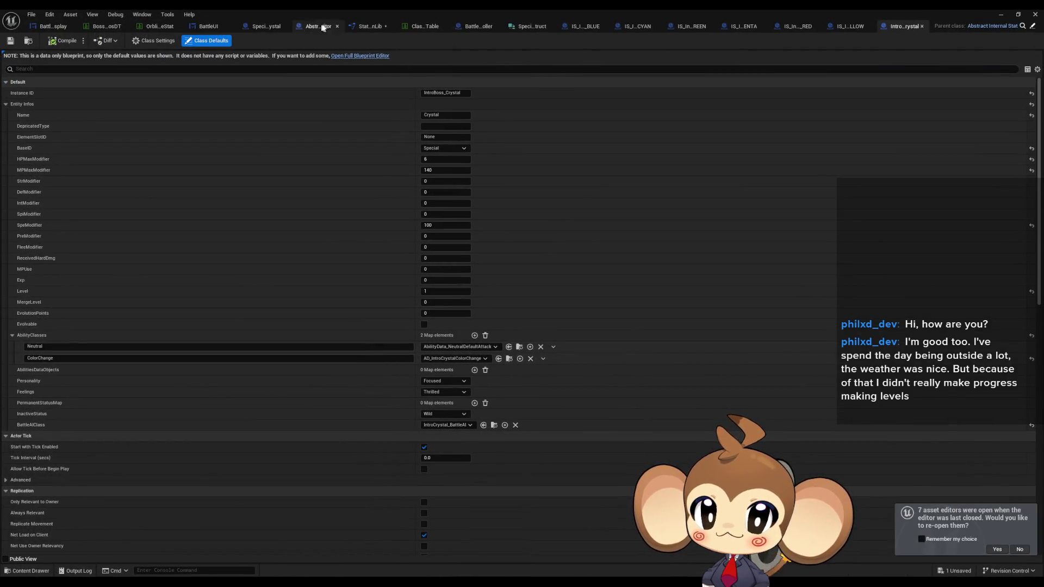
click(374, 27)
Select the Get Data Table Row node and paste a duplicate of it into the graph.
click(383, 256)
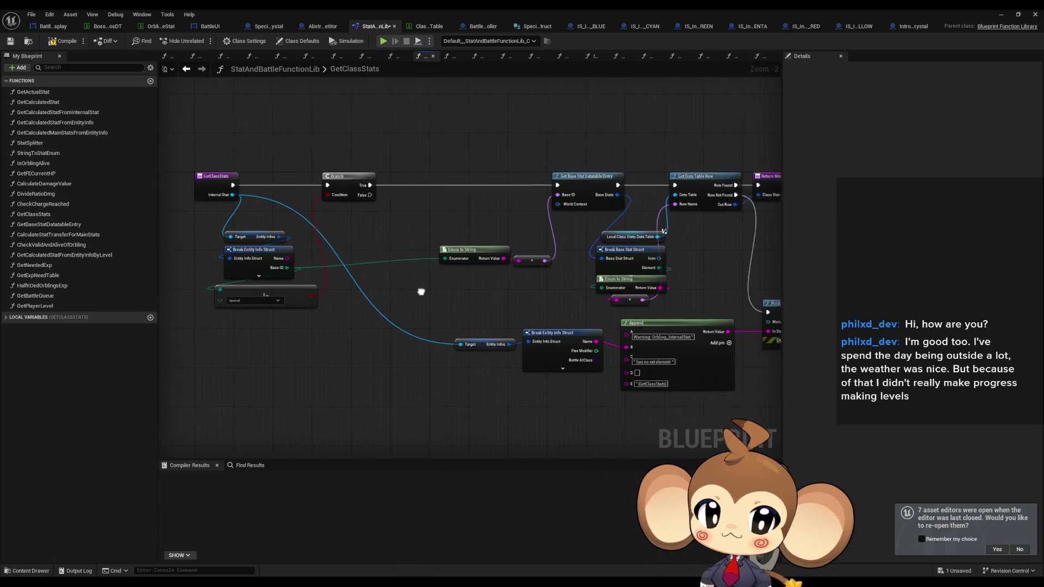
click(576, 198)
drag(366, 357, 397, 343)
click(698, 185)
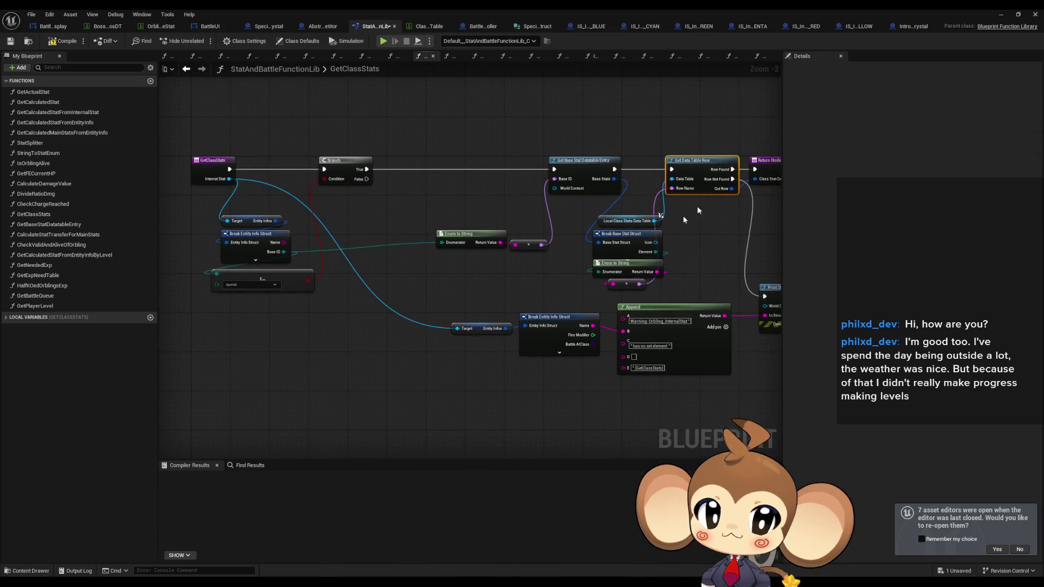
key(ctrl+v)
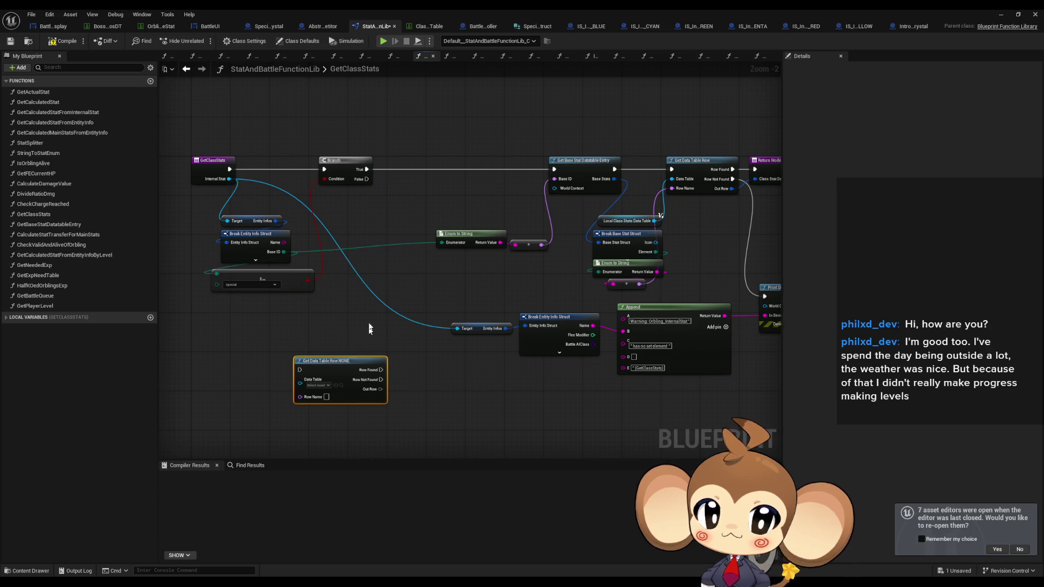
Place the new Get Data Table Row below the chain and set its table to SpecialFEToElementTable.
drag(369, 328, 327, 337)
drag(299, 370, 327, 356)
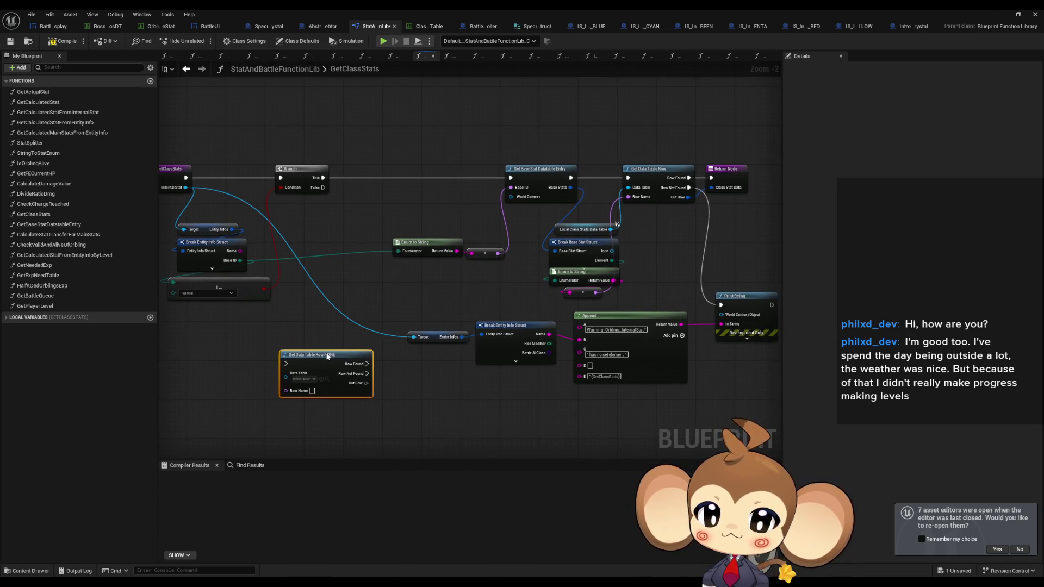
drag(386, 207, 407, 250)
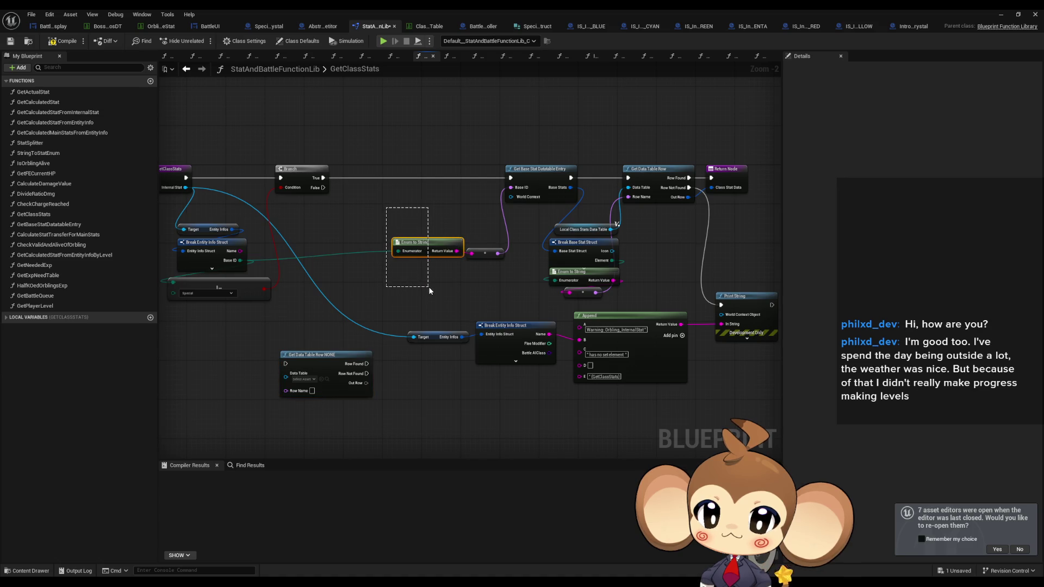
drag(428, 286, 429, 286)
click(522, 169)
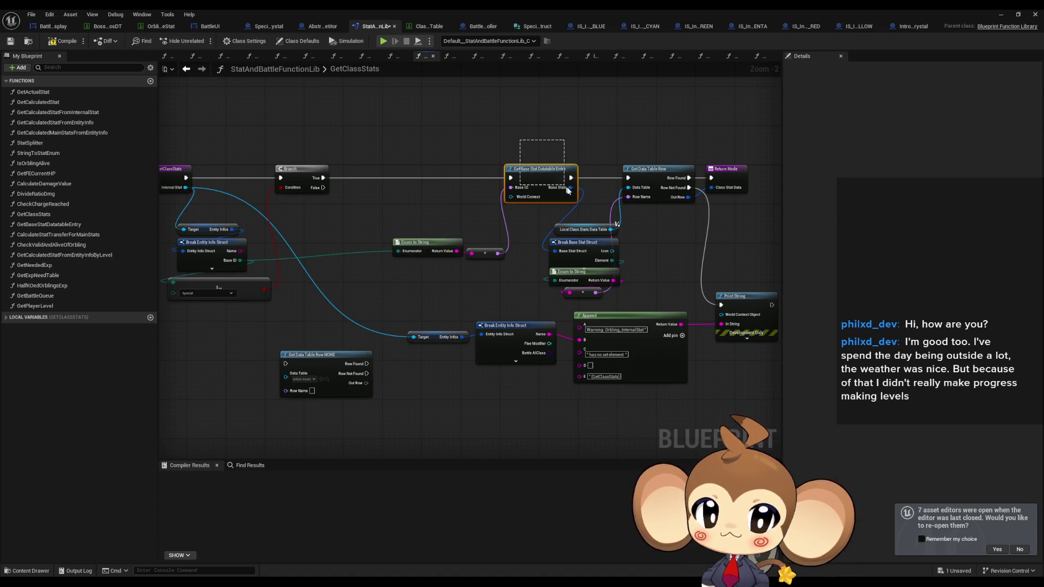
click(591, 261)
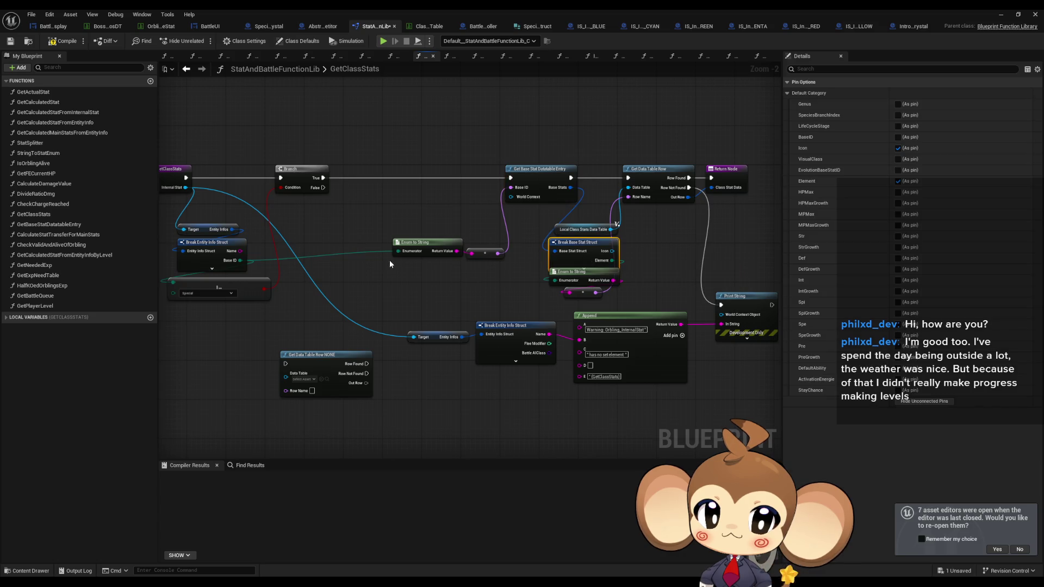
scroll(403, 252, down, 1)
scroll(317, 352, up, 1)
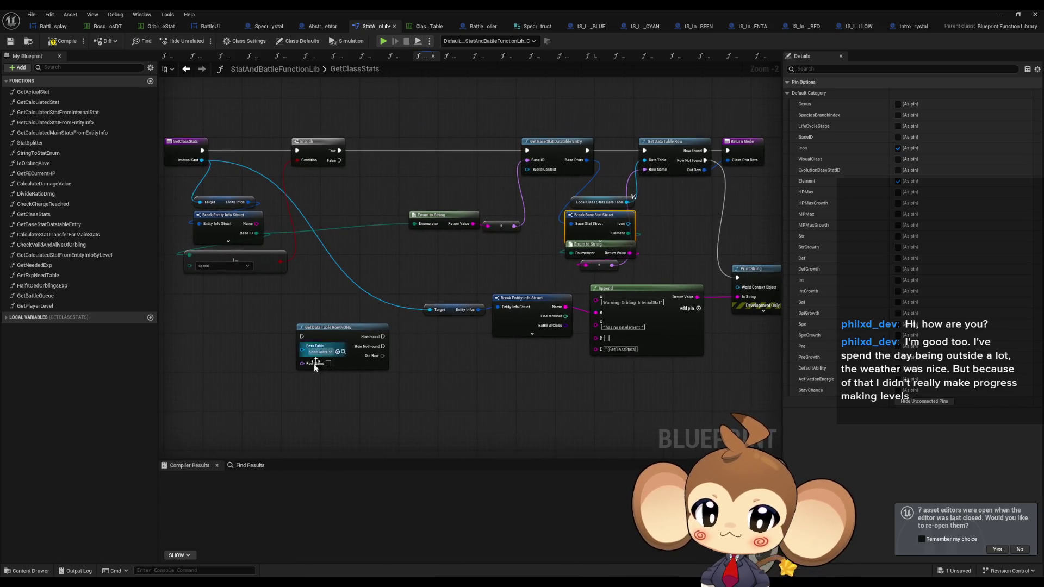
click(329, 352)
text(specia)
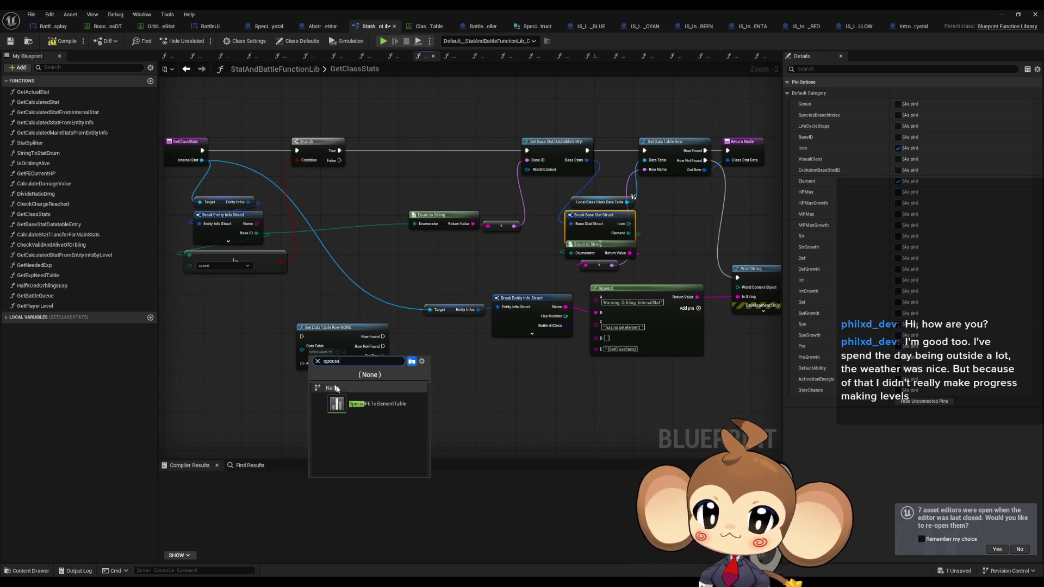
click(335, 402)
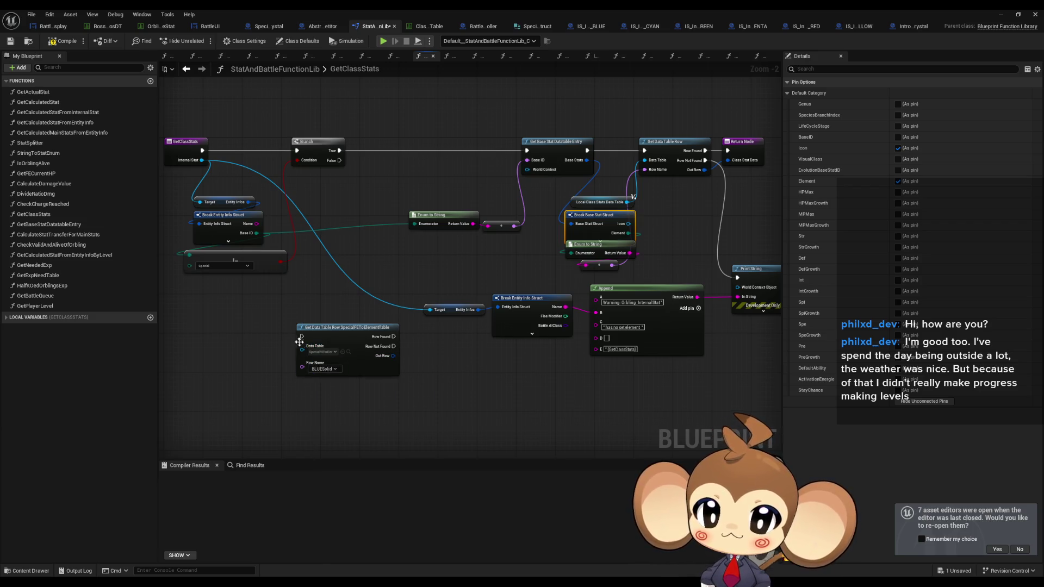
Wire Branch False and the entity Name into the new lookup, routing Name through a reroute node.
mouse_move(318, 267)
mouse_down()
mouse_move(313, 345)
mouse_move(339, 160)
mouse_up()
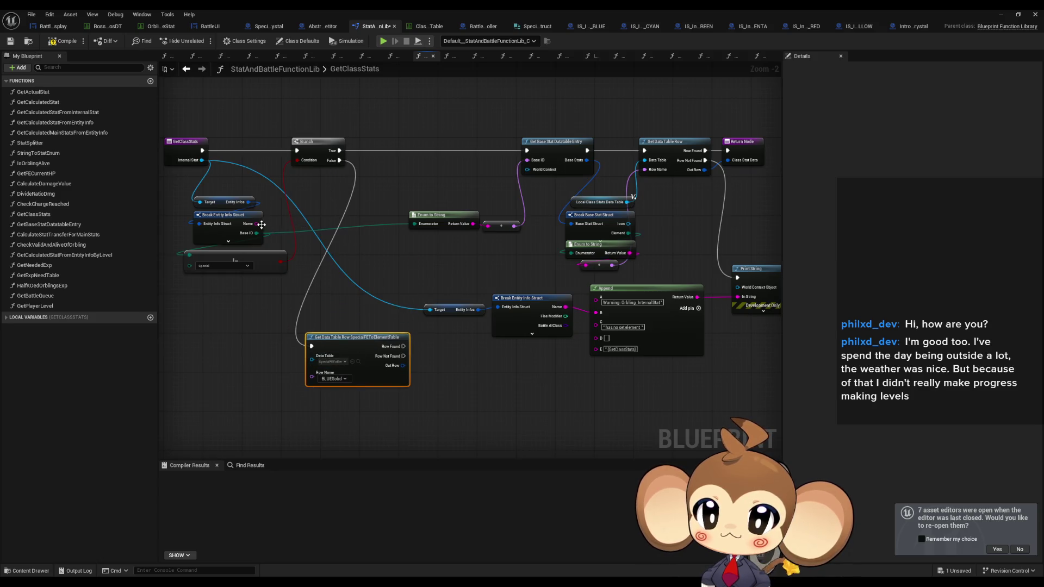
drag(256, 223, 312, 374)
double_click(268, 276)
drag(269, 276, 232, 353)
drag(365, 338, 331, 364)
drag(235, 353, 224, 384)
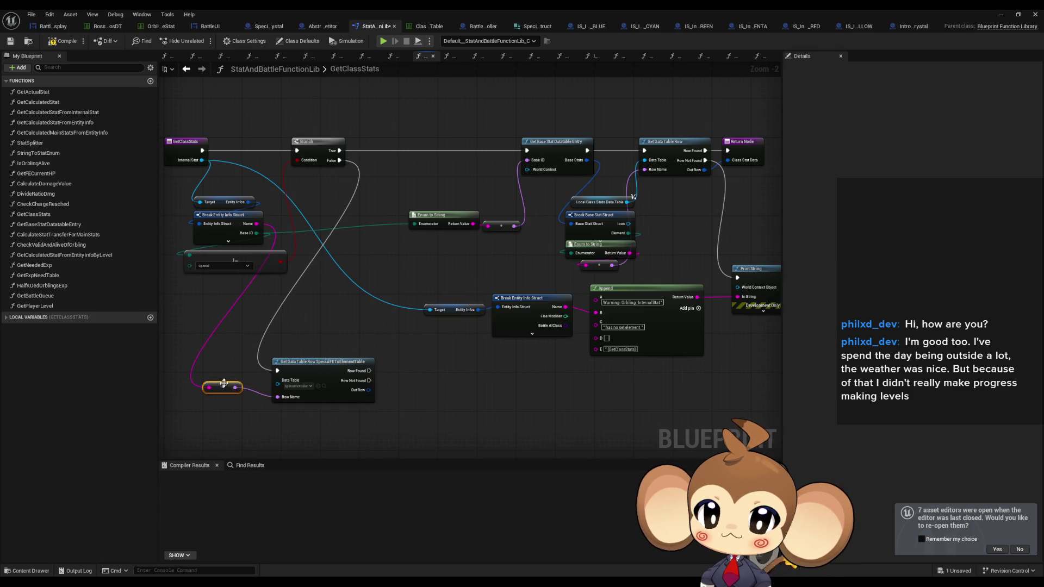
drag(398, 373, 518, 329)
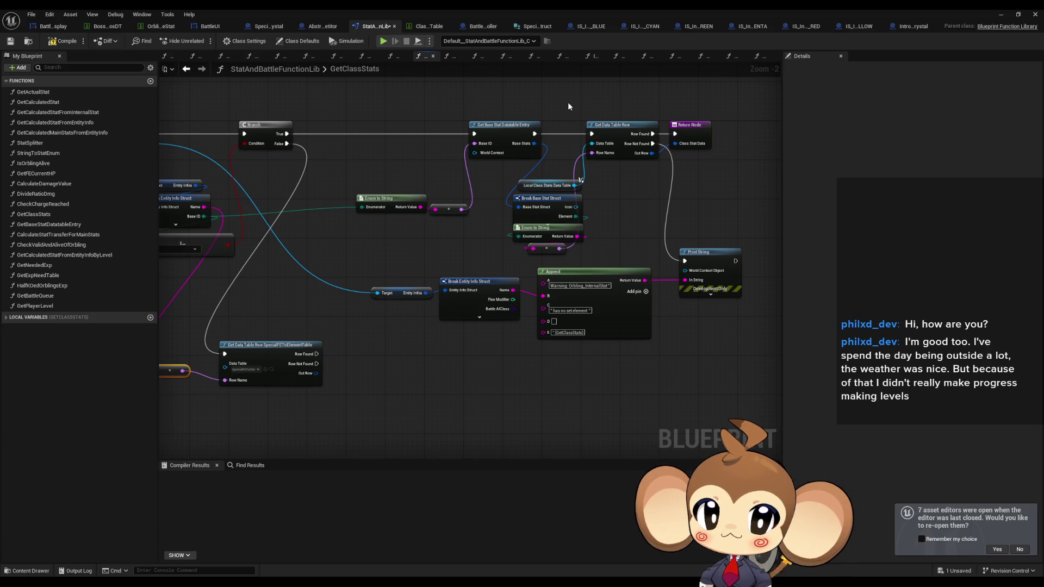
Paste copies of the stats lookup nodes, feed split Out Row Element into Row Name, then open ClassStats.
drag(568, 103, 707, 184)
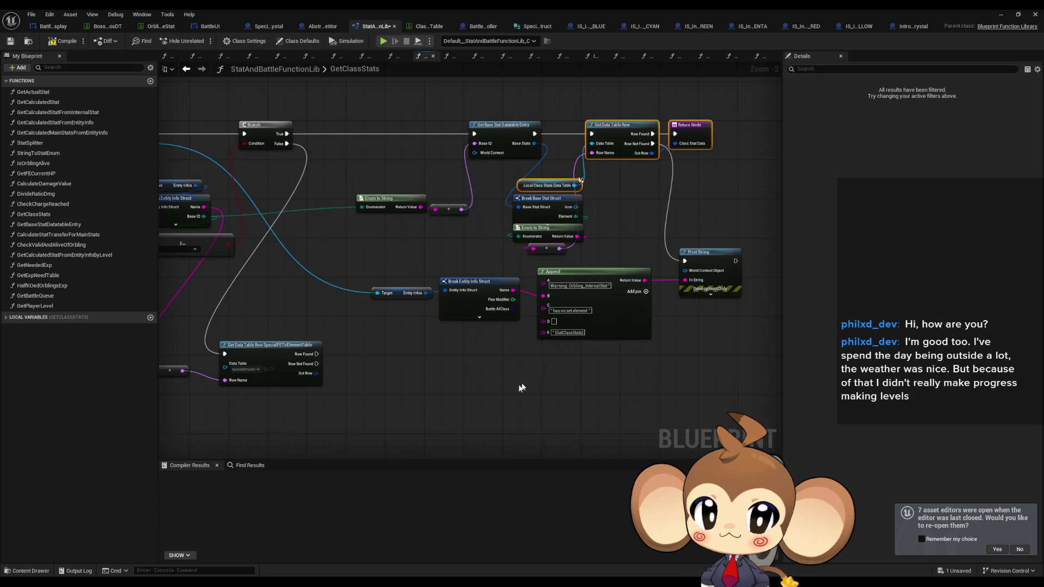
drag(521, 387, 528, 300)
key(ctrl+v)
right_click(322, 287)
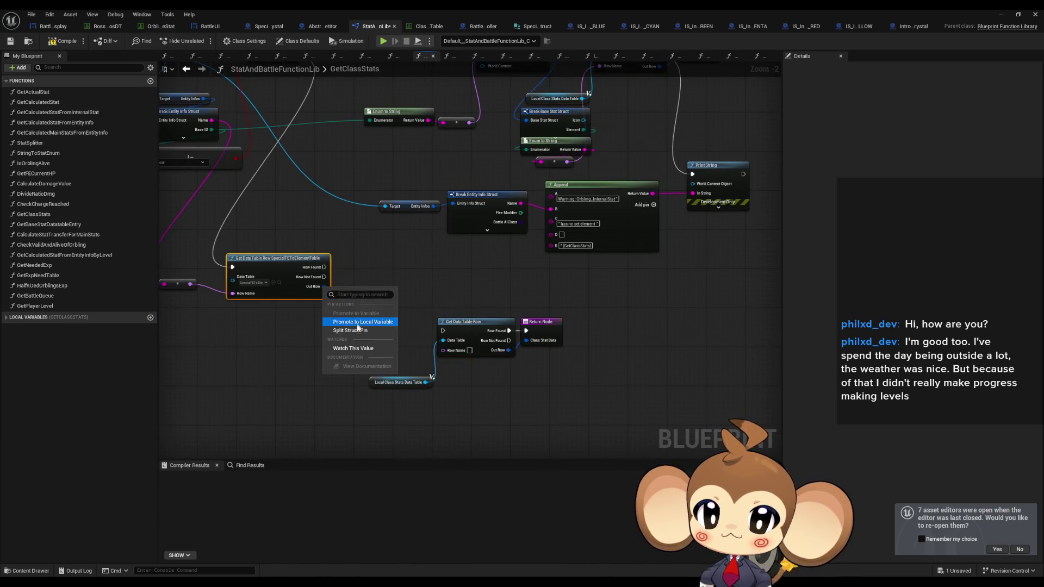
click(354, 334)
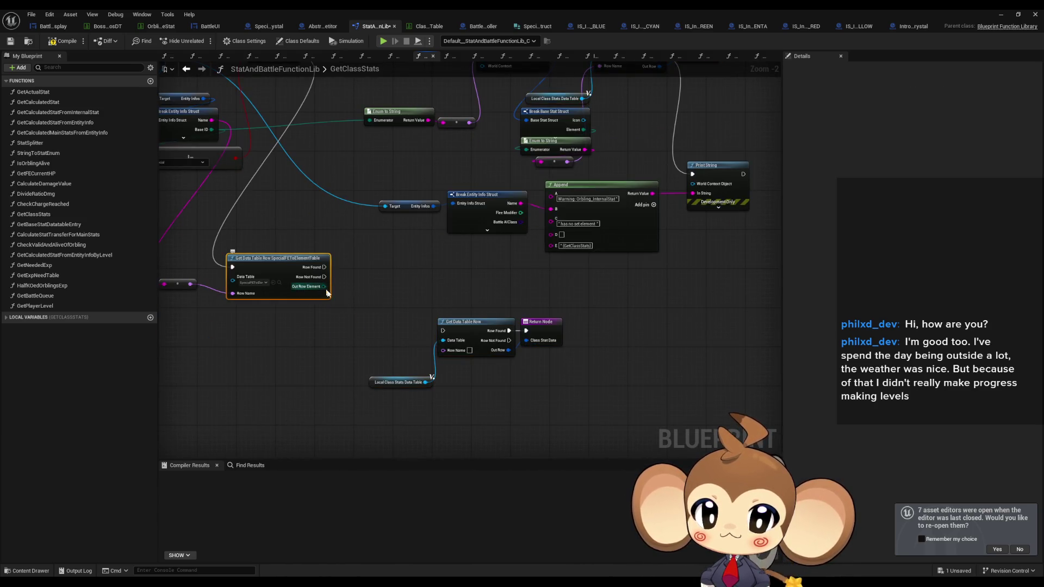
mouse_move(324, 286)
mouse_down()
mouse_move(456, 358)
mouse_move(325, 267)
mouse_up()
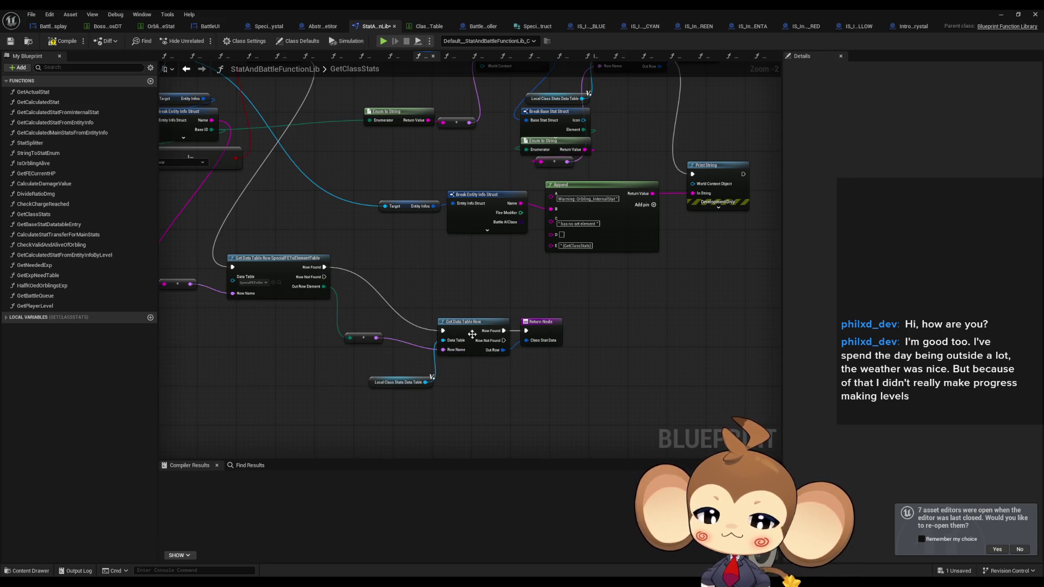
click(400, 382)
double_click(898, 172)
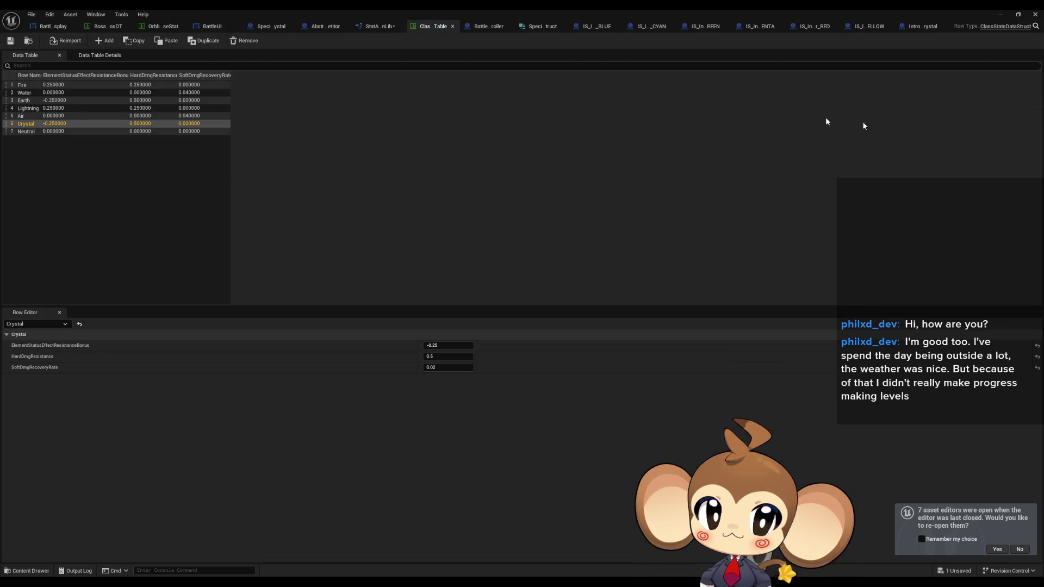
Tidy the reroute nodes around the Branch and table lookups in GetClassStats.
click(377, 27)
mouse_move(340, 285)
mouse_down()
mouse_move(326, 348)
mouse_move(382, 336)
mouse_move(323, 364)
mouse_move(321, 390)
mouse_up()
drag(407, 391, 407, 406)
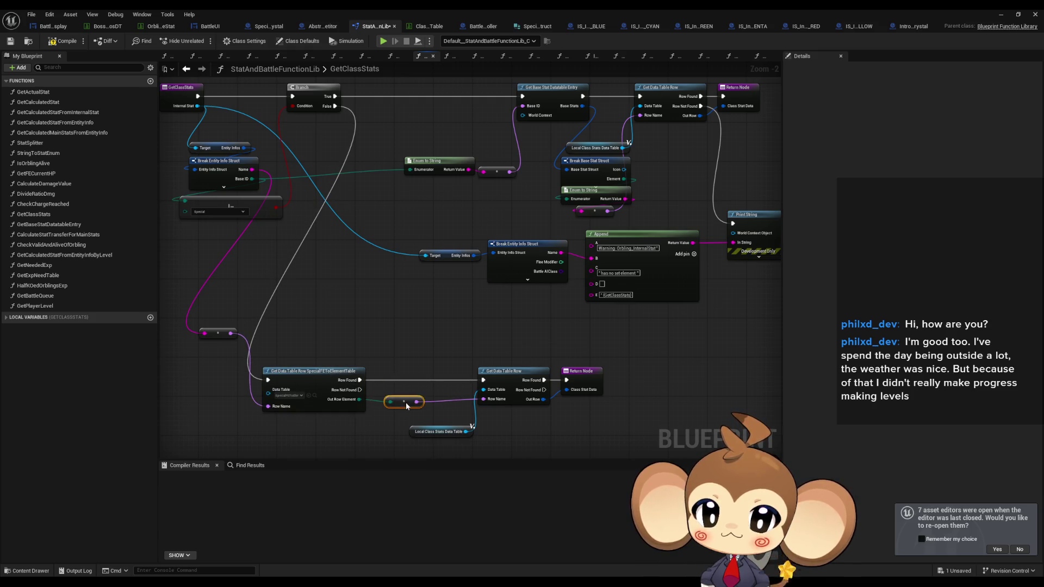
mouse_move(460, 262)
mouse_down()
mouse_move(396, 268)
mouse_move(415, 305)
mouse_up()
drag(243, 297, 234, 338)
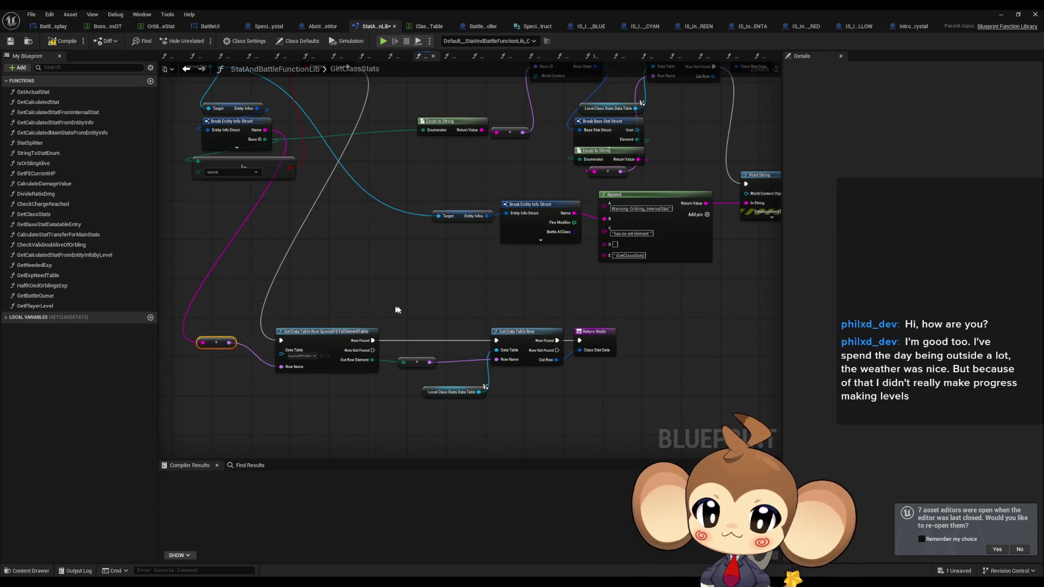
mouse_move(398, 310)
mouse_down()
mouse_move(308, 306)
mouse_move(308, 319)
mouse_move(381, 308)
mouse_move(368, 299)
mouse_move(377, 287)
mouse_up()
drag(695, 212, 657, 217)
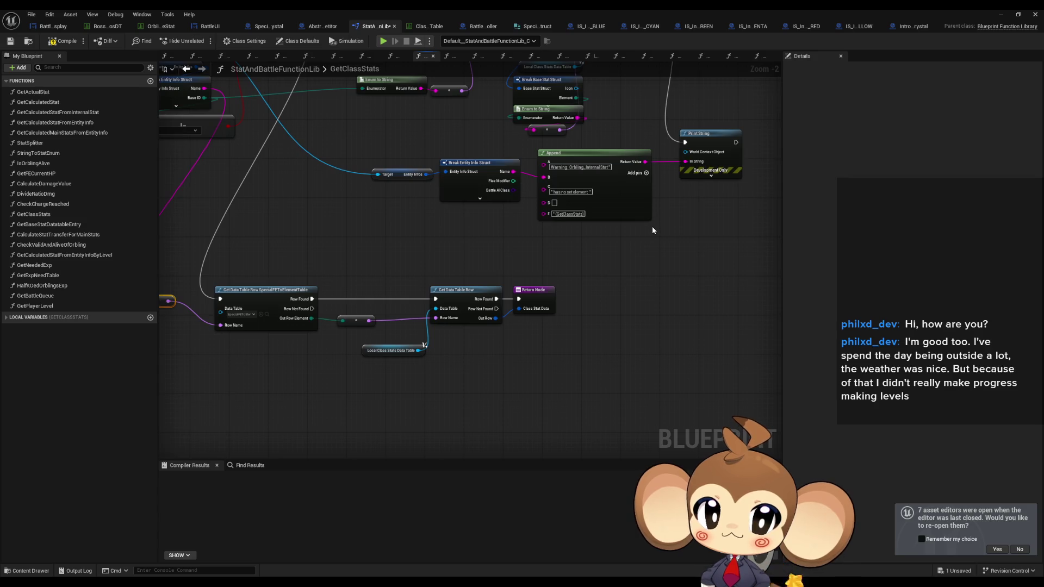
Duplicate the warning Print String, run it from Row Not Found, and feed its In String from an Append node.
click(701, 134)
key(ctrl+c)
key(ctrl+v)
mouse_move(312, 309)
mouse_down()
mouse_move(401, 400)
mouse_move(392, 411)
mouse_up()
mouse_move(568, 330)
mouse_down()
mouse_move(577, 308)
mouse_move(602, 319)
mouse_move(518, 372)
mouse_up()
drag(258, 318, 258, 343)
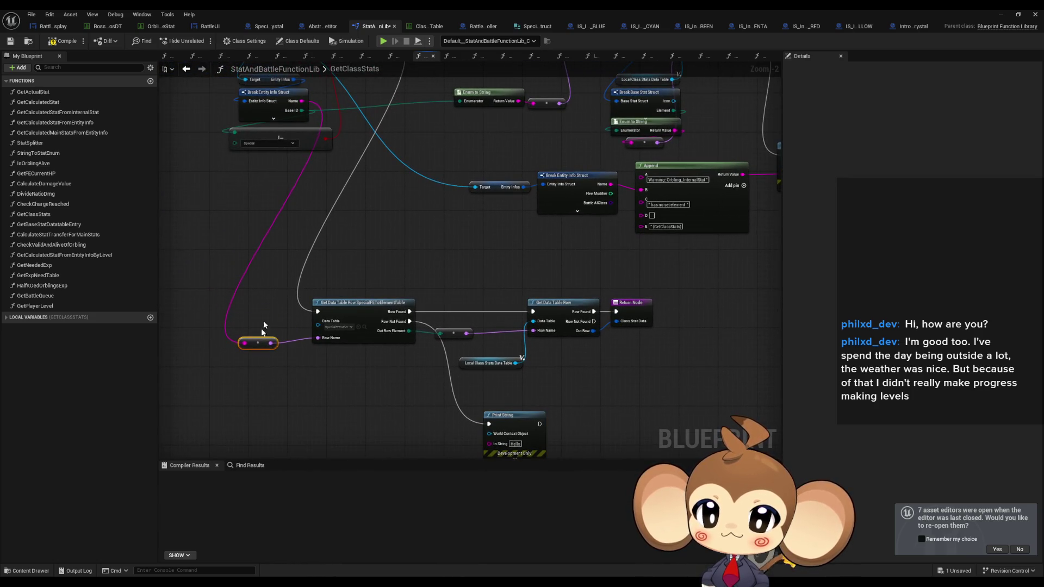
drag(456, 403, 448, 354)
mouse_move(485, 398)
mouse_down()
mouse_move(381, 370)
mouse_move(362, 346)
mouse_up()
text(append)
key(Return)
Fill the Append with 'Warning: Special FE', the entity Name, and 'has no Element entry in SpecialTable'.
drag(421, 290, 385, 316)
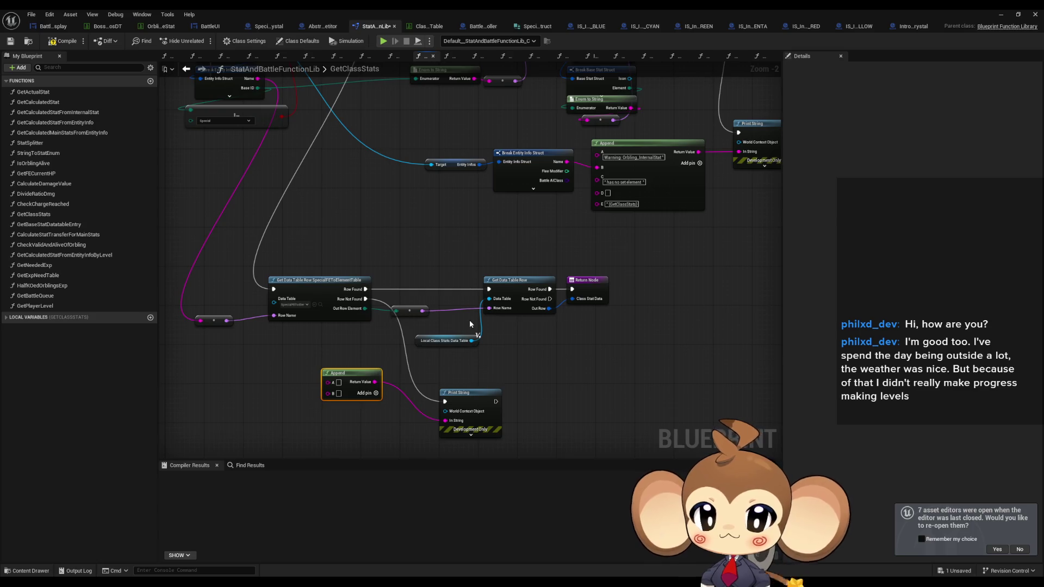
text(Warni)
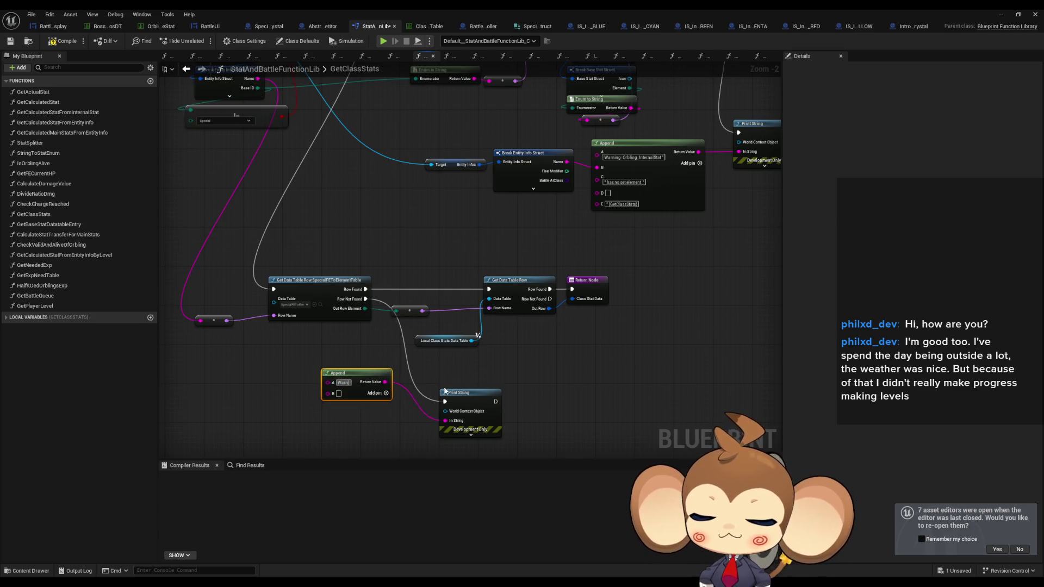
text(ng: Special)
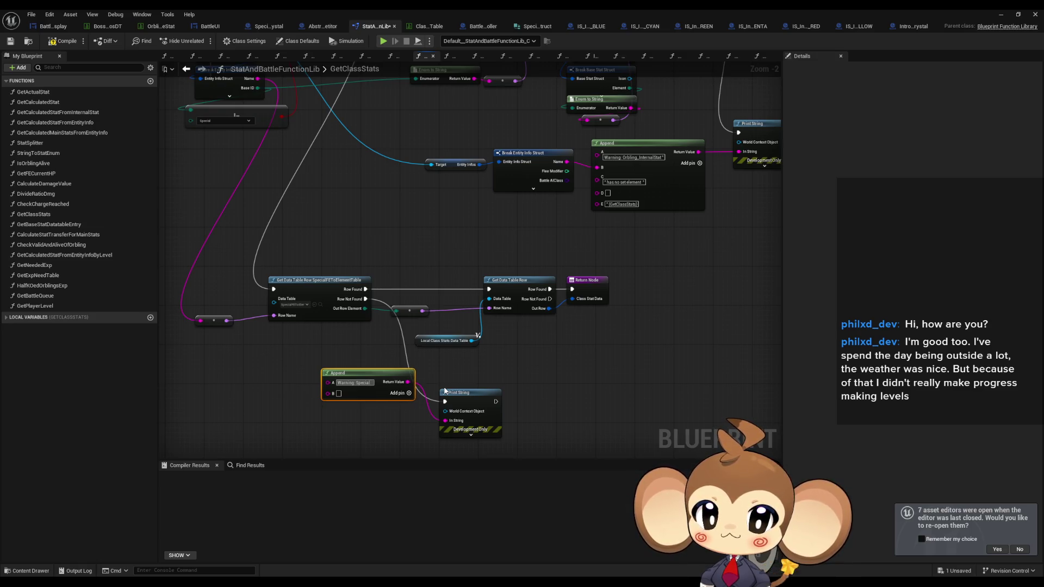
text( FE)
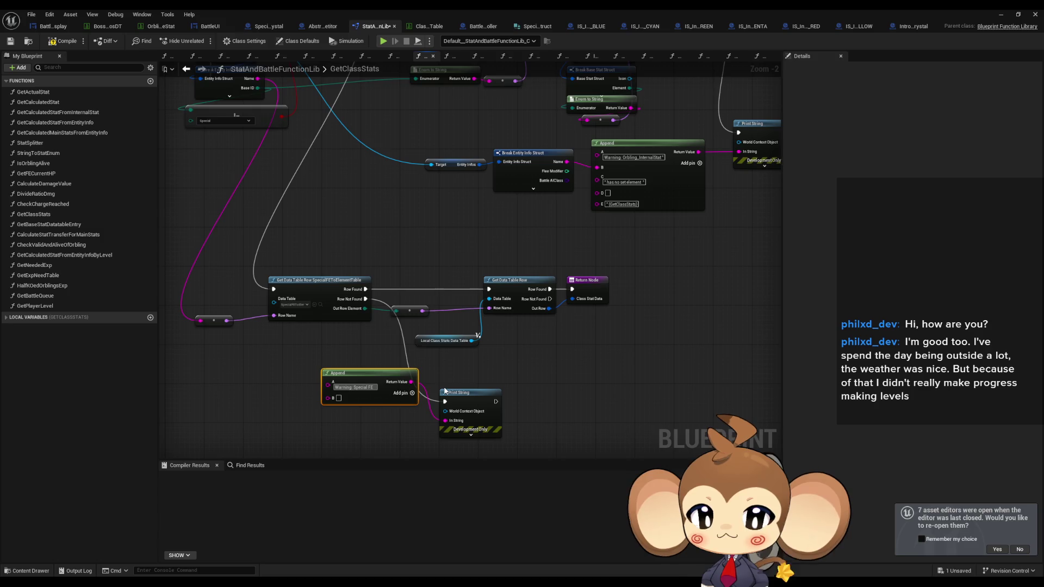
text( has no)
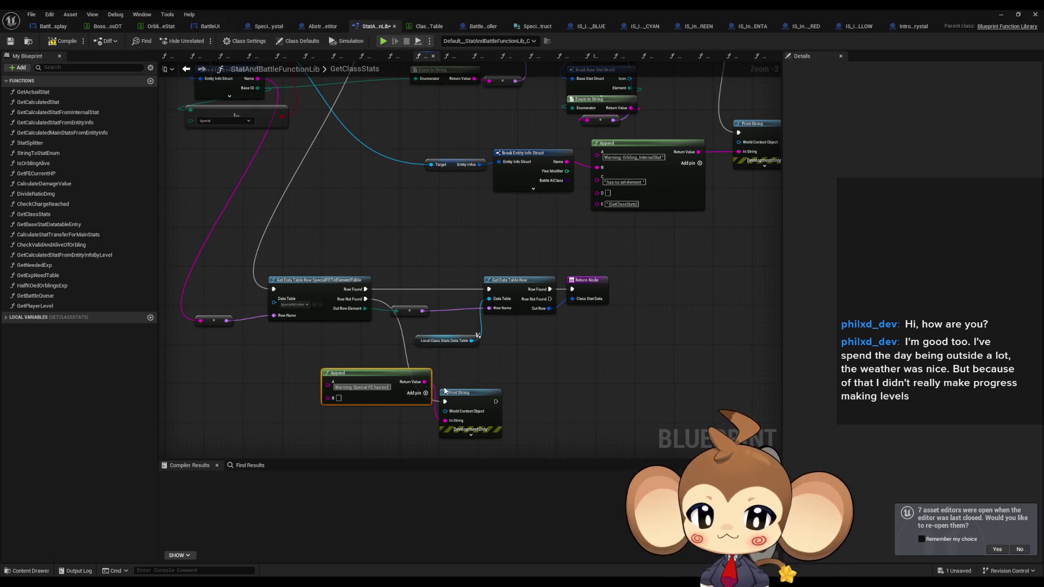
text( Element entry in Speci)
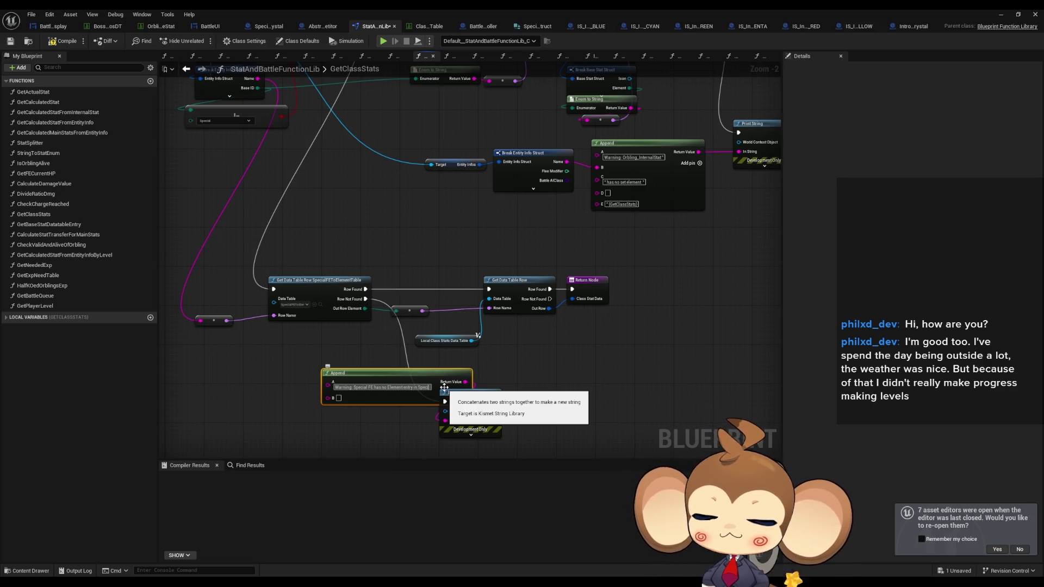
text(alTable)
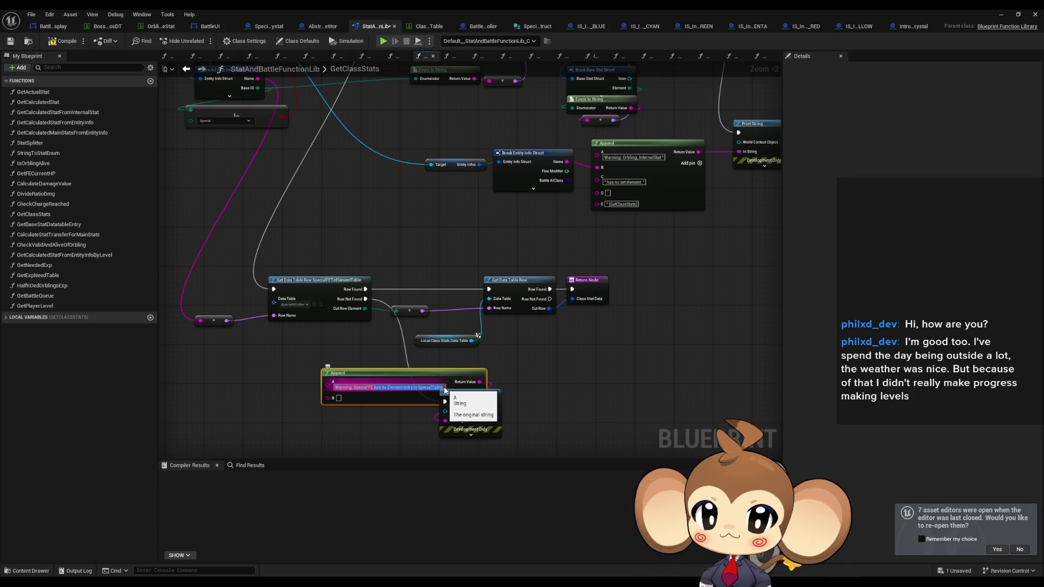
key(Return)
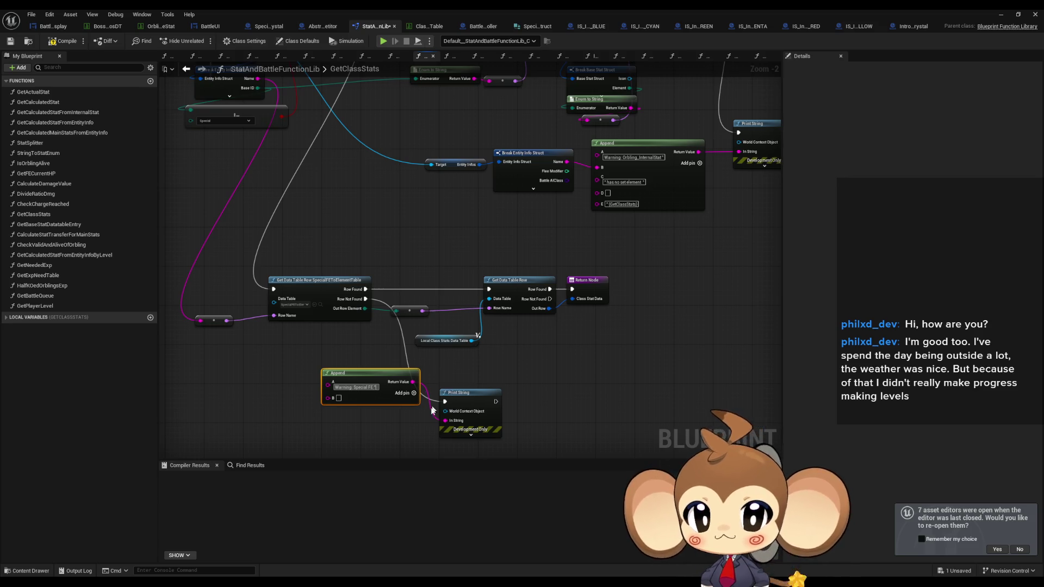
click(415, 394)
key(ctrl+v)
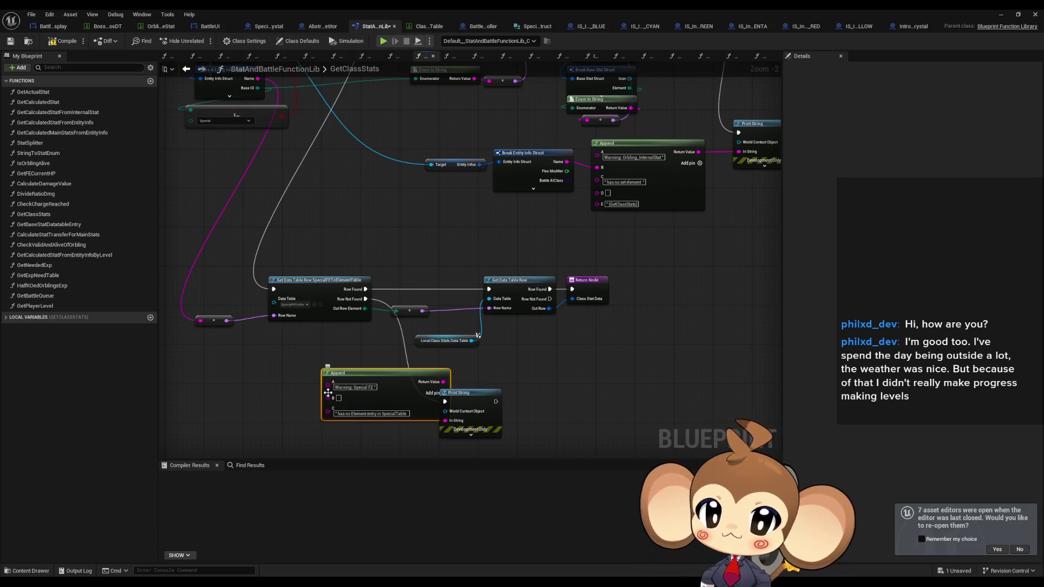
mouse_move(326, 392)
mouse_down()
mouse_move(292, 157)
mouse_move(280, 449)
mouse_move(297, 58)
mouse_move(266, 173)
mouse_up()
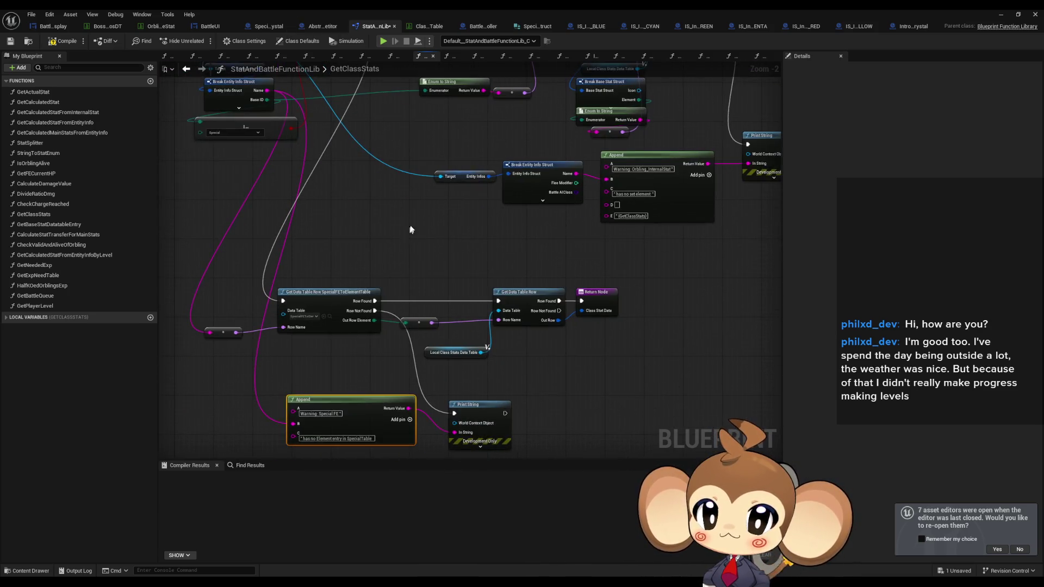
Move the new Print String beside the lookups, review the whole graph, and hide the blueprint editor.
click(523, 367)
drag(472, 407, 521, 383)
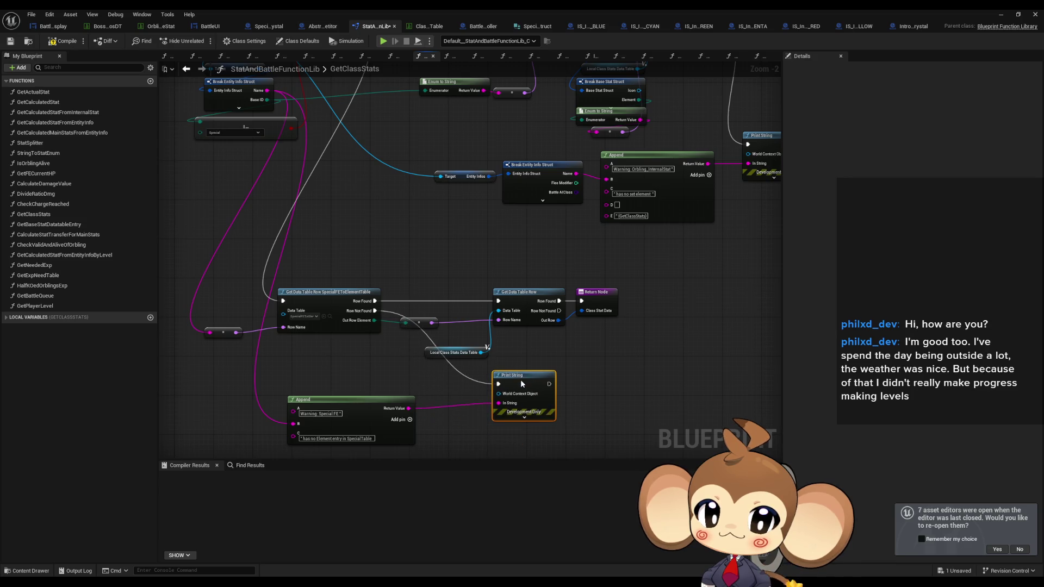
click(383, 399)
mouse_move(366, 334)
mouse_down()
mouse_move(256, 447)
mouse_move(256, 338)
mouse_move(302, 334)
mouse_move(338, 416)
mouse_move(337, 449)
mouse_move(369, 410)
mouse_move(437, 424)
mouse_up()
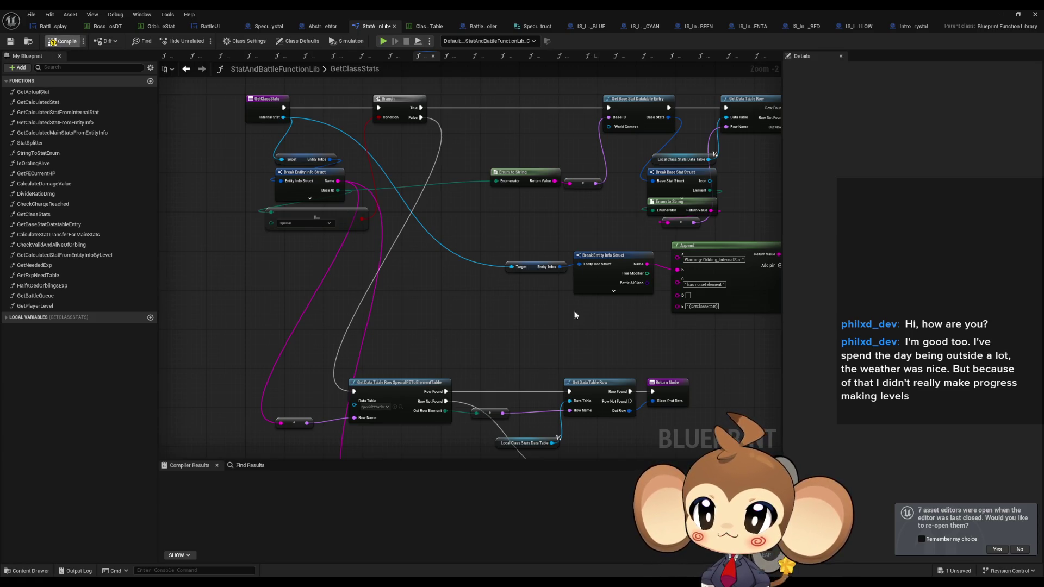
click(1002, 15)
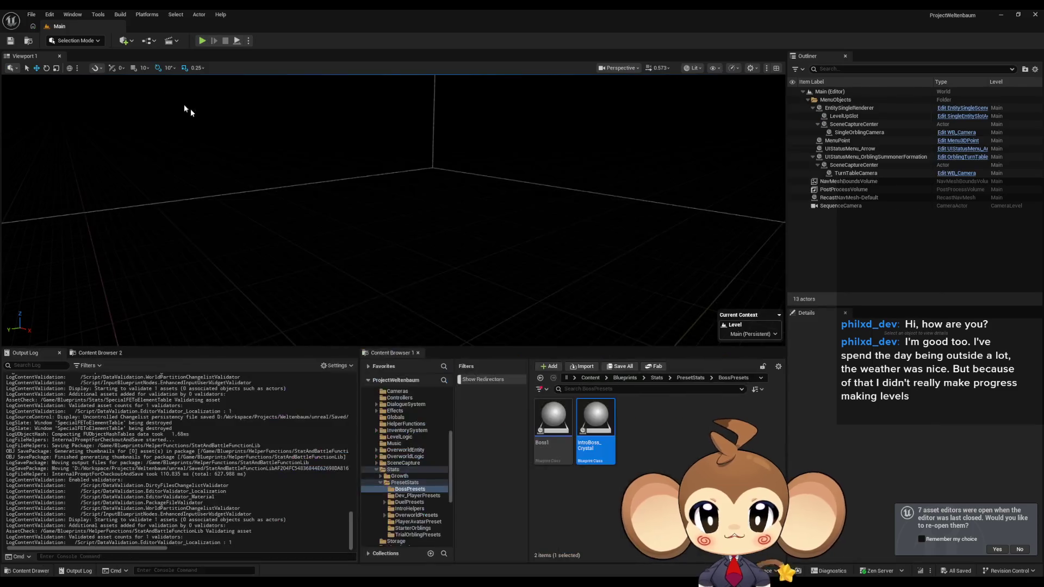
Play the level, find the Special FE 'Tetrahedron' warning in the Output Log, then stop playing.
click(202, 40)
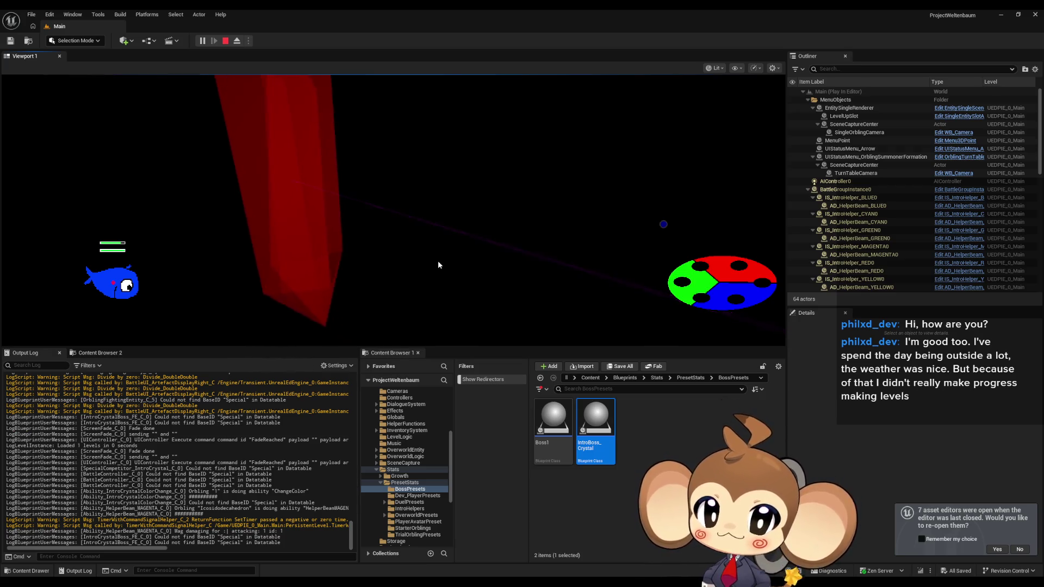
scroll(253, 483, up, 10)
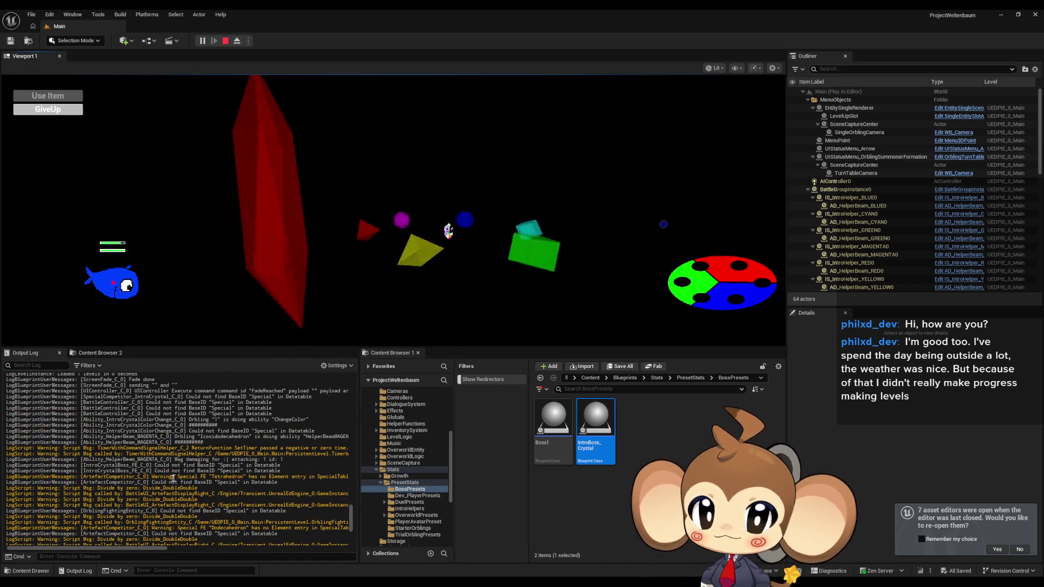
drag(189, 476, 215, 477)
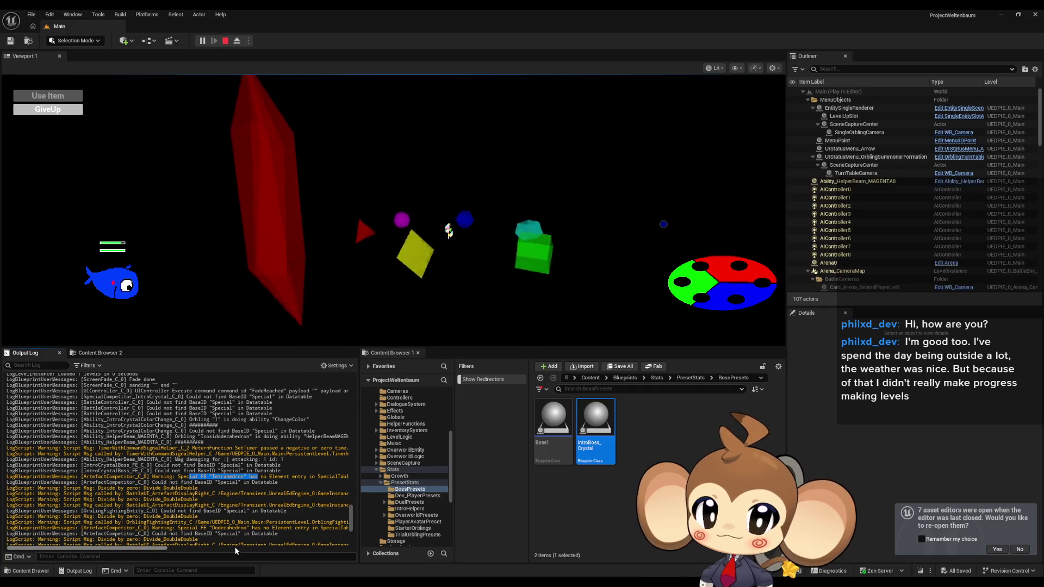
click(147, 551)
drag(147, 550, 172, 550)
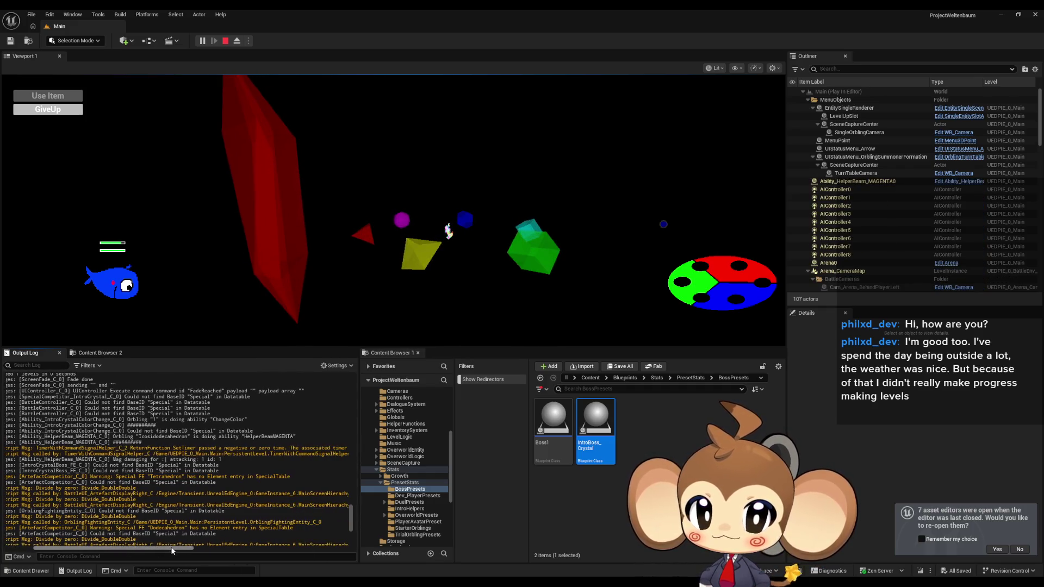
drag(290, 477, 146, 477)
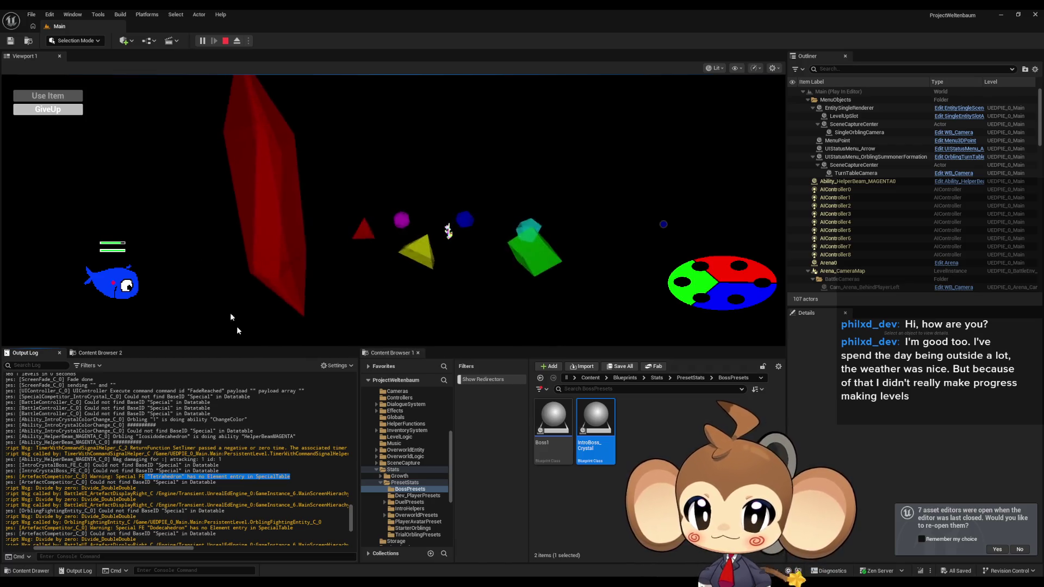
key(Escape)
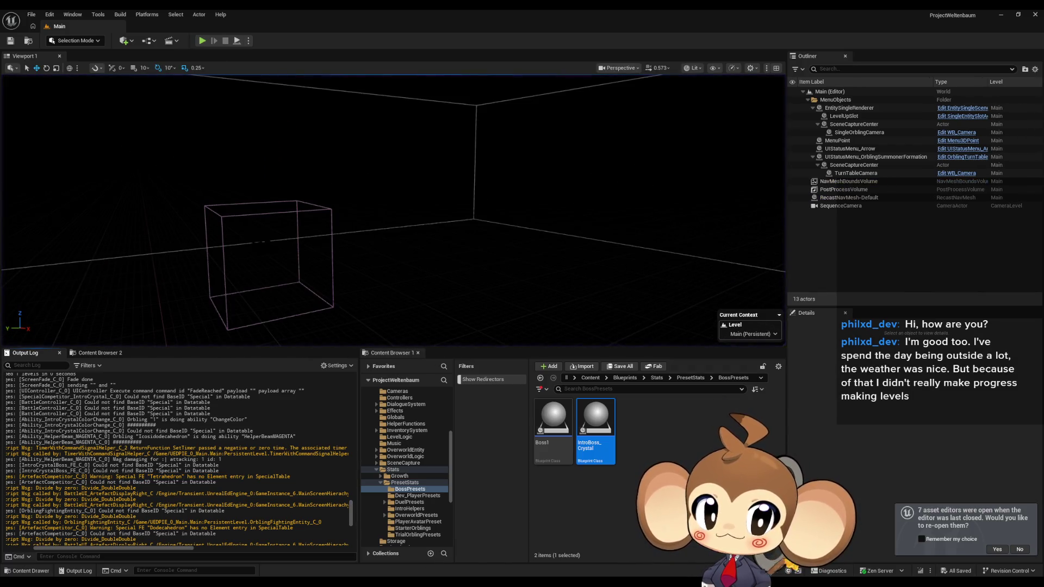
click(506, 549)
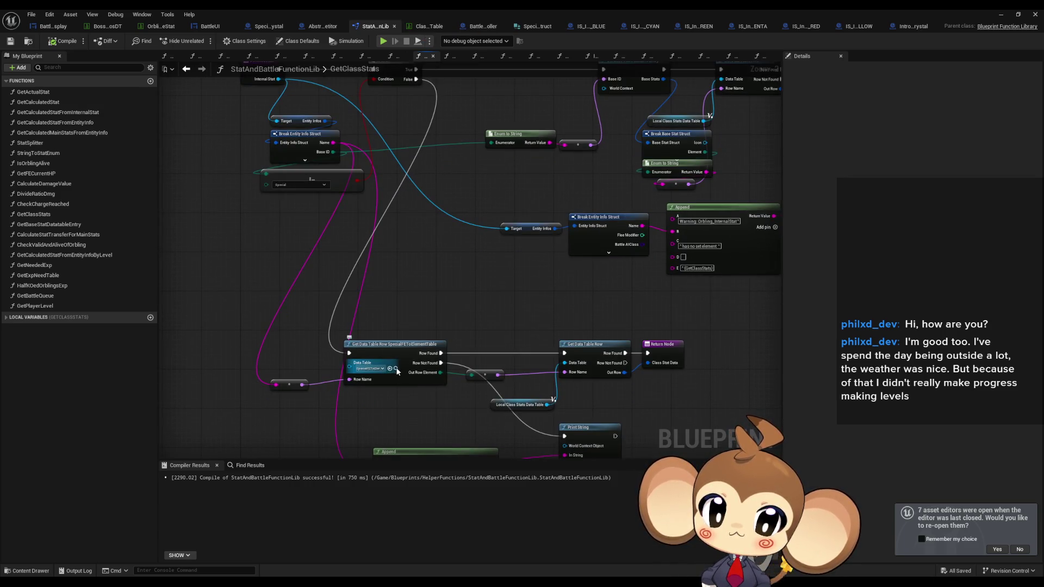
Open SpecialFEToElementTable from behind the floating blueprint editor, then maximise the editor window.
double_click(426, 9)
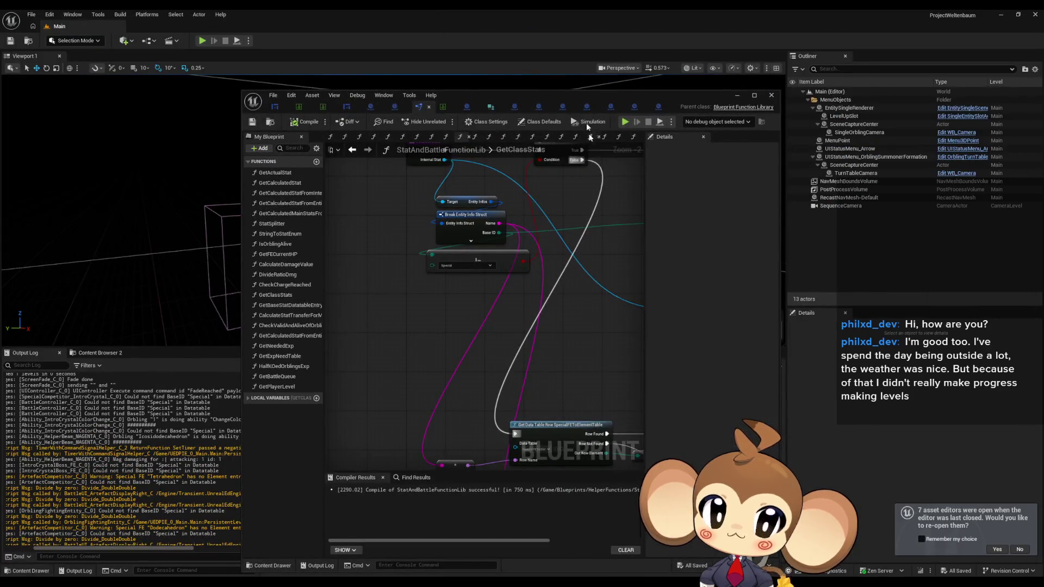
drag(560, 94, 342, 80)
click(272, 93)
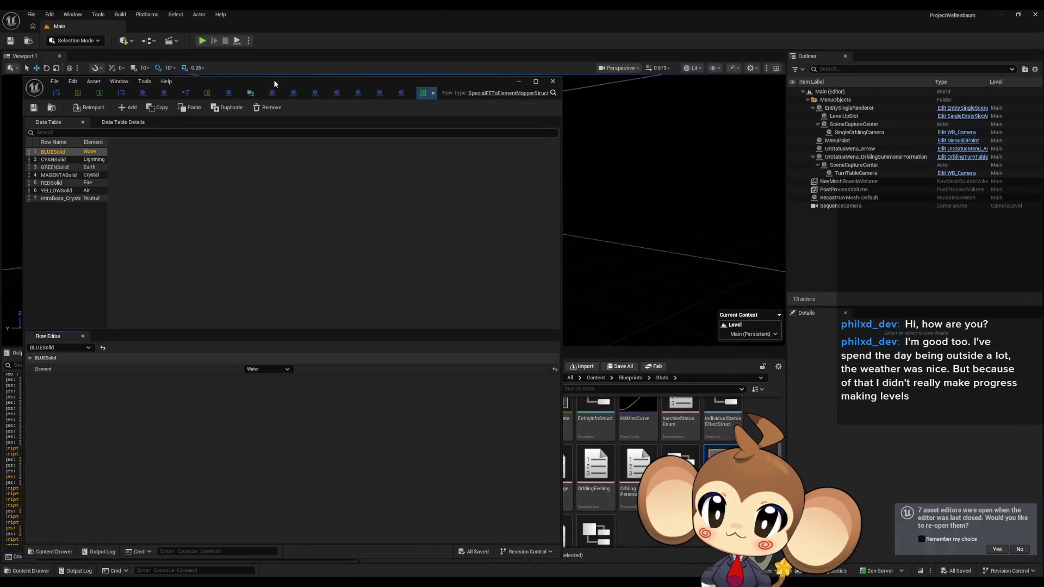
drag(273, 79, 384, 107)
double_click(384, 108)
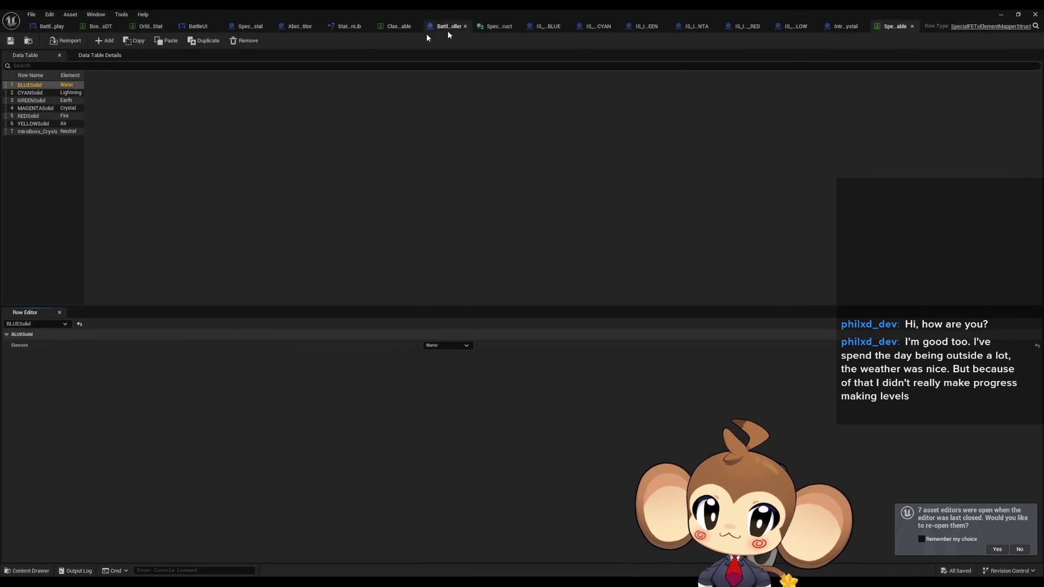
Close the BattleController, IS_IntroHelper_YELLOW, BattleUI, SpecialCompetitor_IntroCrystal and Abstract_Competitor tabs, showing OrblingBaseStat.
middle_click(830, 27)
middle_click(765, 25)
middle_click(756, 27)
middle_click(747, 28)
middle_click(747, 27)
middle_click(740, 28)
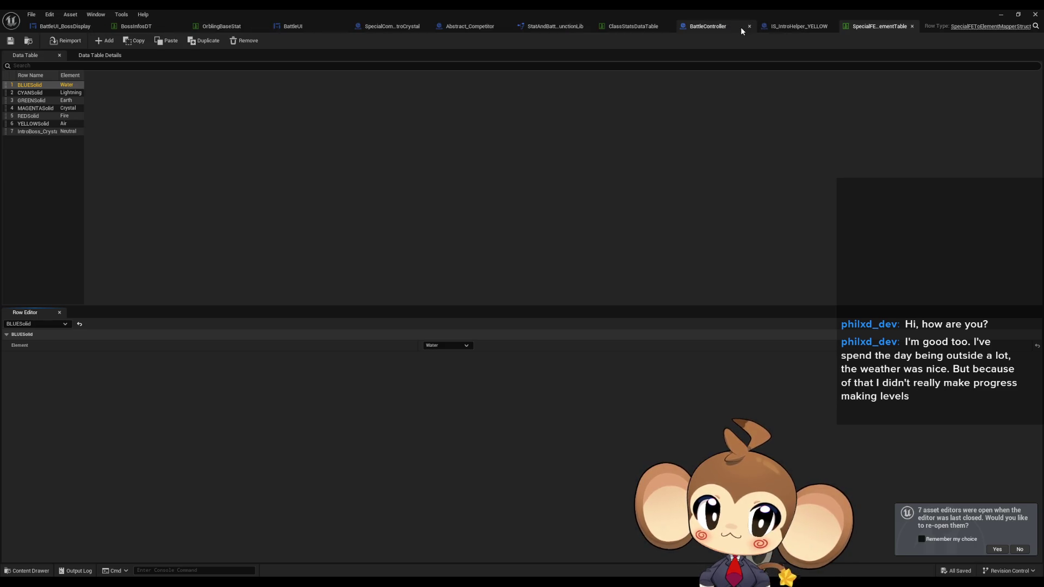
middle_click(741, 28)
middle_click(755, 27)
middle_click(754, 27)
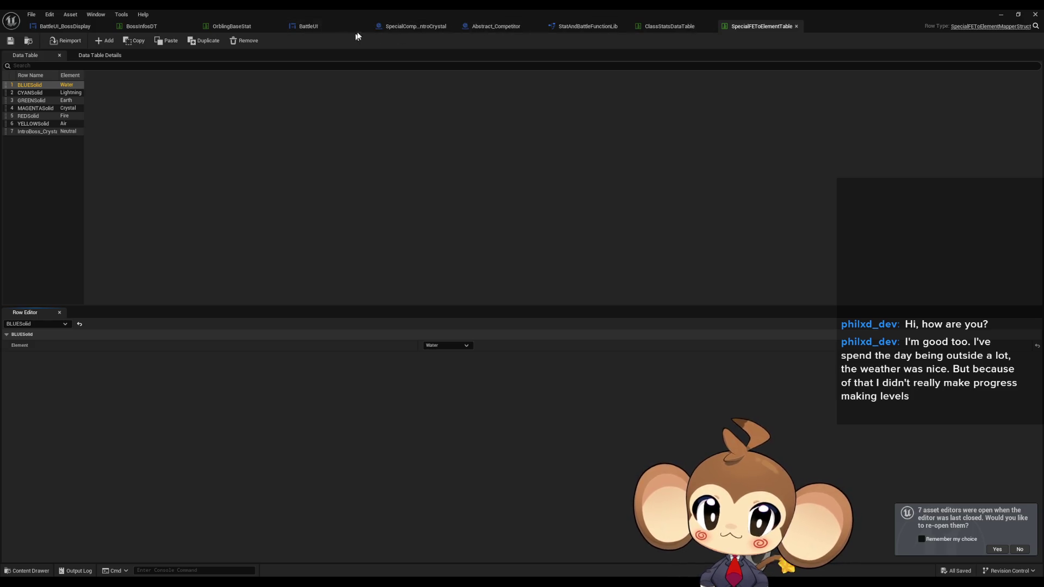
middle_click(335, 28)
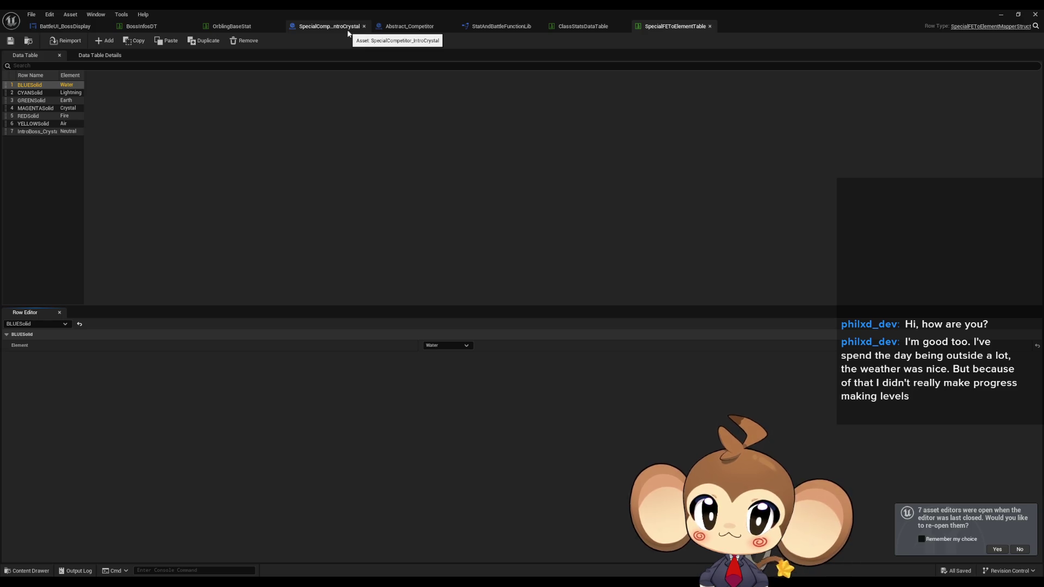
middle_click(348, 31)
middle_click(346, 29)
click(253, 26)
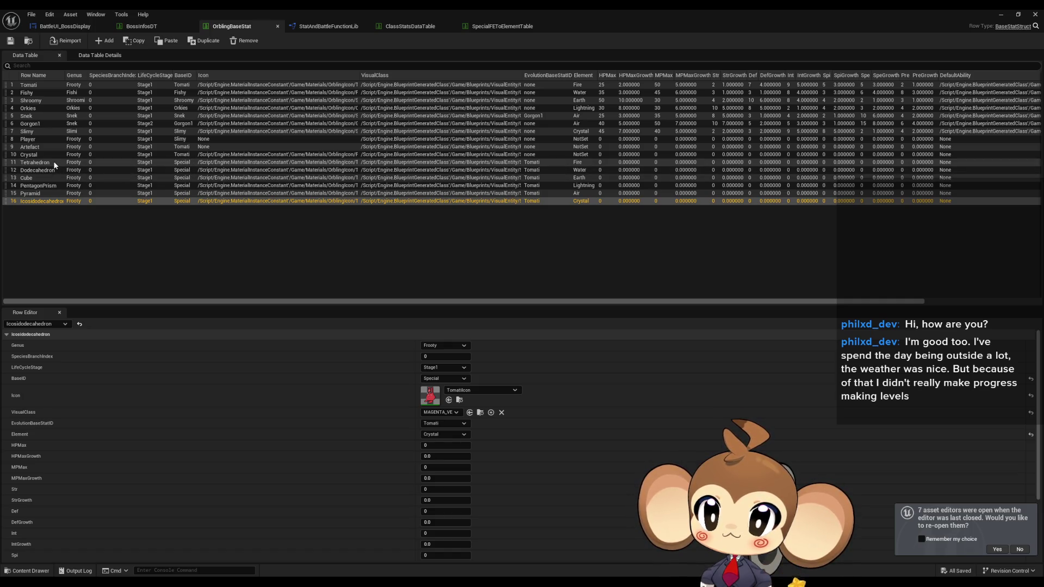
Check the Tetrahedron row's stats, then open IS_IntroHelper_BLUE from PresetStats > IntroHelpers full screen.
click(54, 163)
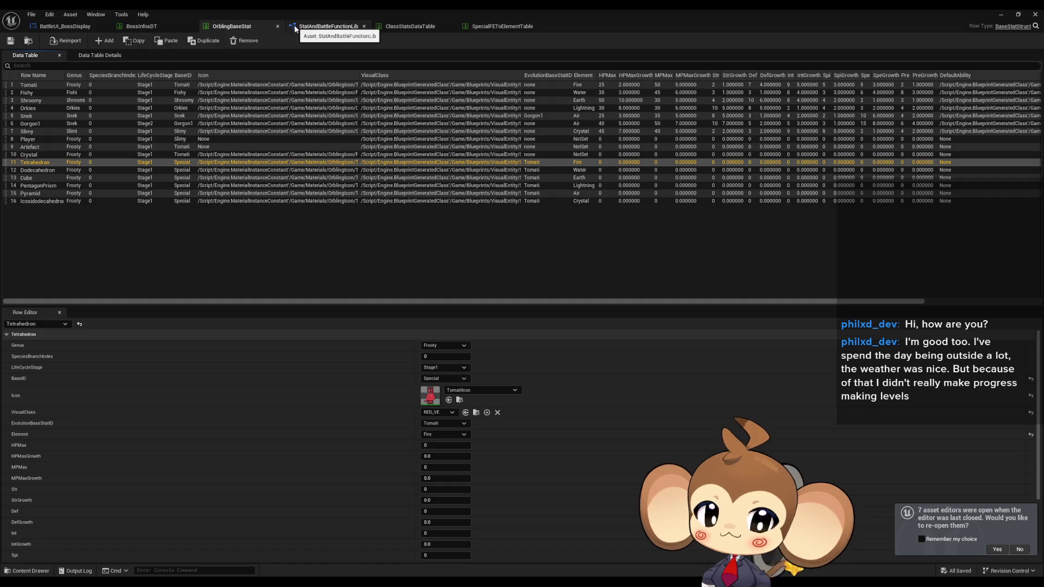
double_click(356, 10)
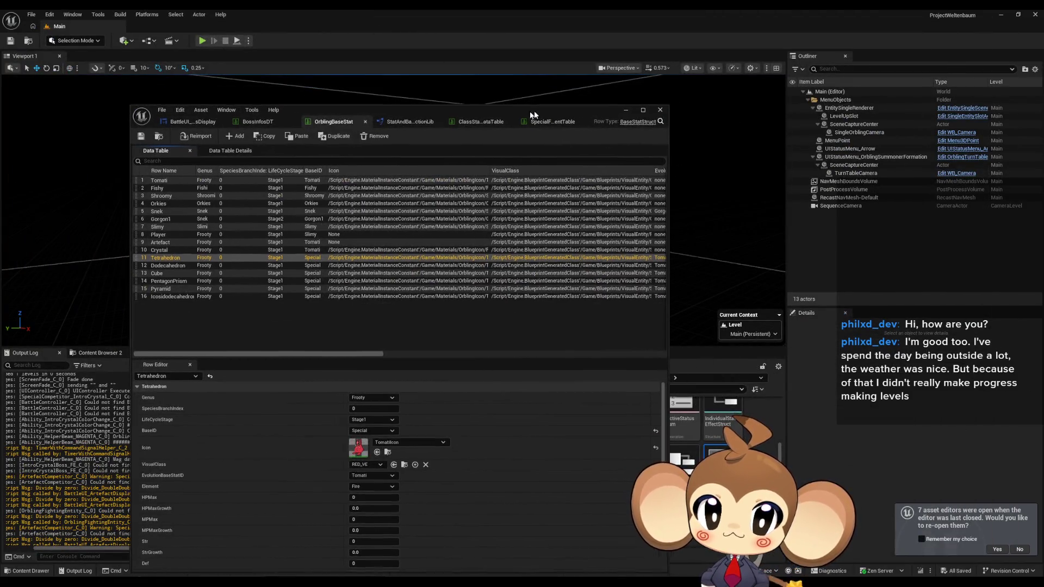
mouse_move(534, 110)
mouse_down()
mouse_move(312, 110)
mouse_move(417, 106)
mouse_move(253, 128)
mouse_up()
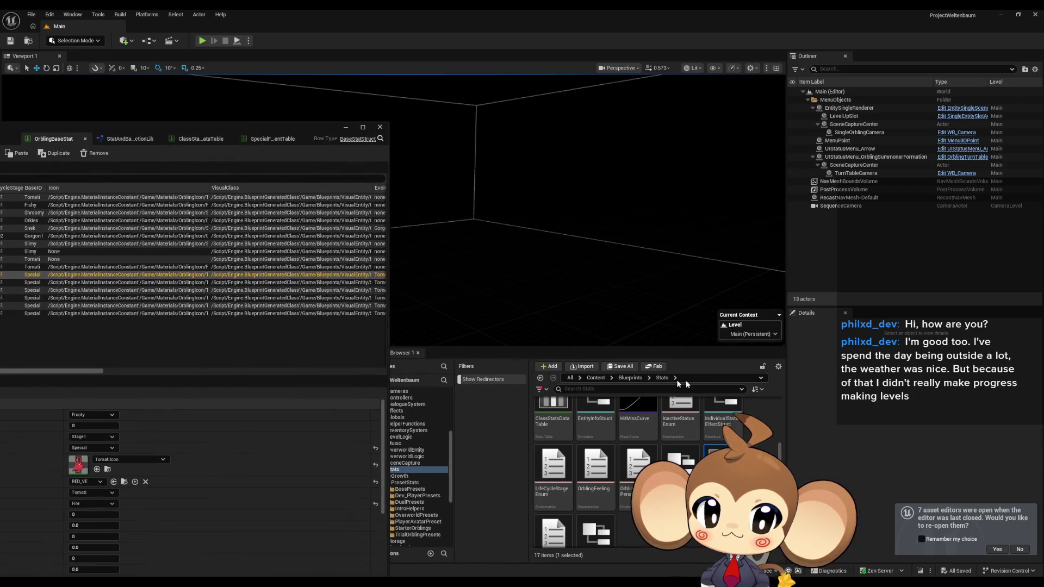
scroll(606, 423, up, 3)
click(606, 423)
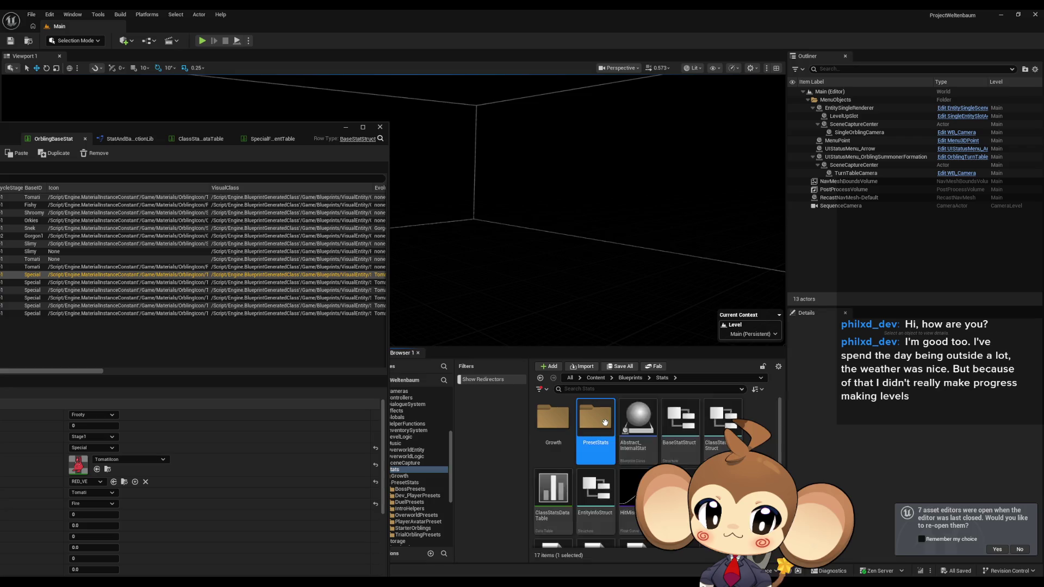
double_click(606, 423)
double_click(680, 418)
double_click(553, 424)
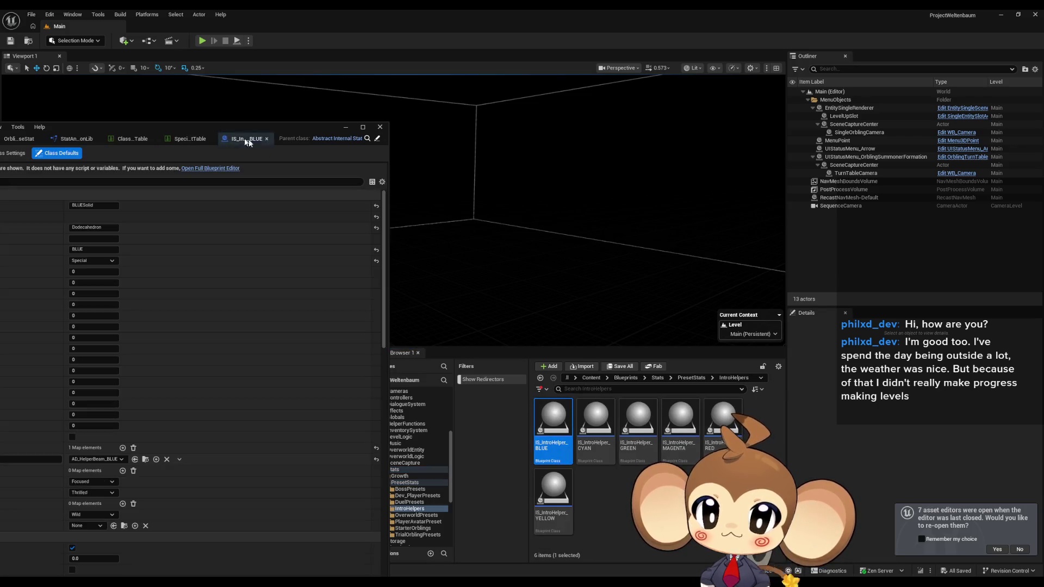
drag(247, 142, 511, 160)
double_click(511, 159)
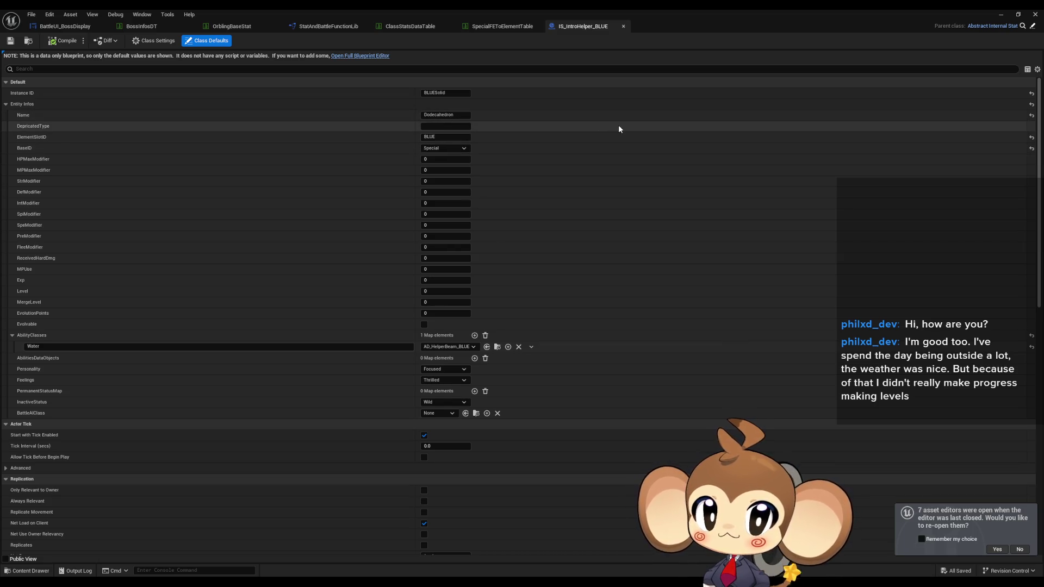
Detach SpecialFEToElementTable into its own window and float OrblingBaseStat over the level editor.
click(498, 30)
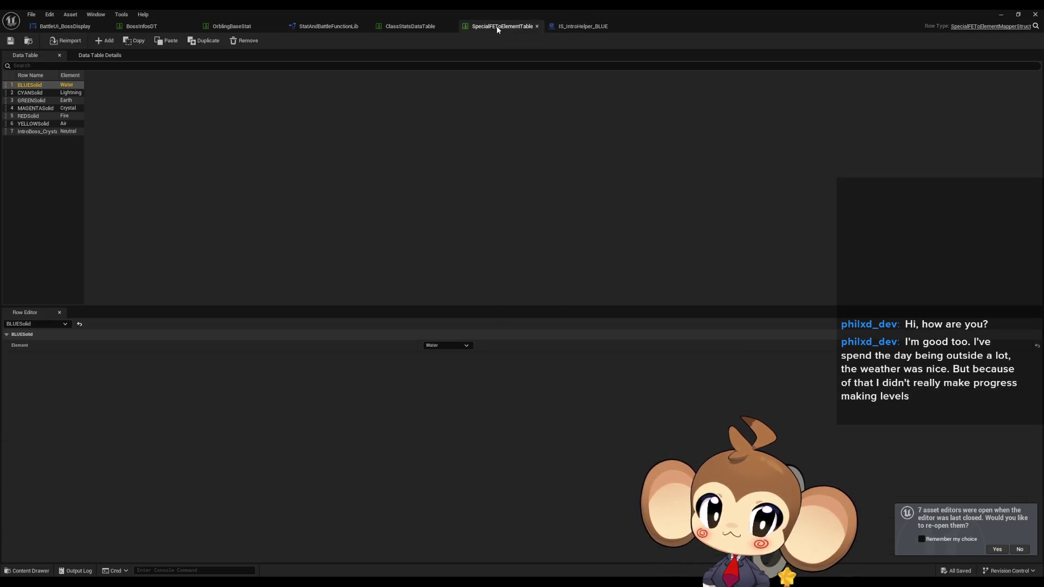
mouse_move(498, 30)
mouse_down()
mouse_move(759, 116)
mouse_move(674, 97)
mouse_up()
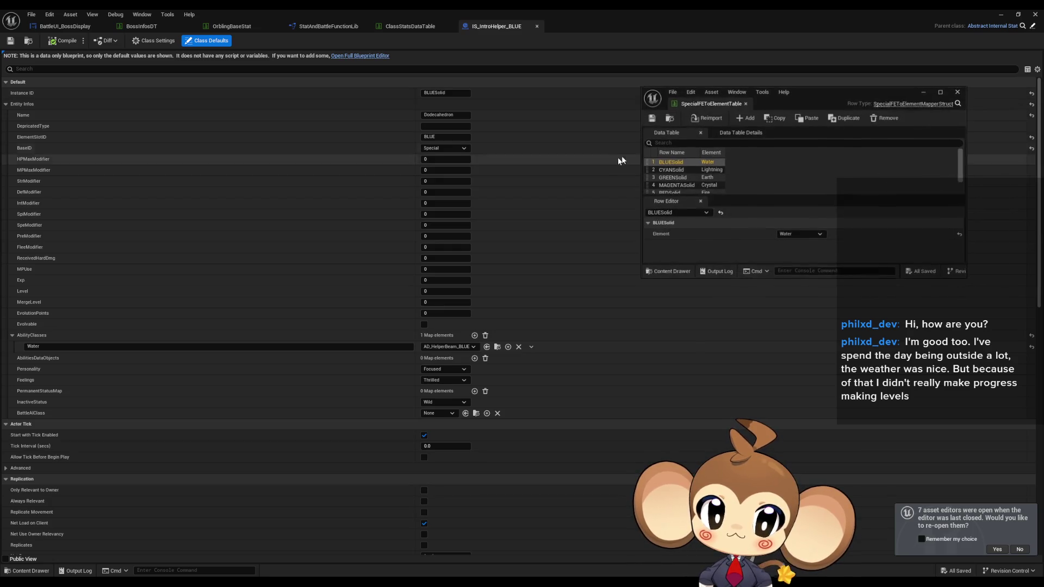
click(406, 28)
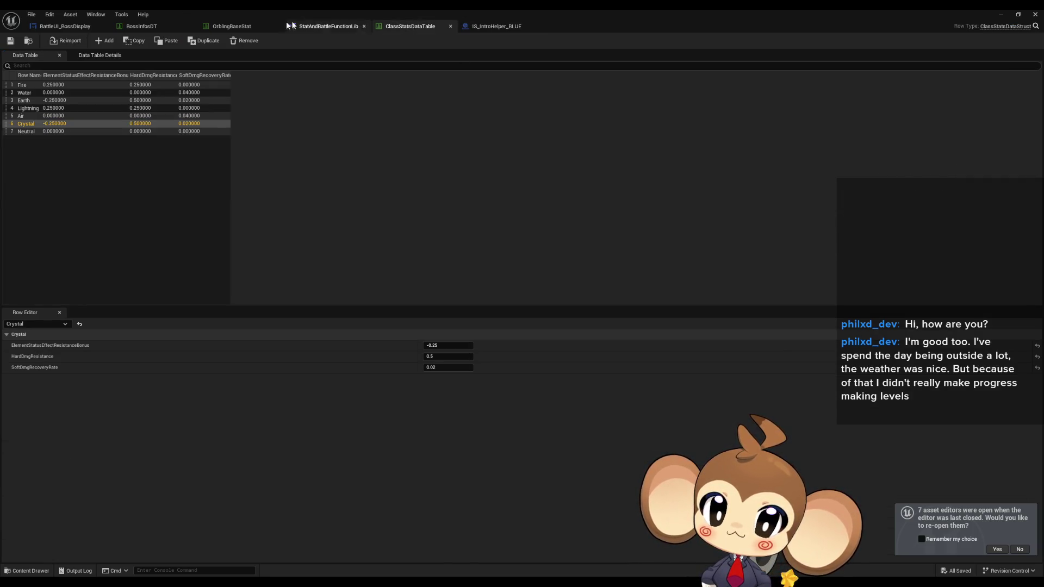
click(289, 25)
drag(442, 8, 492, 164)
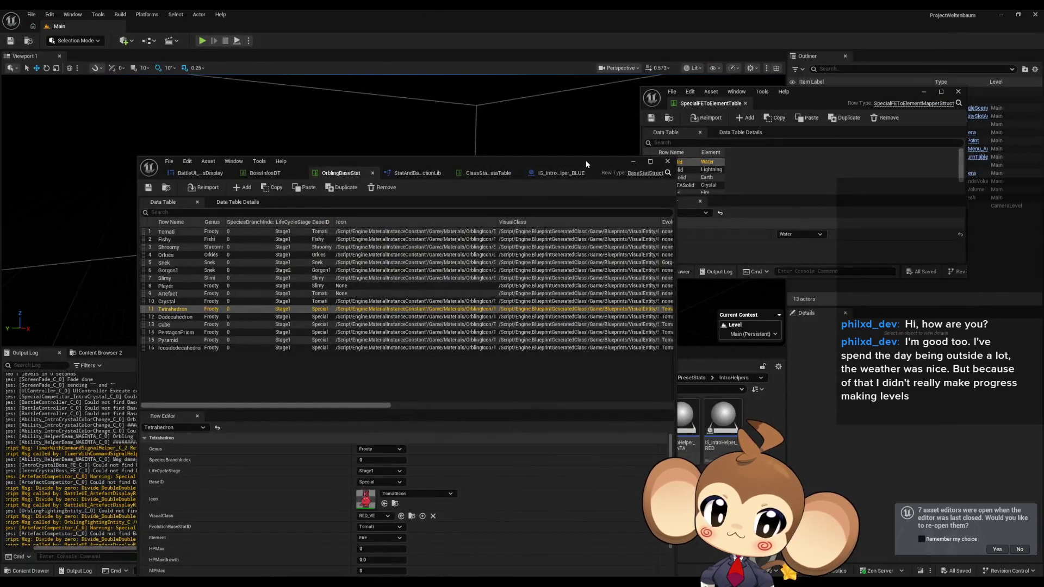
Rename IntroBoss_Crystal to Crystal, and move REDSolid to the top as Tetrahedron.
drag(587, 164, 514, 80)
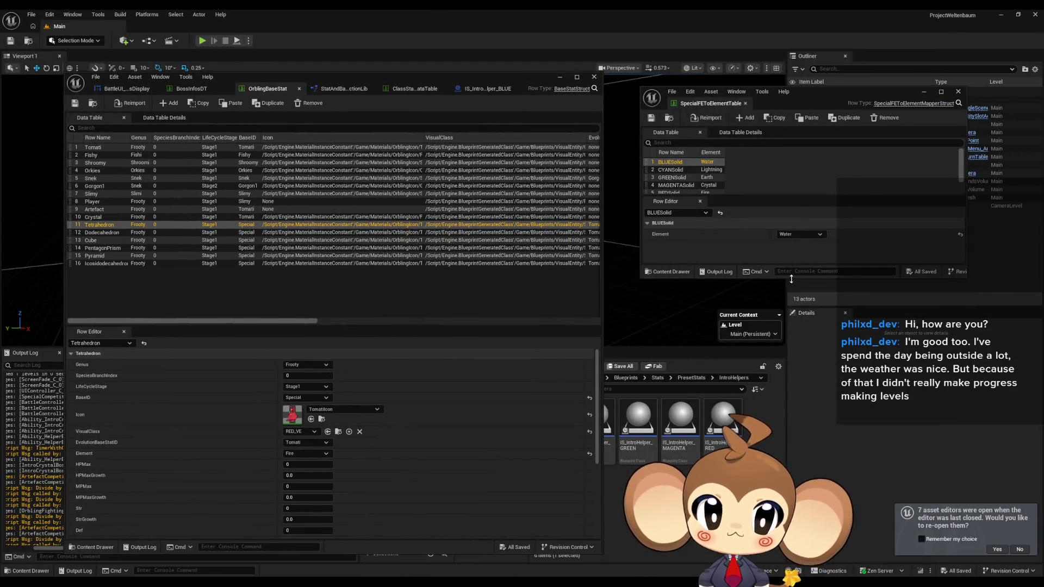
drag(789, 279, 796, 468)
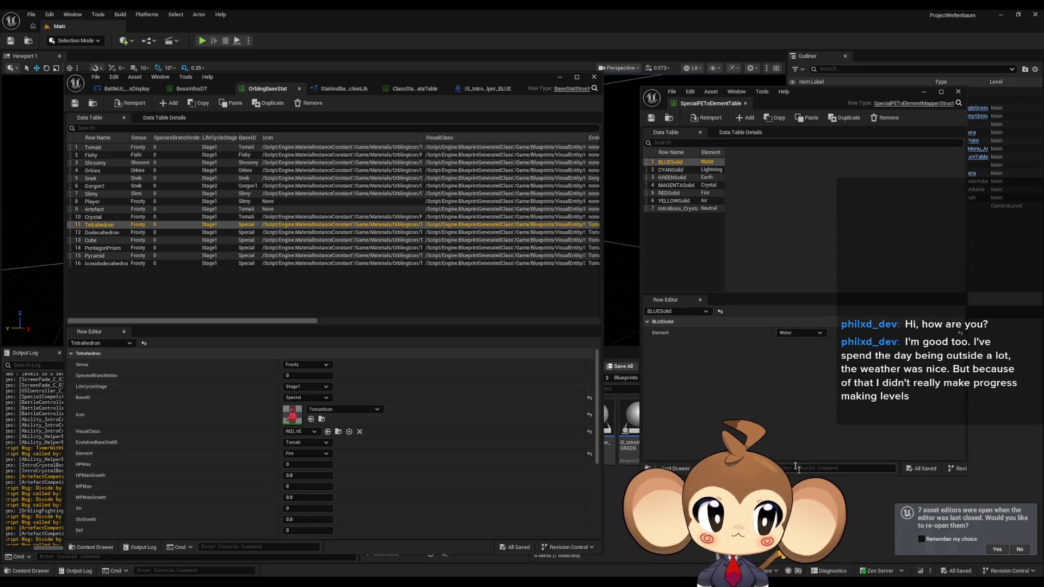
double_click(98, 217)
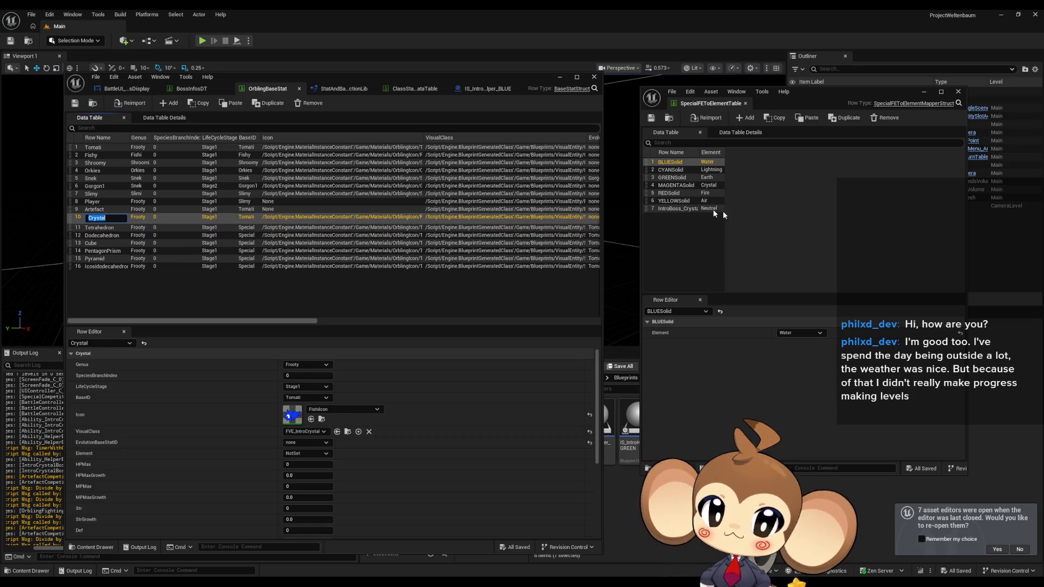
double_click(669, 210)
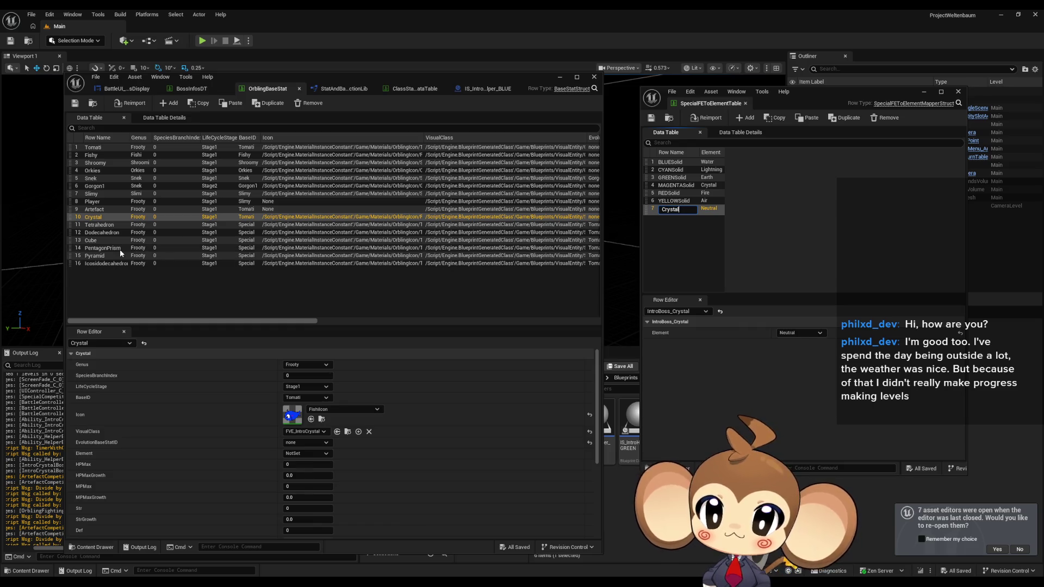
double_click(103, 226)
key(ctrl+c)
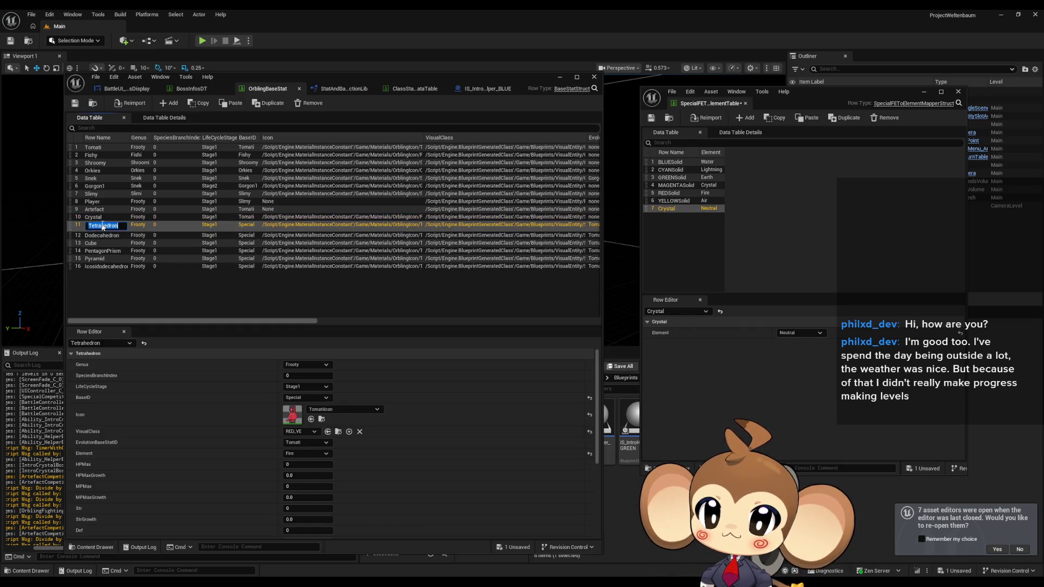
click(668, 194)
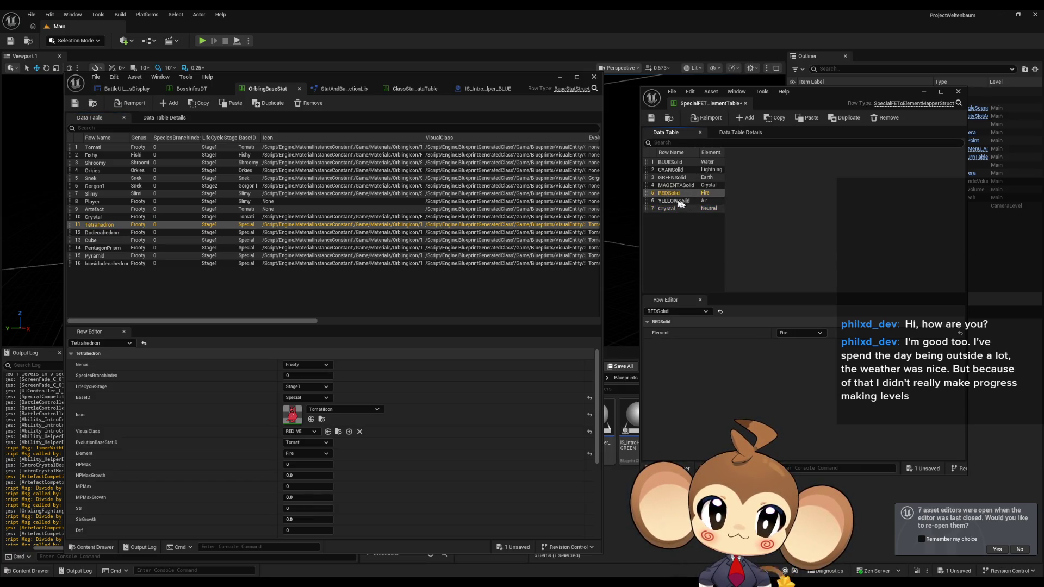
drag(647, 196, 656, 162)
double_click(670, 163)
key(ctrl+v)
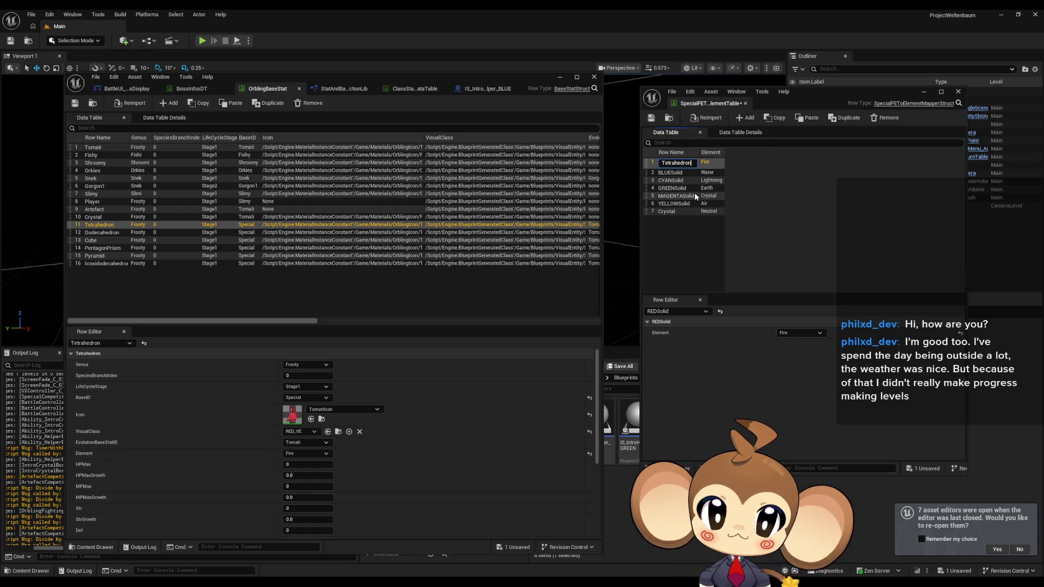
key(Return)
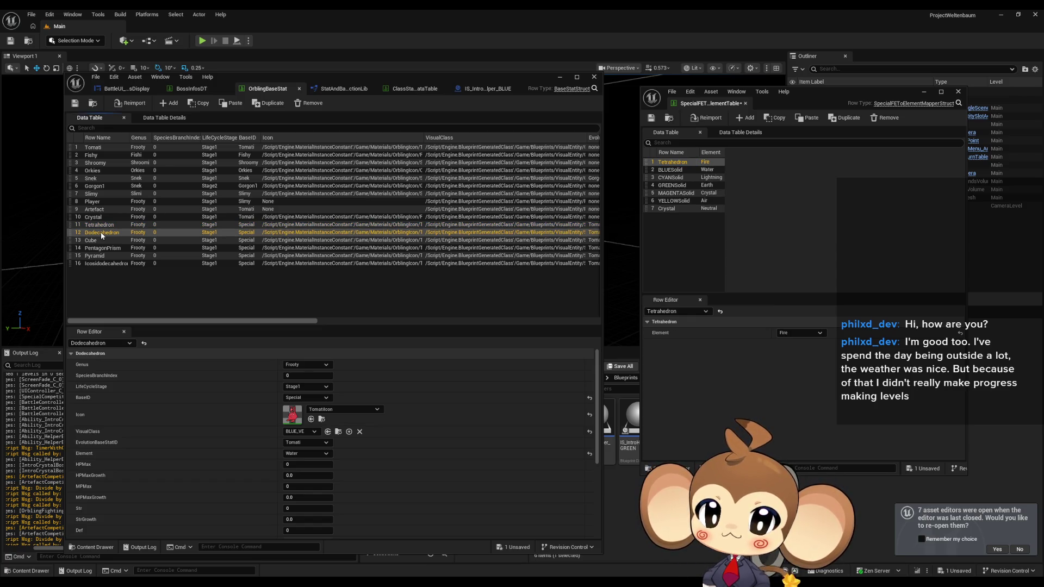
Rename BLUESolid to Dodecahedron, GREENSolid (moved third) to Cube, and CYANSolid to PentagonPrism.
double_click(102, 234)
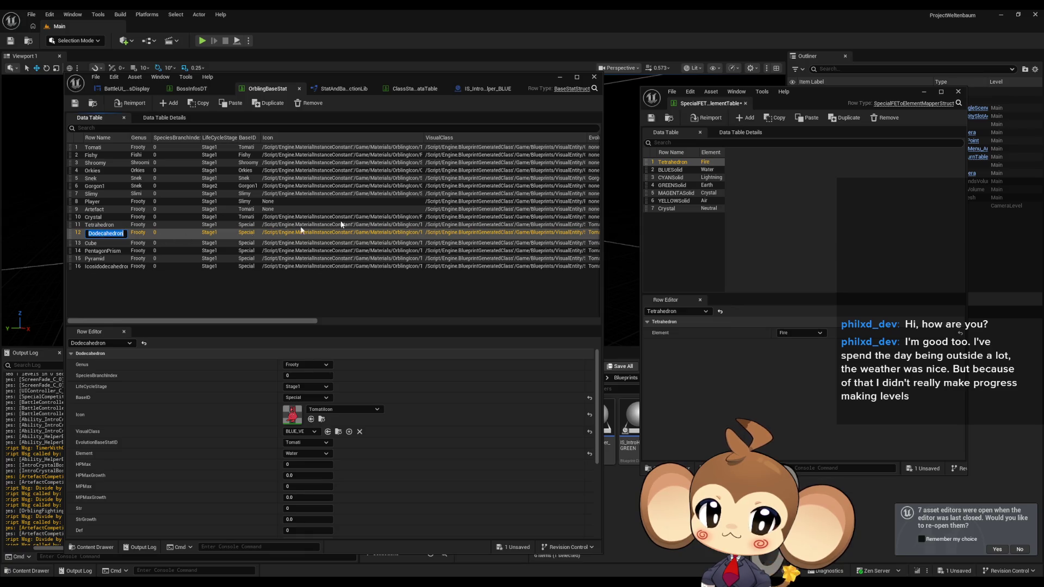
double_click(674, 170)
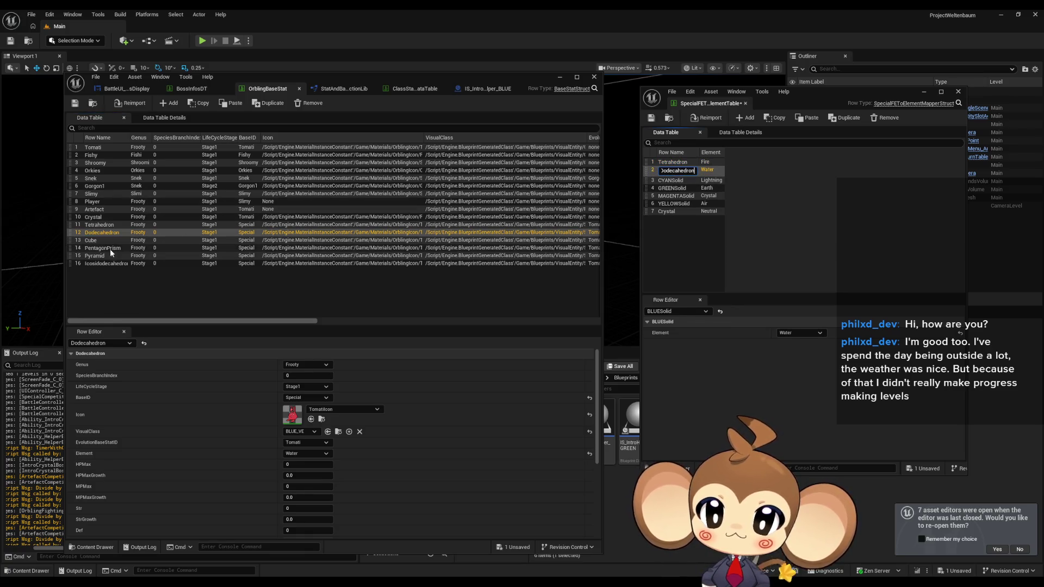
double_click(94, 240)
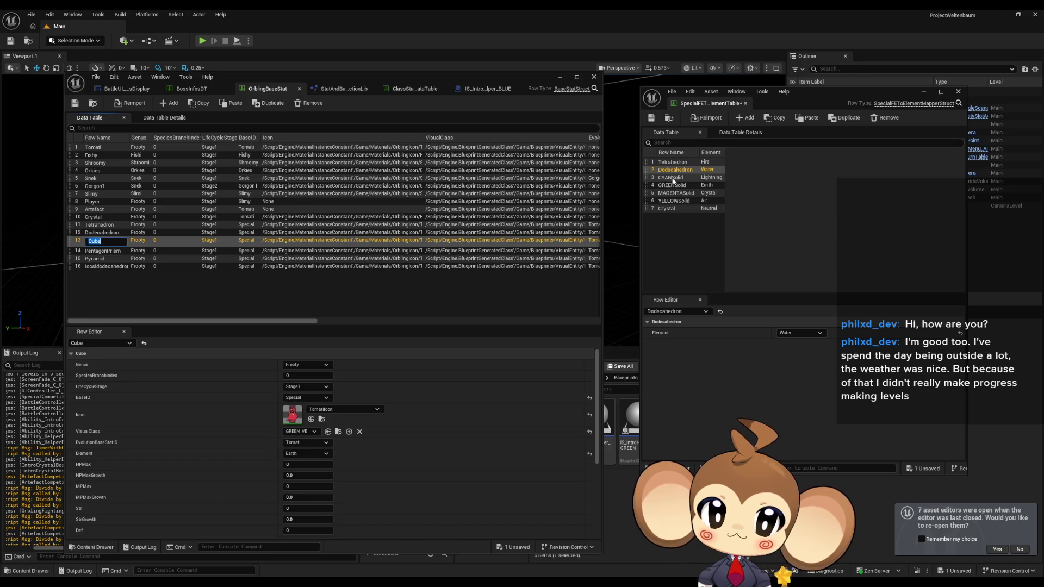
click(651, 187)
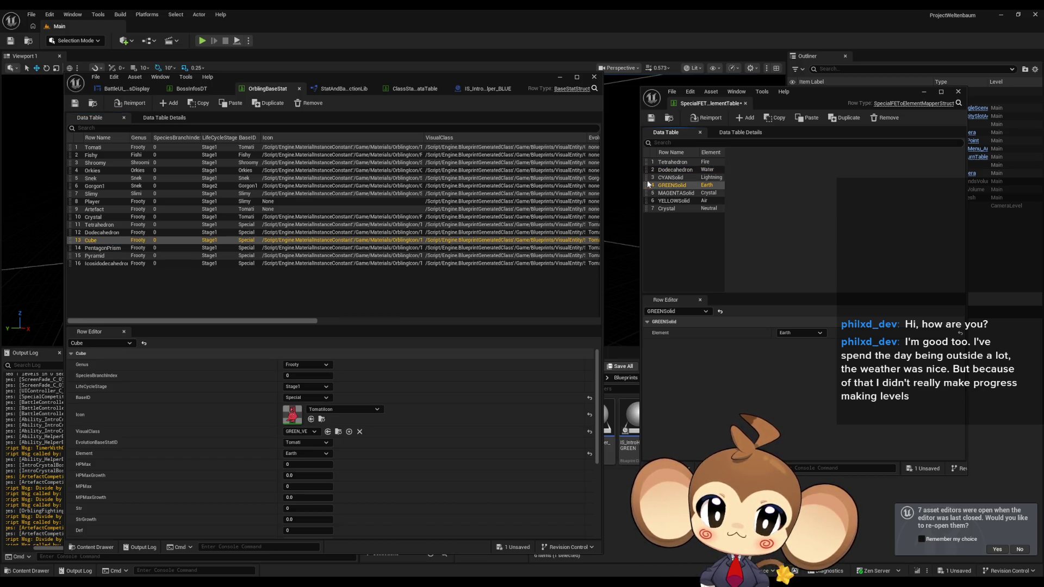
drag(648, 185, 660, 178)
double_click(684, 179)
text(Cube)
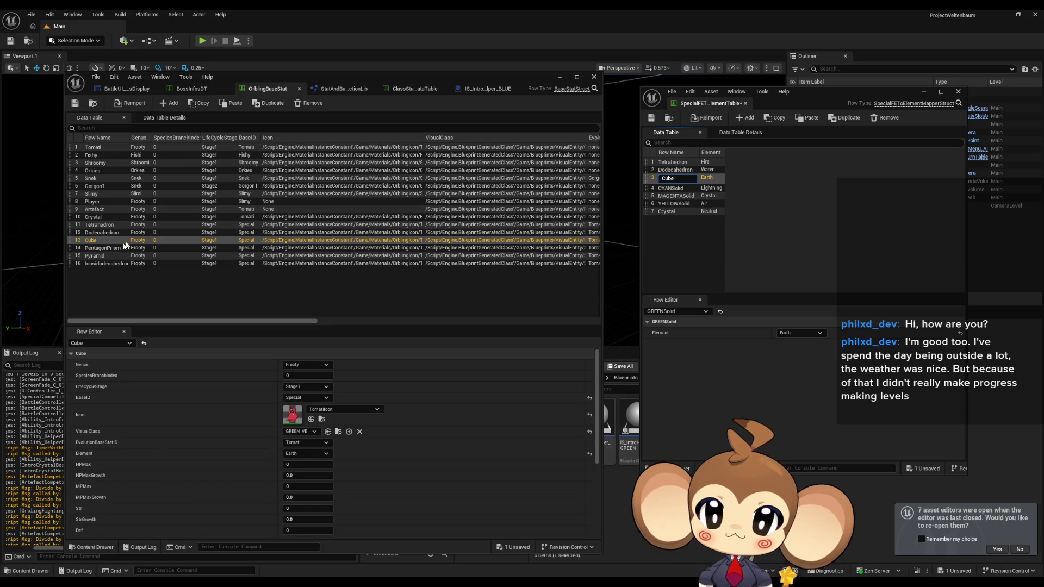
double_click(112, 249)
double_click(670, 185)
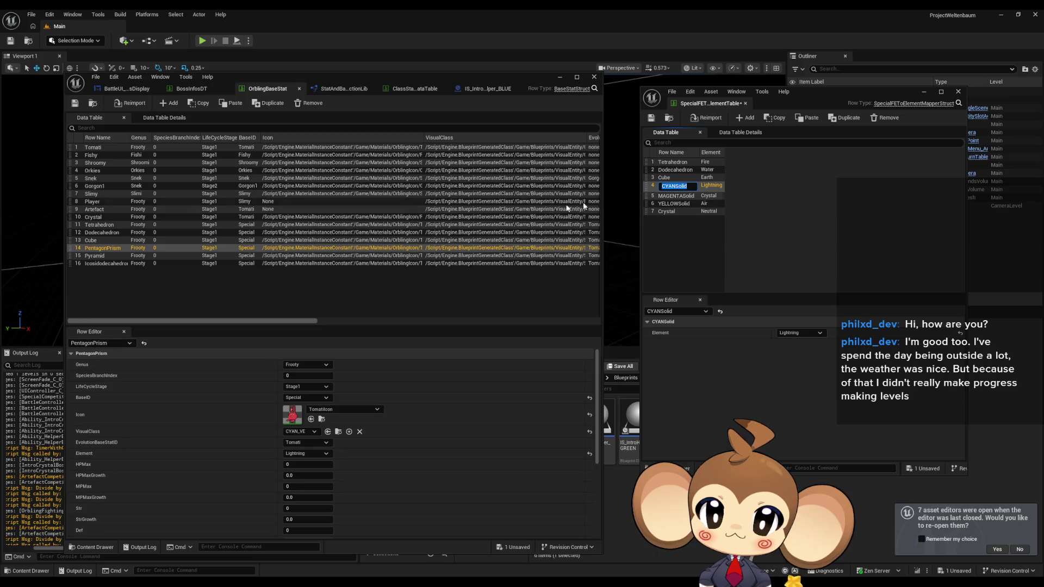
double_click(99, 256)
key(ctrl+c)
Rename YELLOWSolid to Pyramid in fifth place and MAGENTASolid to Icosidodecahedron.
double_click(675, 201)
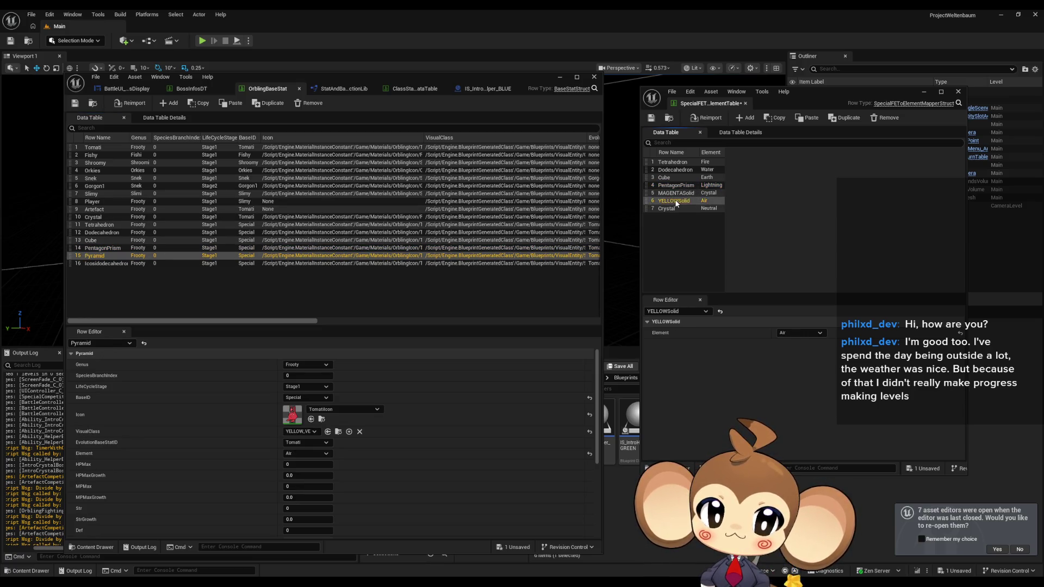
key(ctrl+v)
key(Return)
drag(654, 205, 653, 194)
double_click(94, 265)
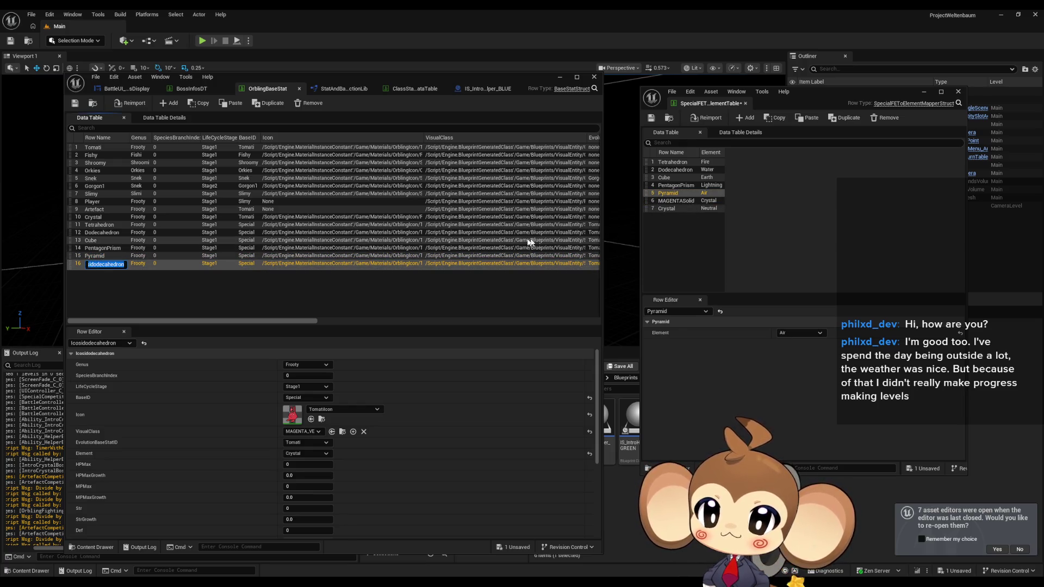
double_click(678, 202)
key(Return)
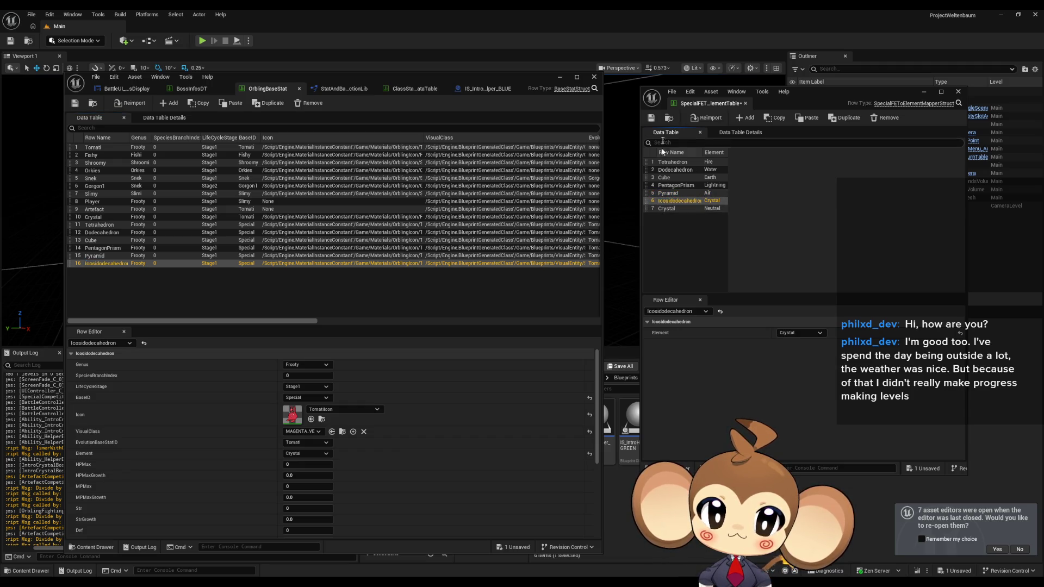
Save SpecialFEToElementTable, close its window, and start Play in Editor.
click(652, 118)
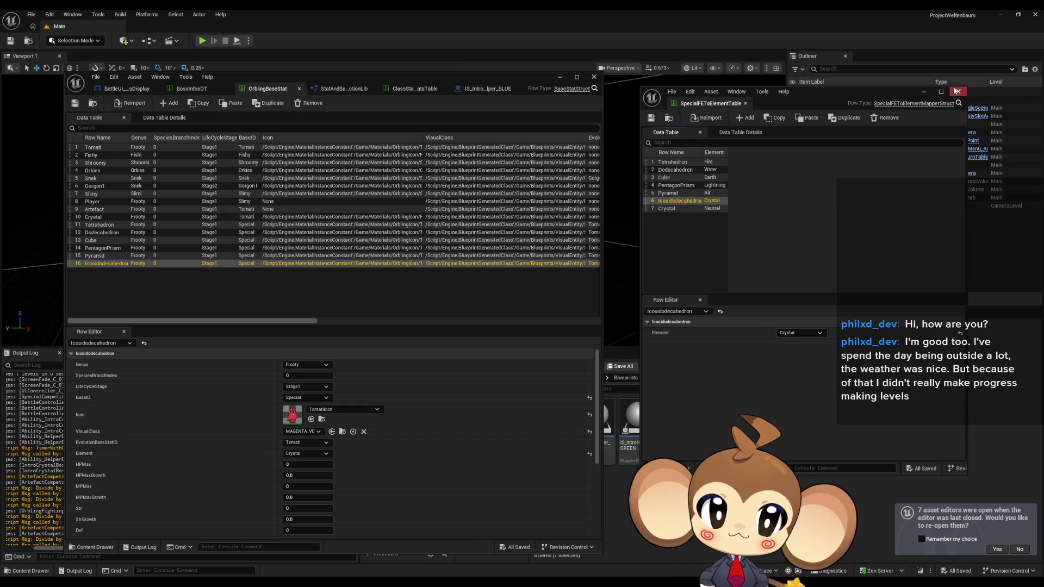
click(959, 92)
click(594, 77)
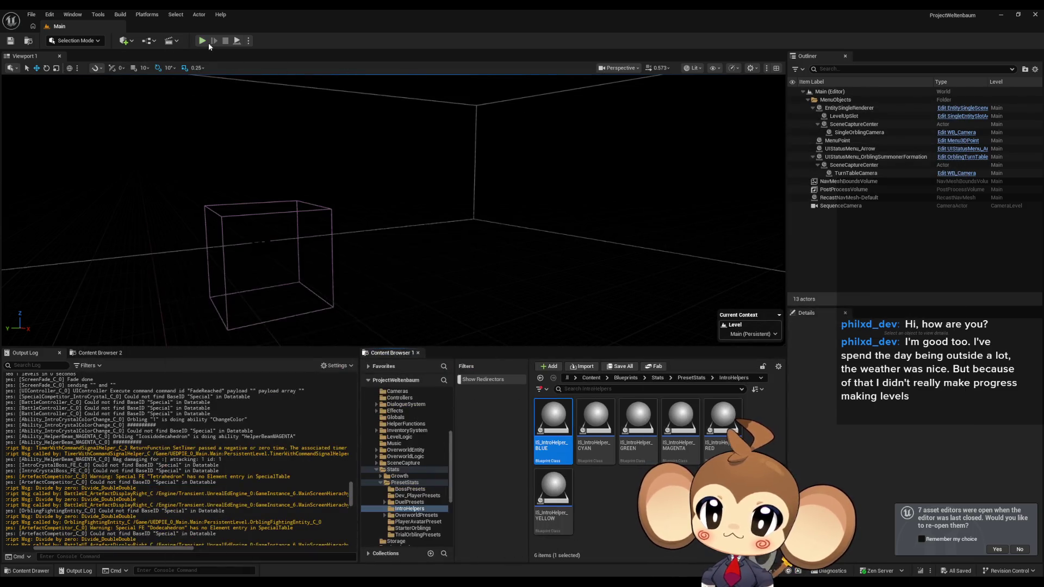
Start a Play session with a cleared Output Log and scroll through the new BaseID 'Special' warnings.
click(202, 40)
right_click(185, 422)
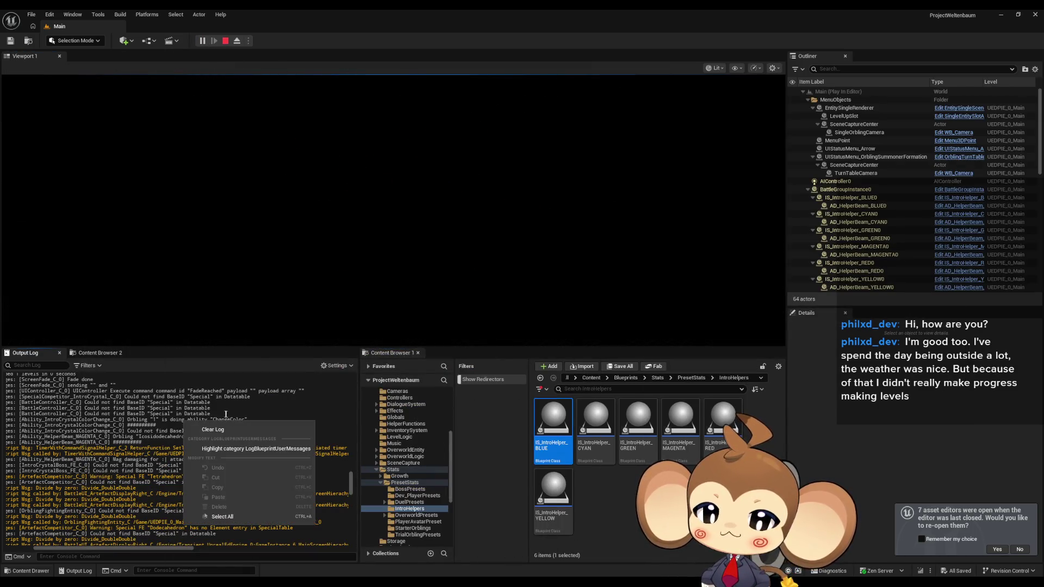
click(212, 429)
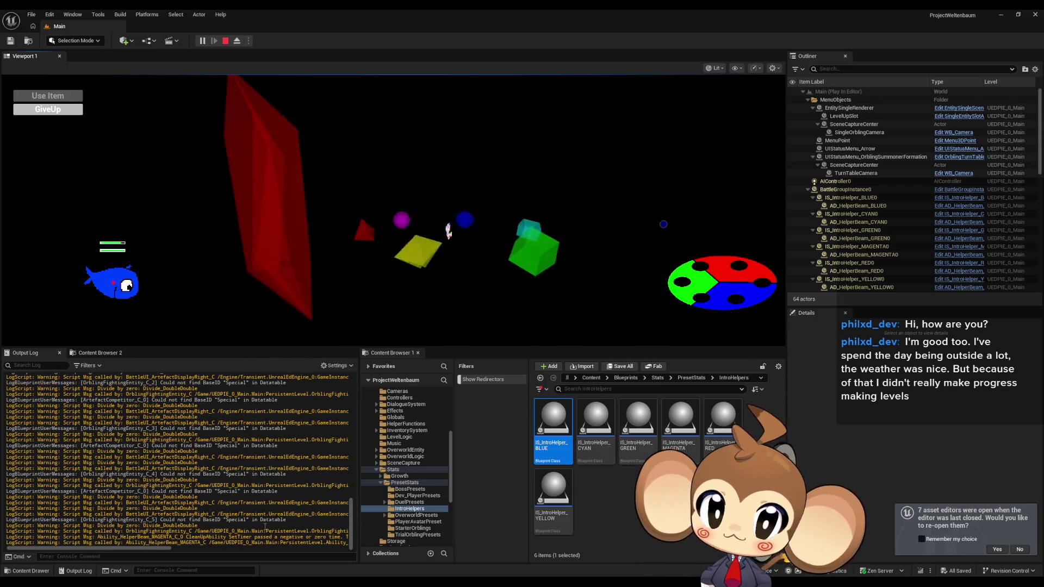
scroll(242, 524, up, 2)
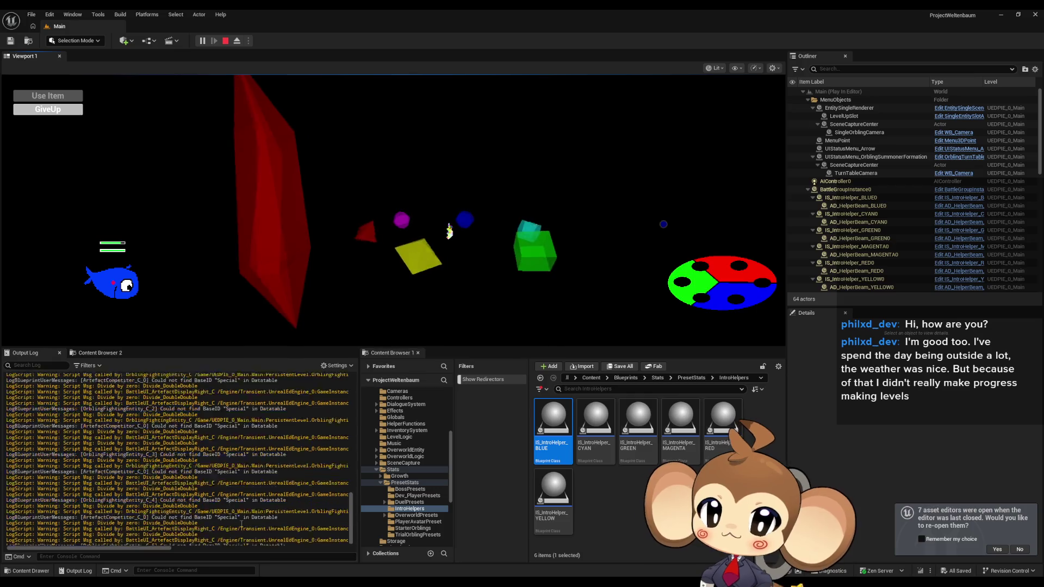
scroll(241, 524, up, 3)
scroll(221, 450, up, 2)
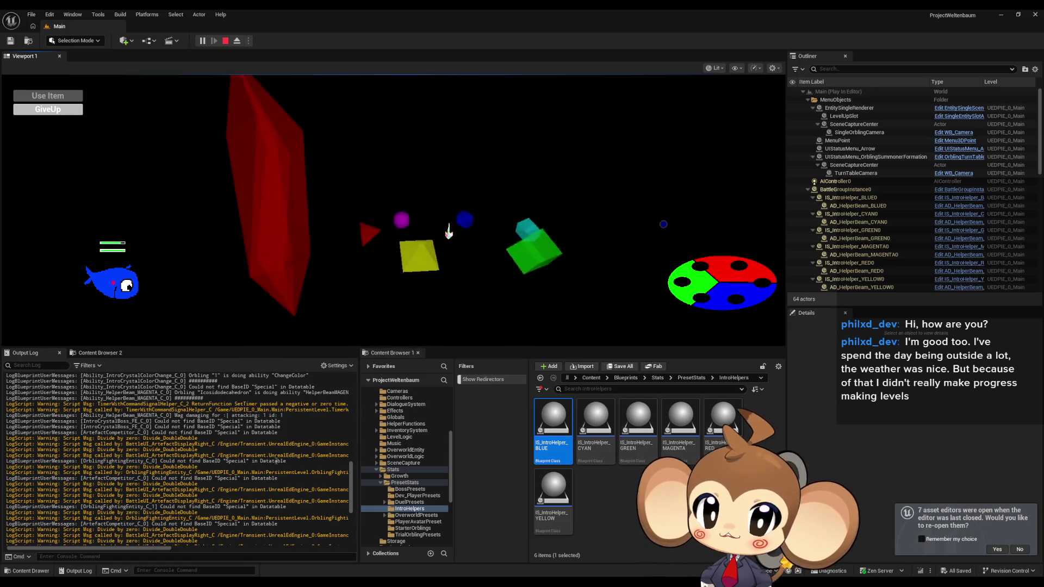
scroll(237, 474, down, 1)
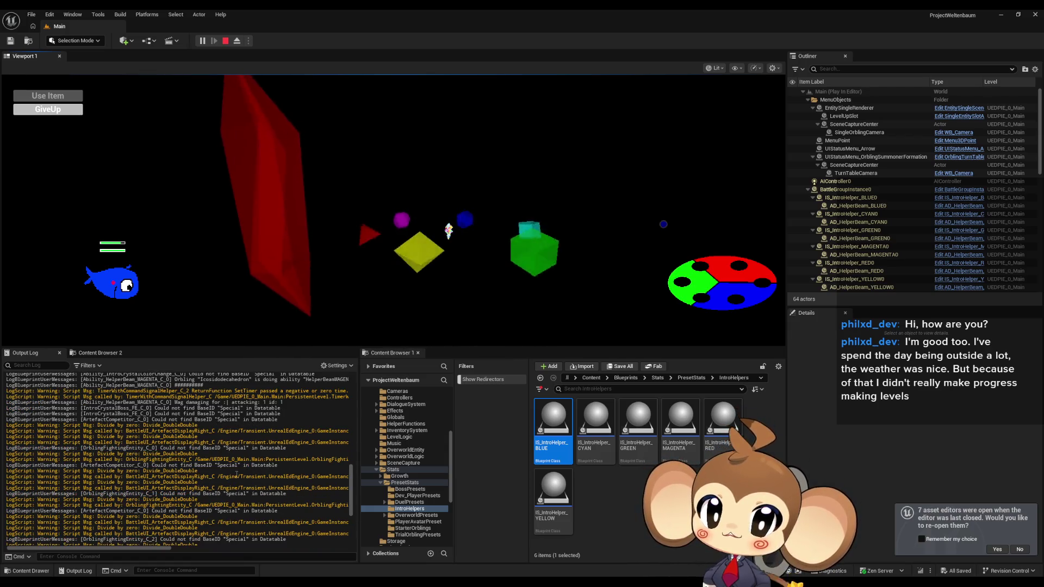
scroll(148, 464, down, 5)
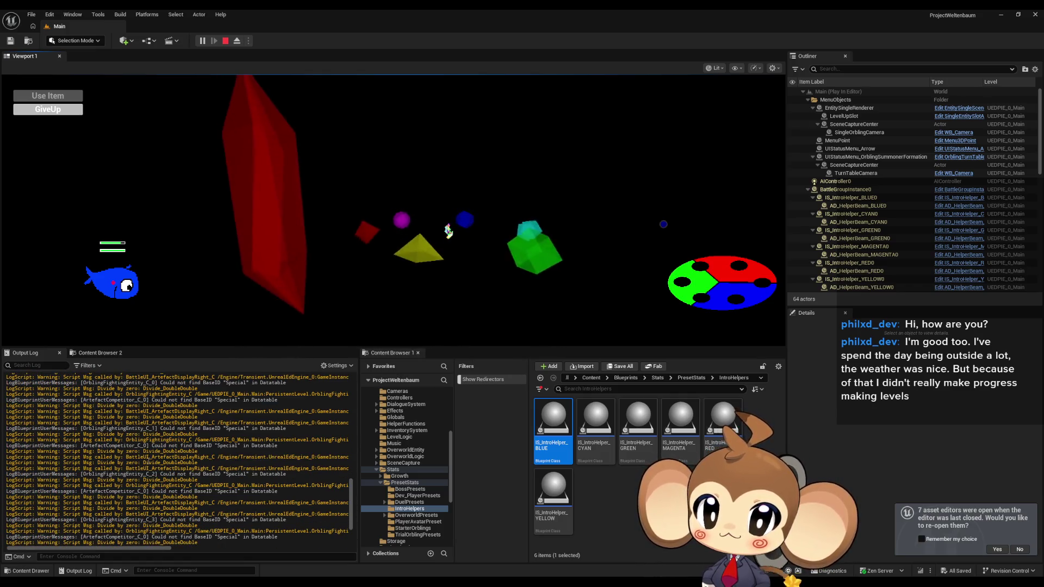
scroll(162, 463, down, 2)
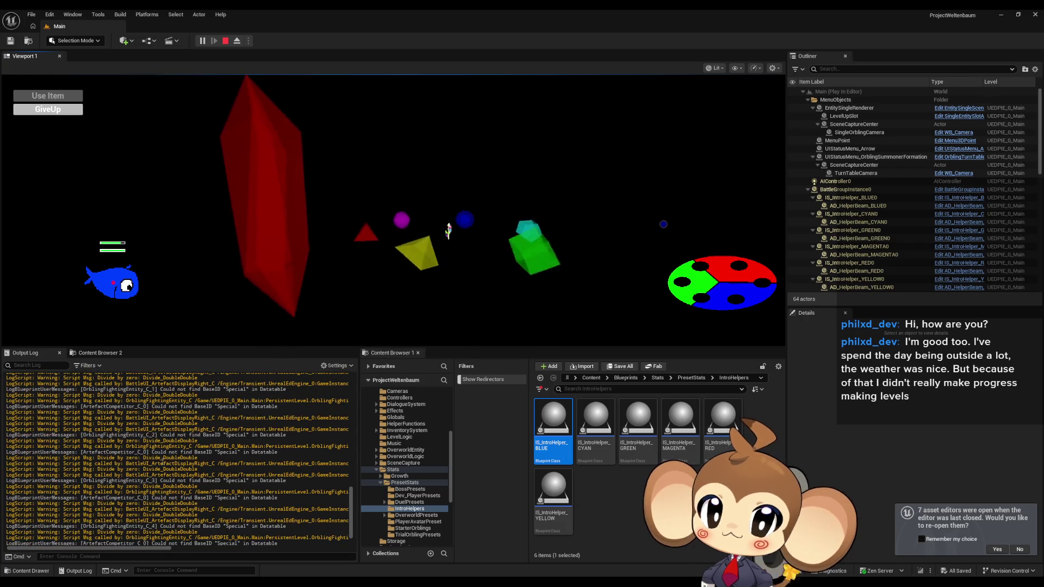
scroll(162, 461, down, 4)
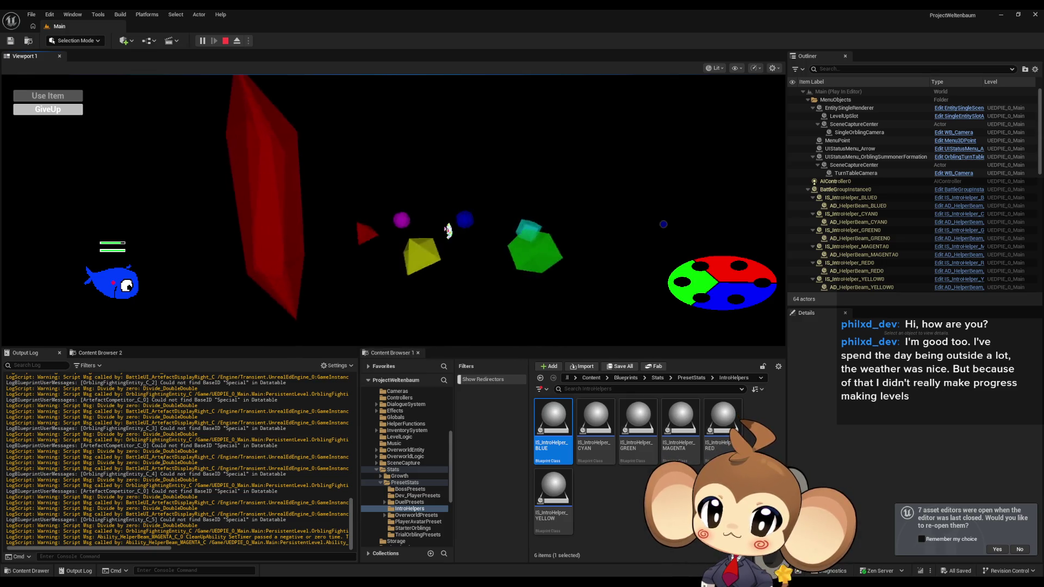
scroll(162, 457, down, 10)
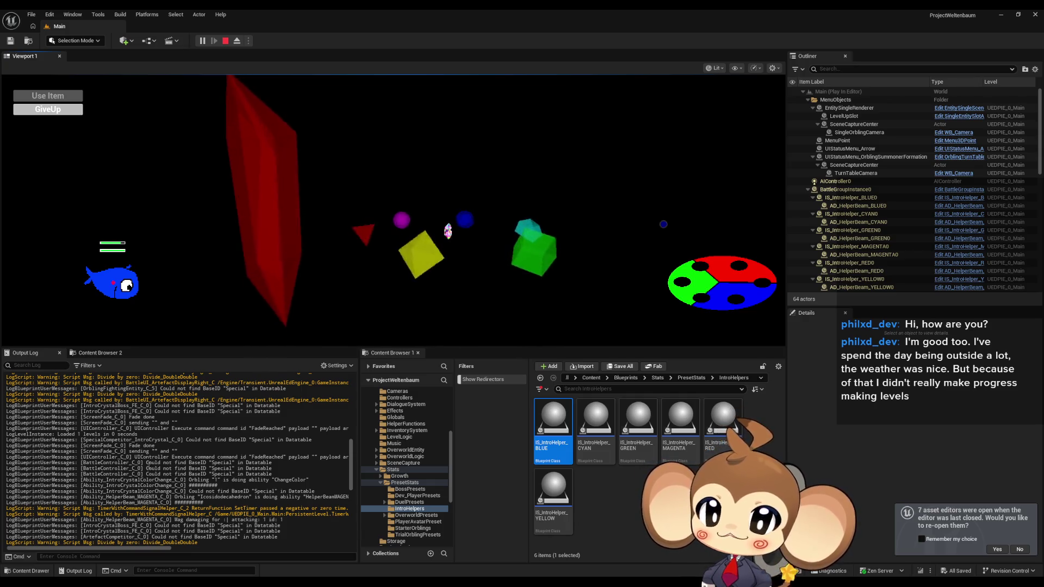
Copy the 'Could not find BaseID' warning line from the Output Log and stop the game.
drag(151, 463, 168, 463)
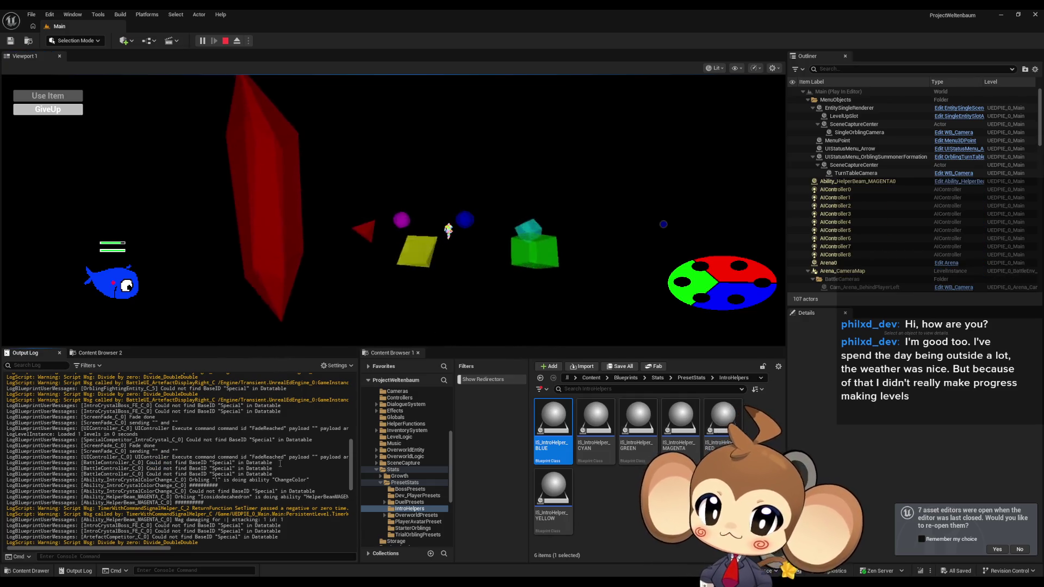
drag(272, 462, 146, 463)
key(ctrl+c)
click(207, 463)
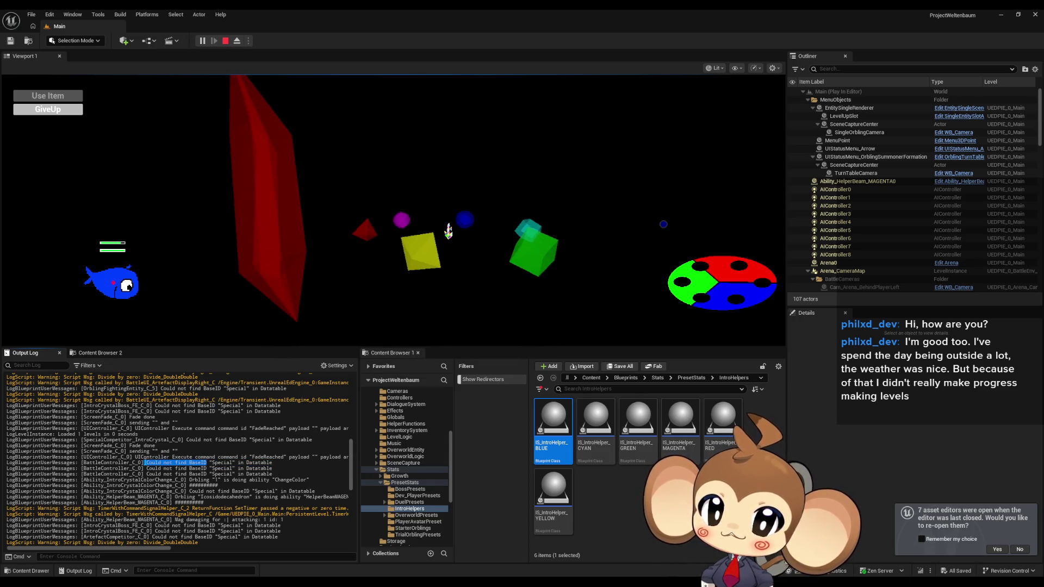
right_click(162, 462)
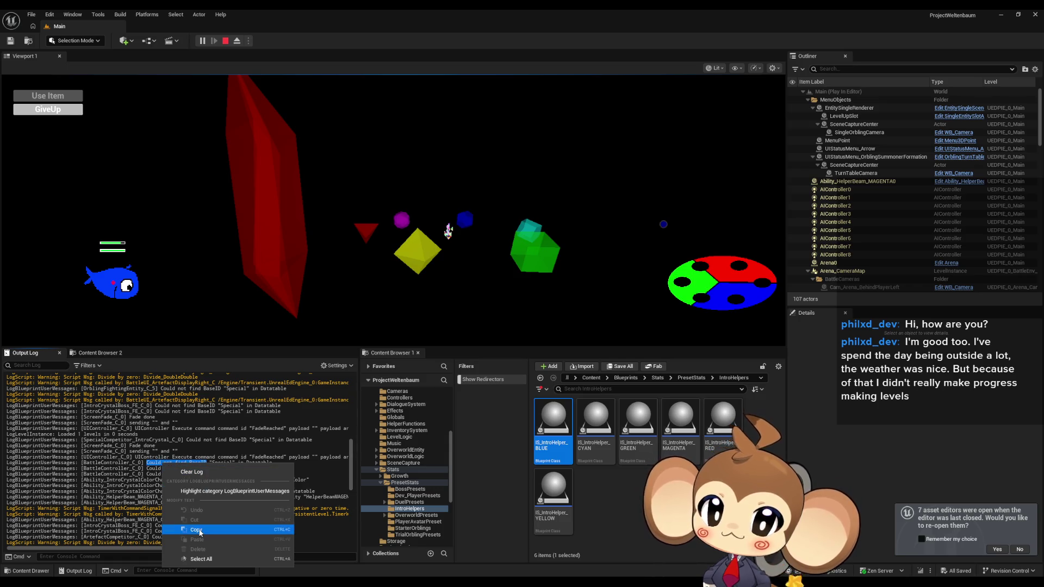
click(197, 532)
click(227, 41)
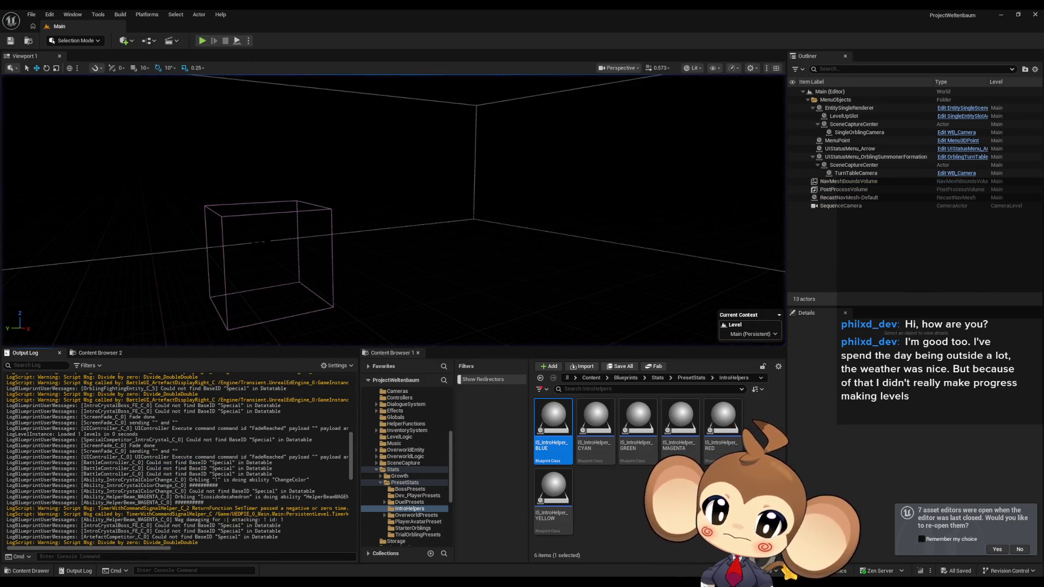
Bring up the OrblingBaseStat table, then search BattleUI_BossDisplay for the pasted warning text, finding nothing.
mouse_move(430, 582)
click(512, 547)
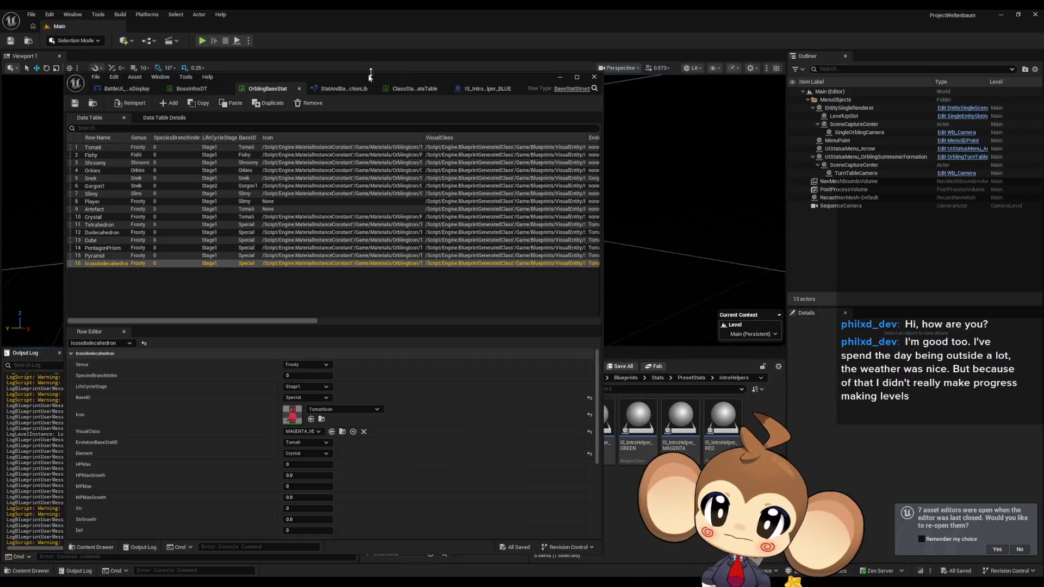
double_click(357, 77)
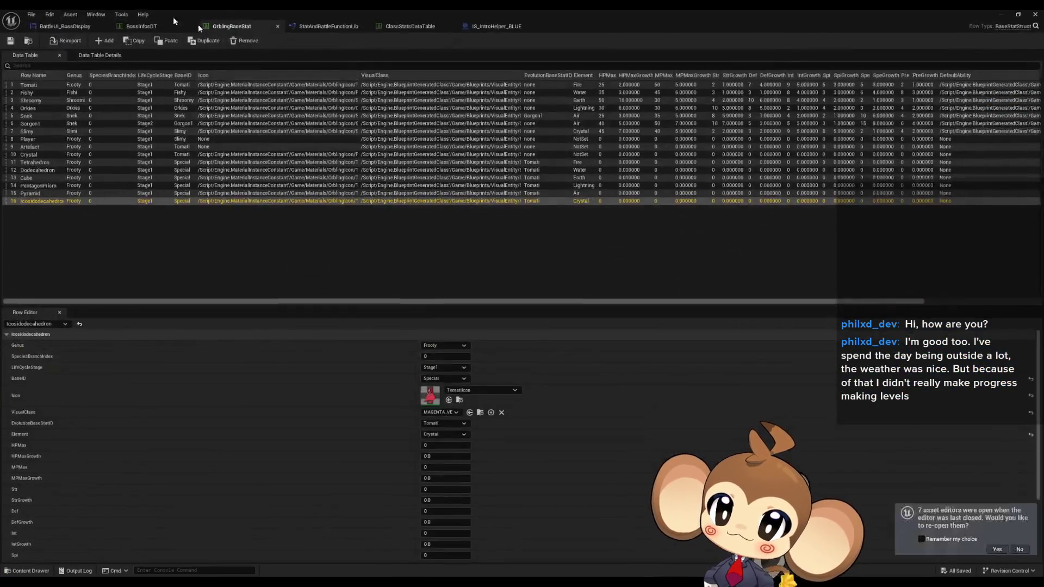
click(66, 30)
click(437, 440)
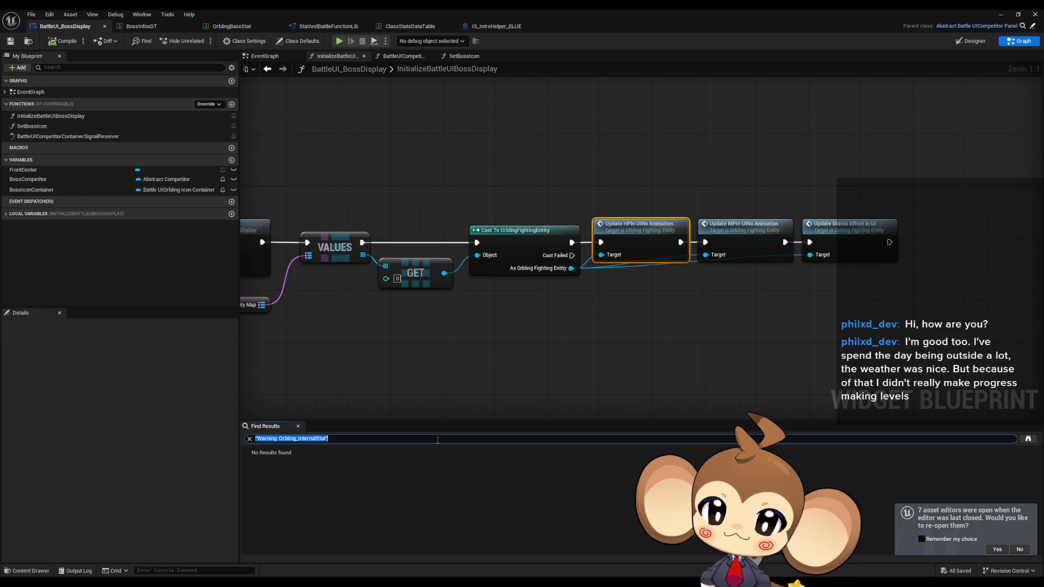
key(ctrl+v)
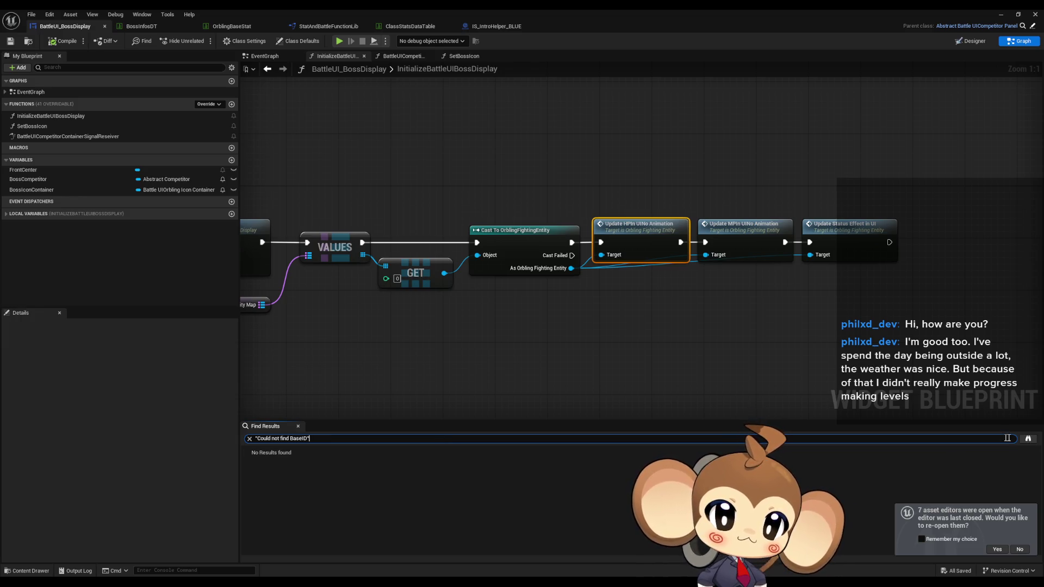
click(1031, 439)
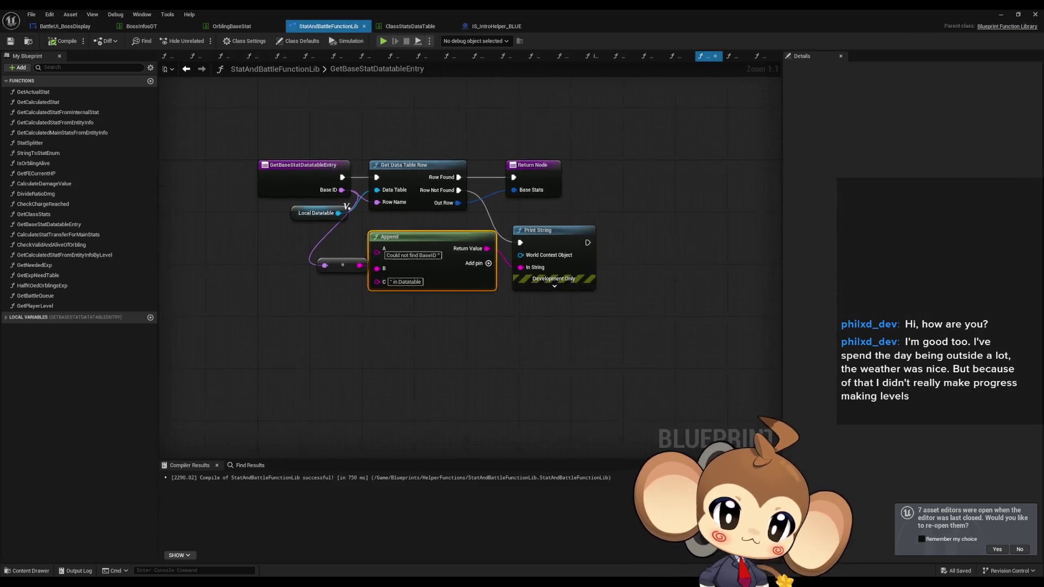
Inspect the GetBaseStatDatatableEntry entry node's actions in the StatAndBattleFunctionLib blueprint.
click(328, 26)
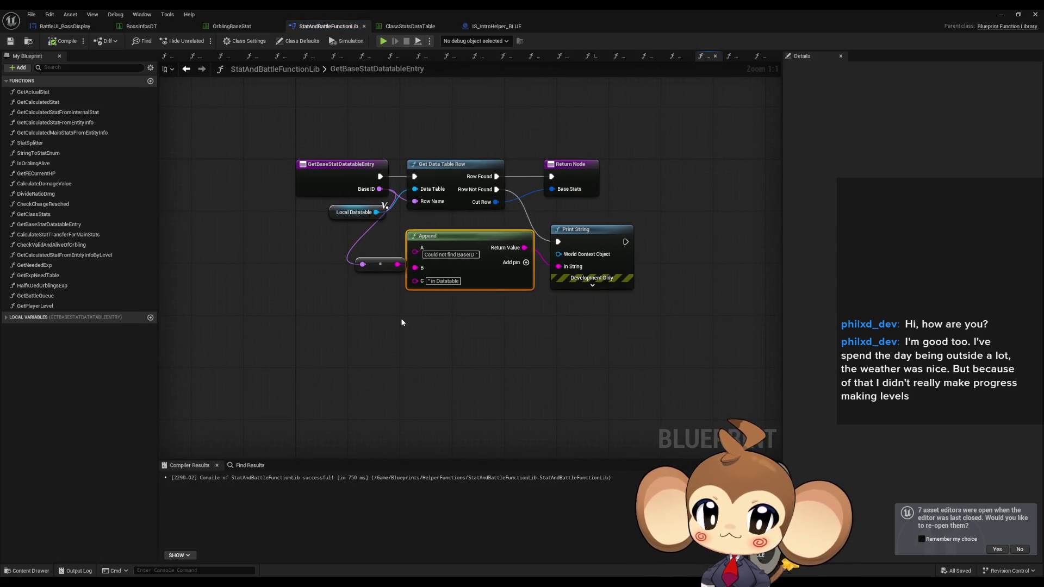
click(388, 281)
right_click(324, 178)
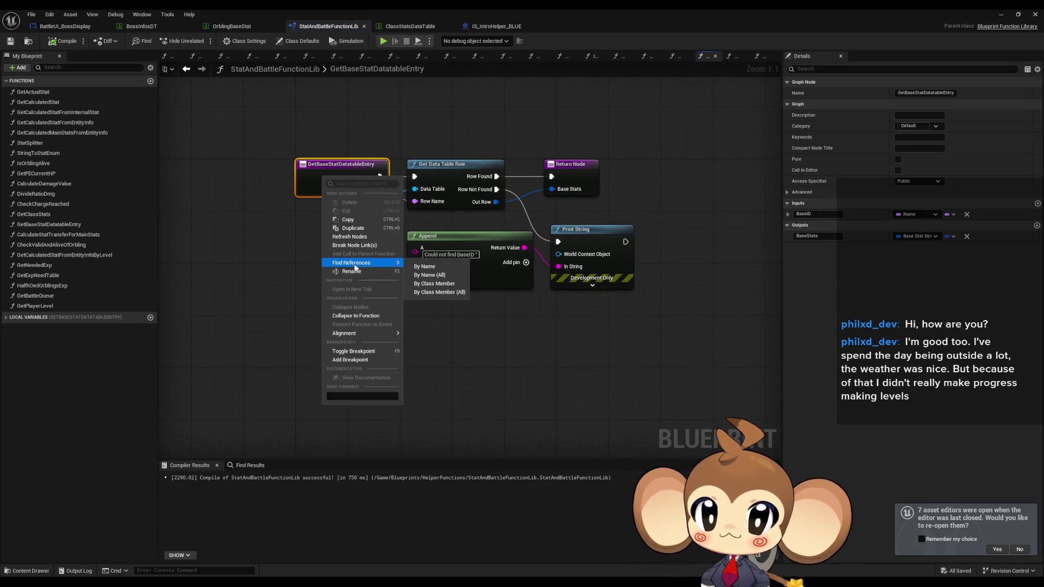
key(Escape)
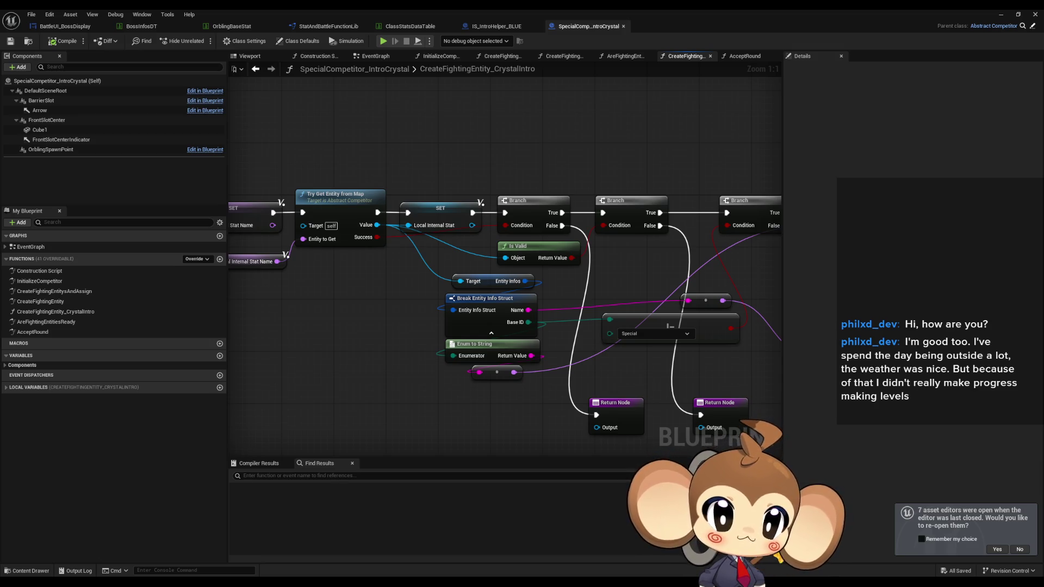
Pan CreateFightingEntity_CrystalIntro to inspect its Get Base Stat Datatable Entry, Cast To and Get Actor Transform nodes.
drag(609, 334, 394, 292)
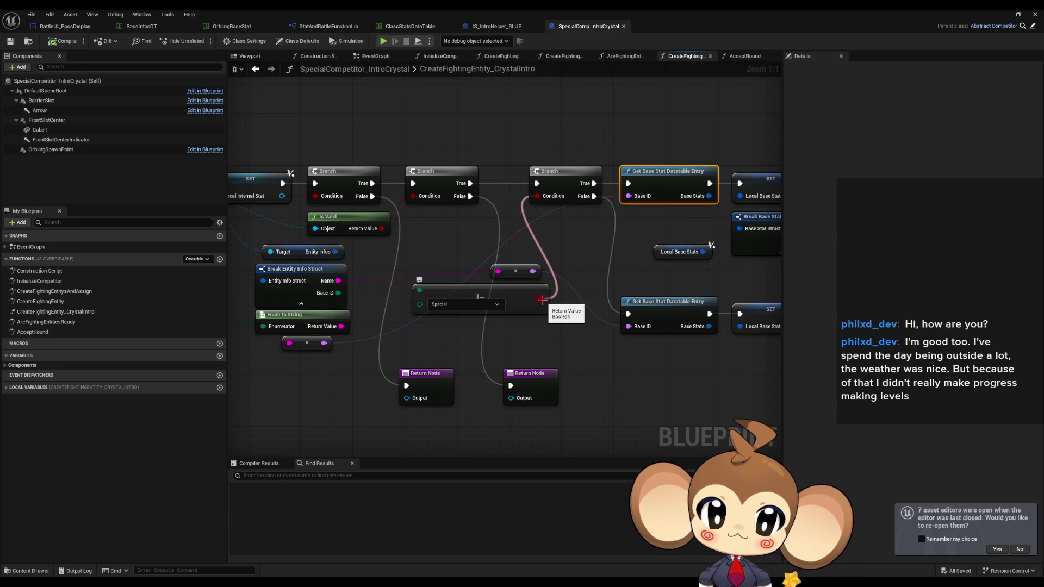
drag(755, 361, 608, 354)
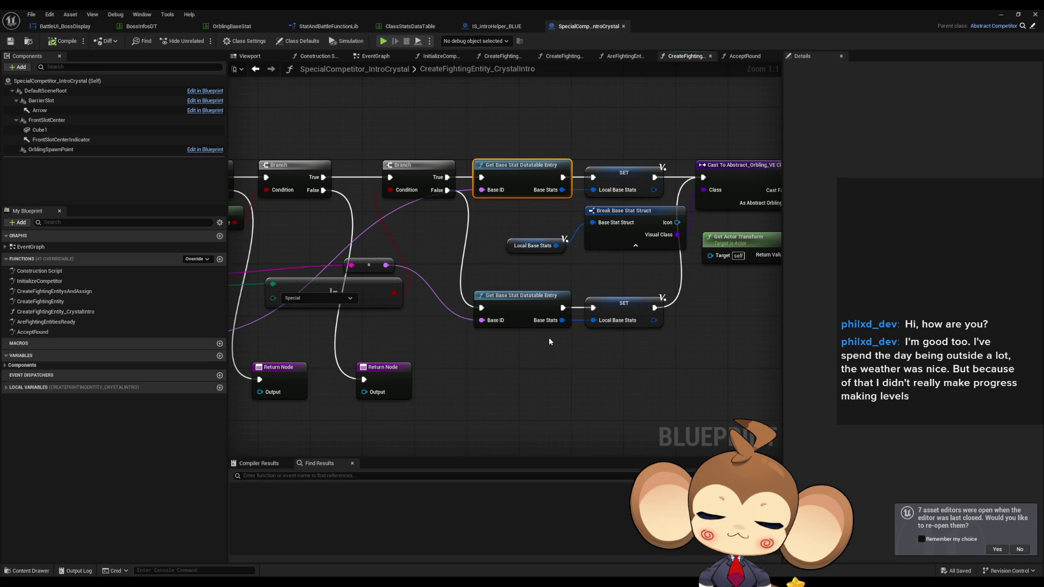
drag(437, 330, 484, 330)
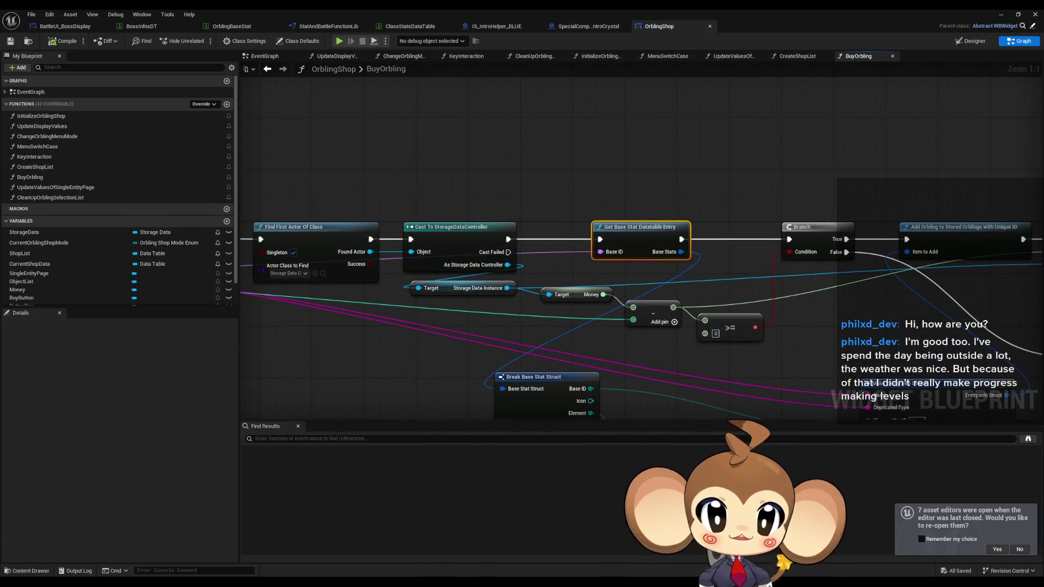
Zoom out of the BuyOrbling graph.
scroll(632, 316, down, 3)
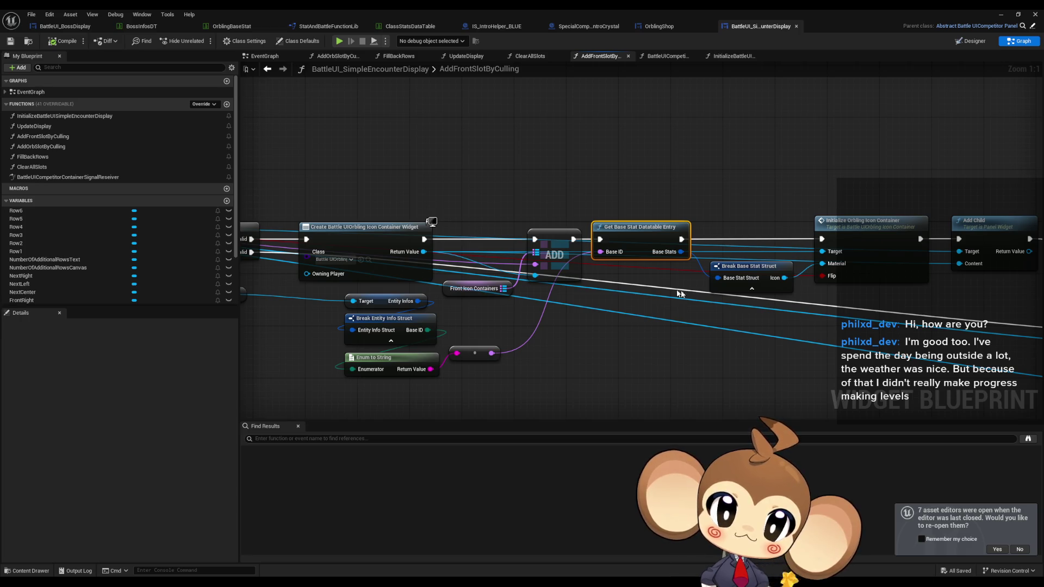
mouse_move(666, 289)
mouse_down()
mouse_move(481, 288)
mouse_move(726, 290)
mouse_up()
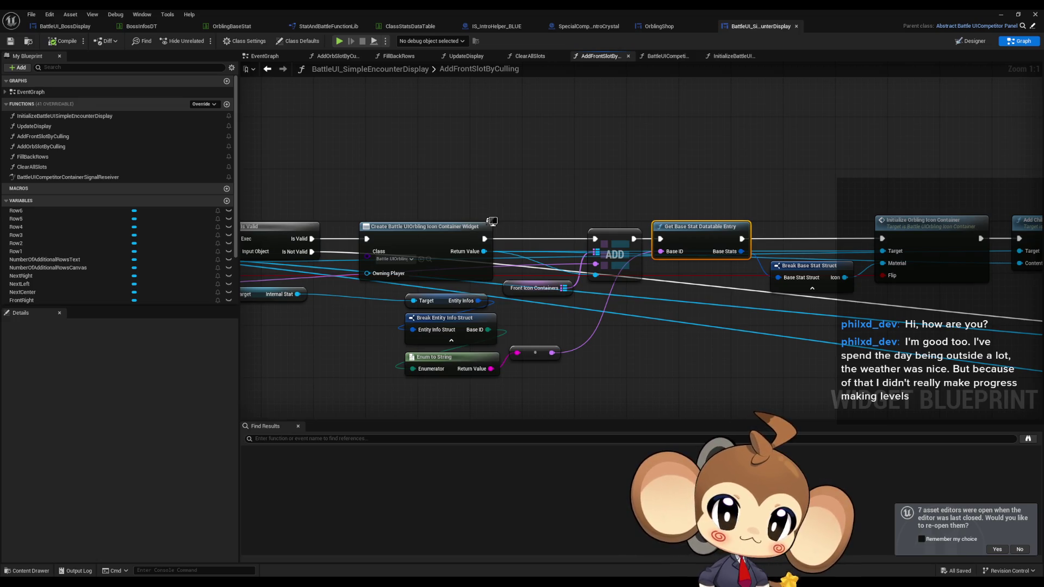
key(alt+Left)
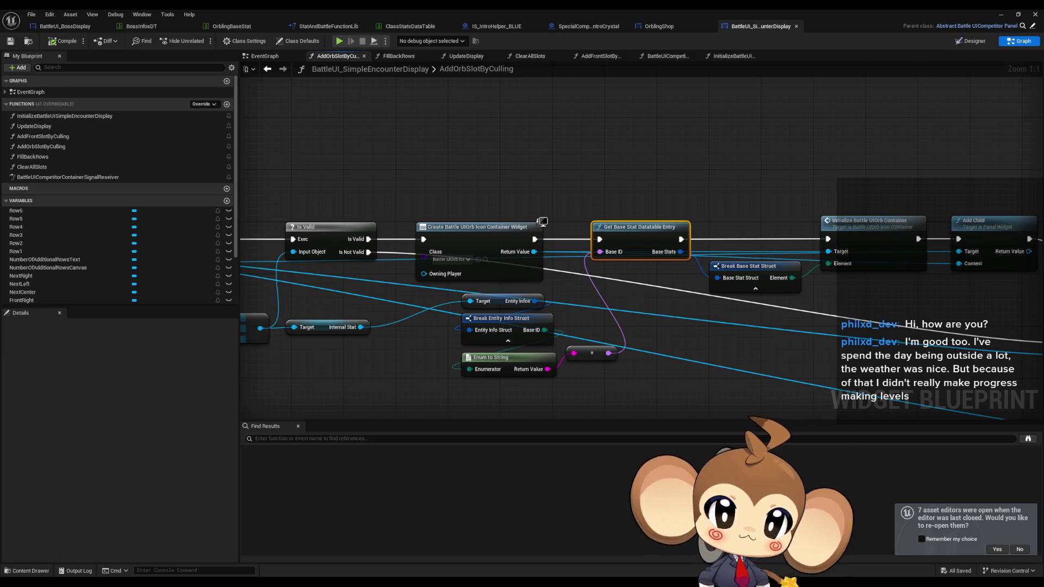
drag(737, 326, 650, 326)
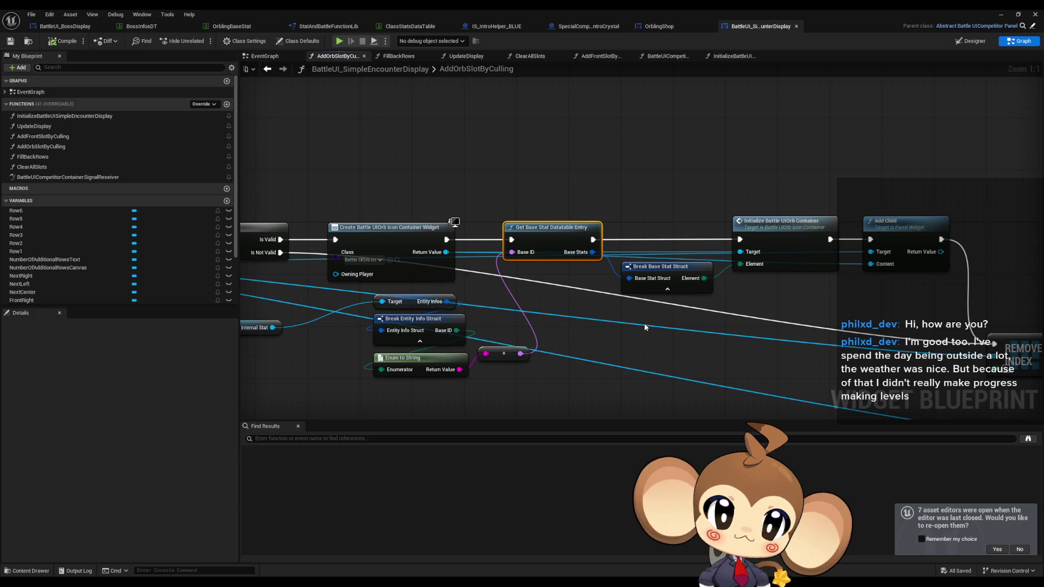
mouse_move(646, 327)
mouse_down()
mouse_move(1042, 324)
mouse_move(964, 337)
mouse_up()
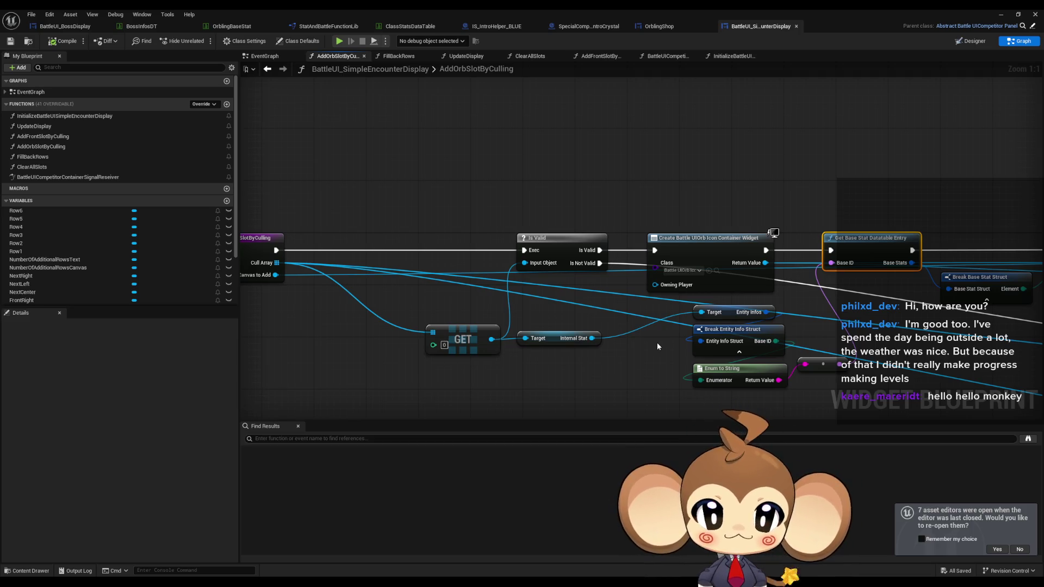
drag(641, 331, 454, 286)
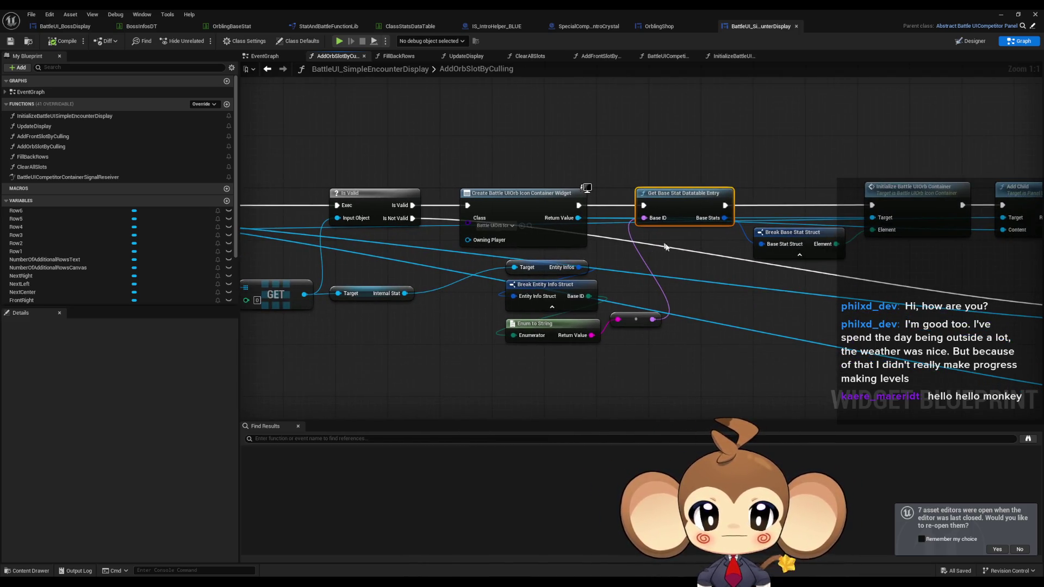
drag(715, 265, 619, 259)
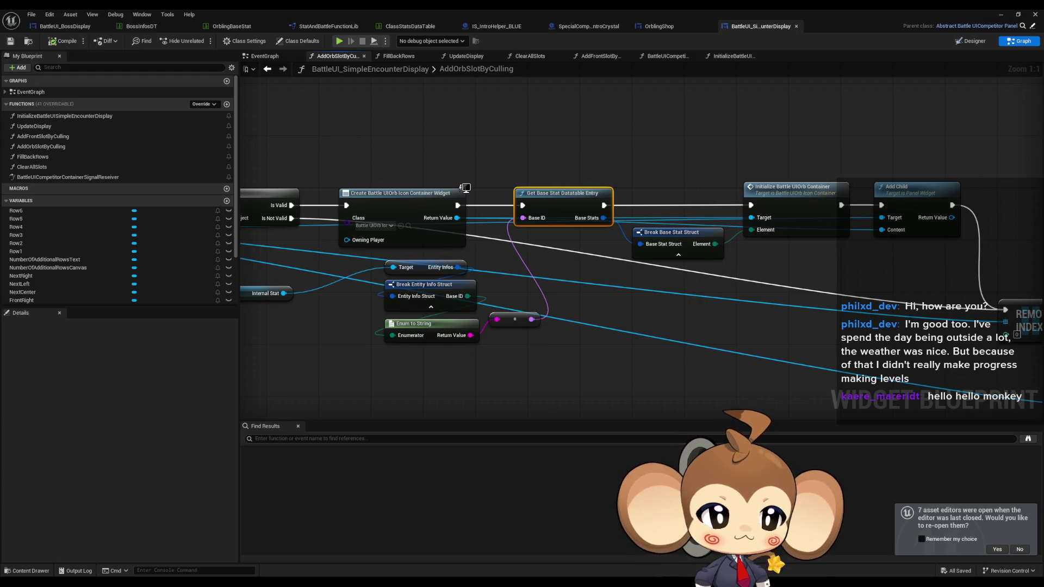
click(602, 342)
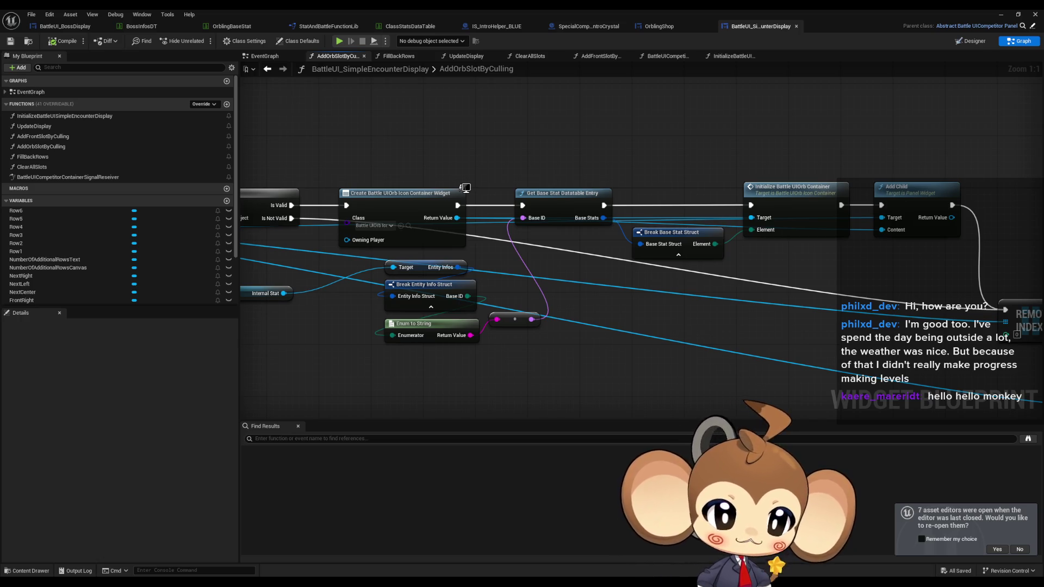
key(shift+alt+f)
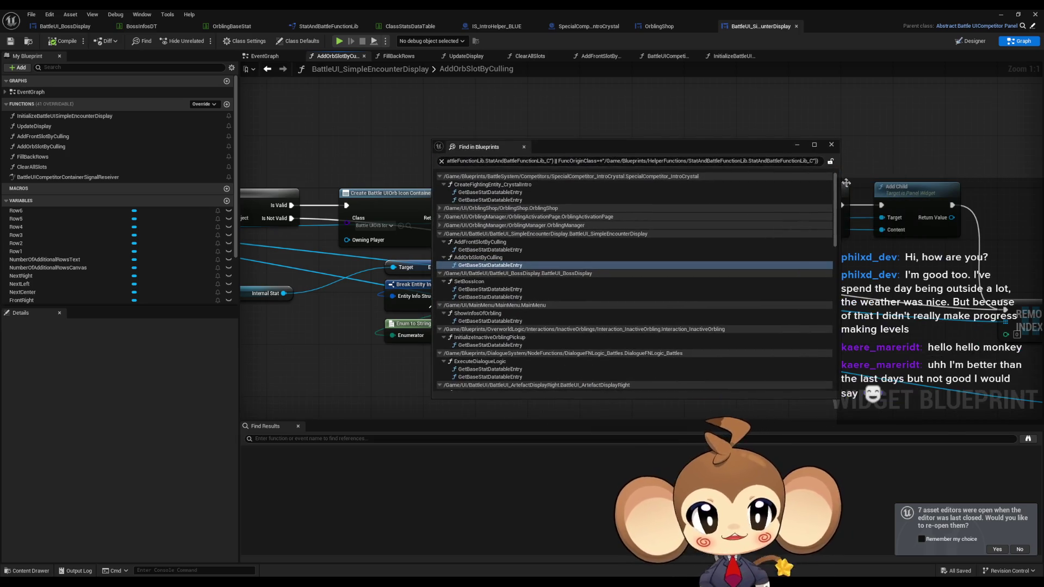
scroll(828, 317, down, 10)
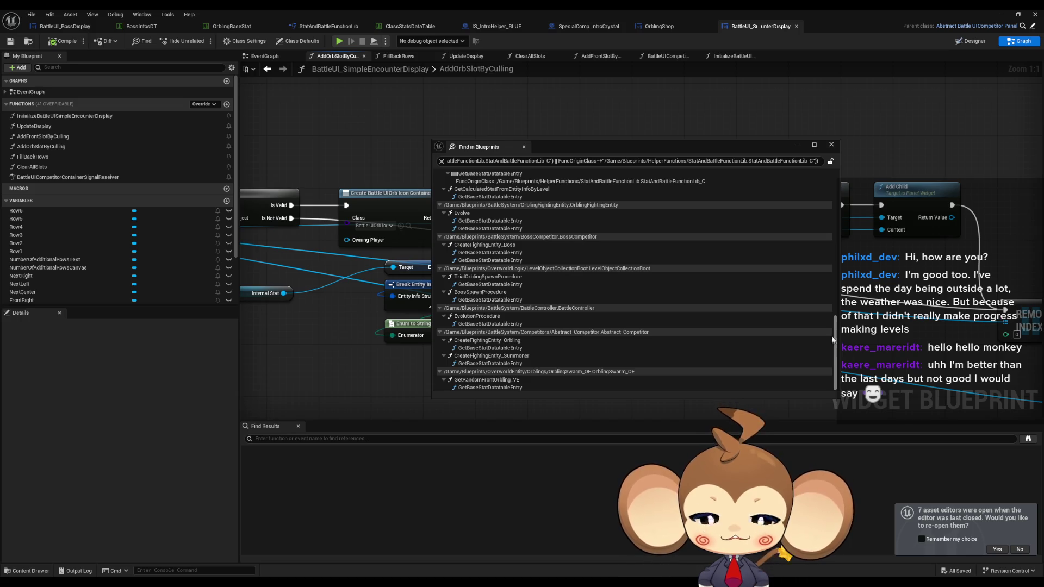
scroll(831, 335, up, 10)
drag(607, 155, 618, 154)
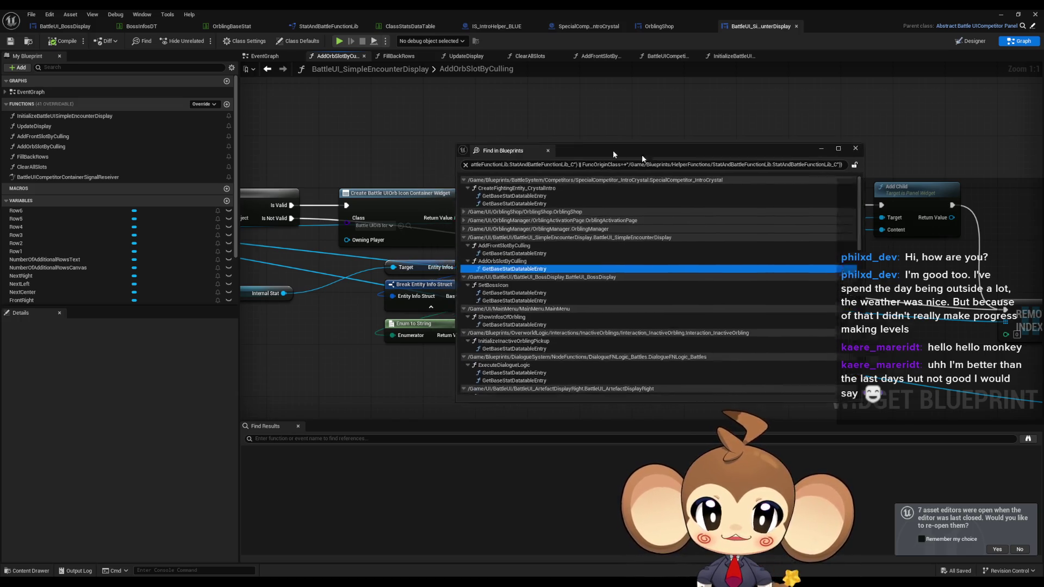
click(466, 187)
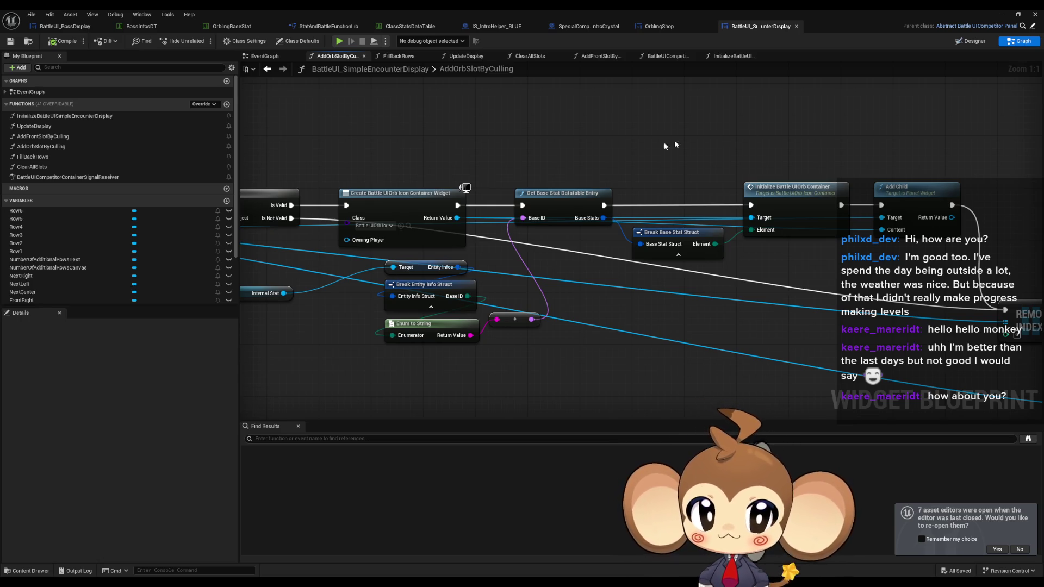
Pan and zoom the AddOrbSlotByCulling graph around its REMOVE INDEX nodes.
mouse_move(862, 307)
mouse_down()
mouse_move(466, 257)
mouse_move(595, 269)
mouse_up()
scroll(466, 257, down, 1)
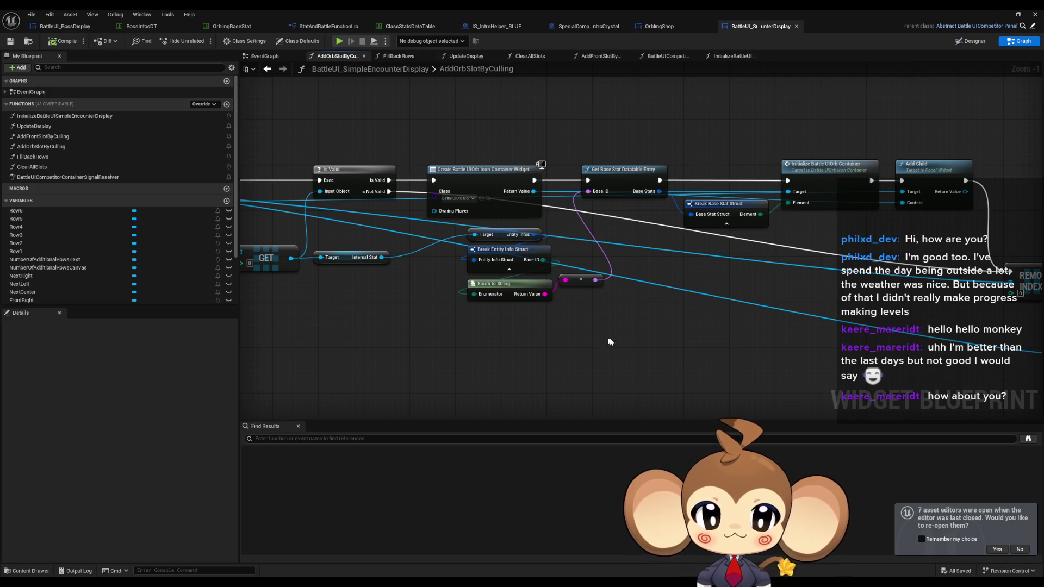
mouse_move(503, 317)
mouse_down()
mouse_move(594, 332)
mouse_move(505, 330)
mouse_up()
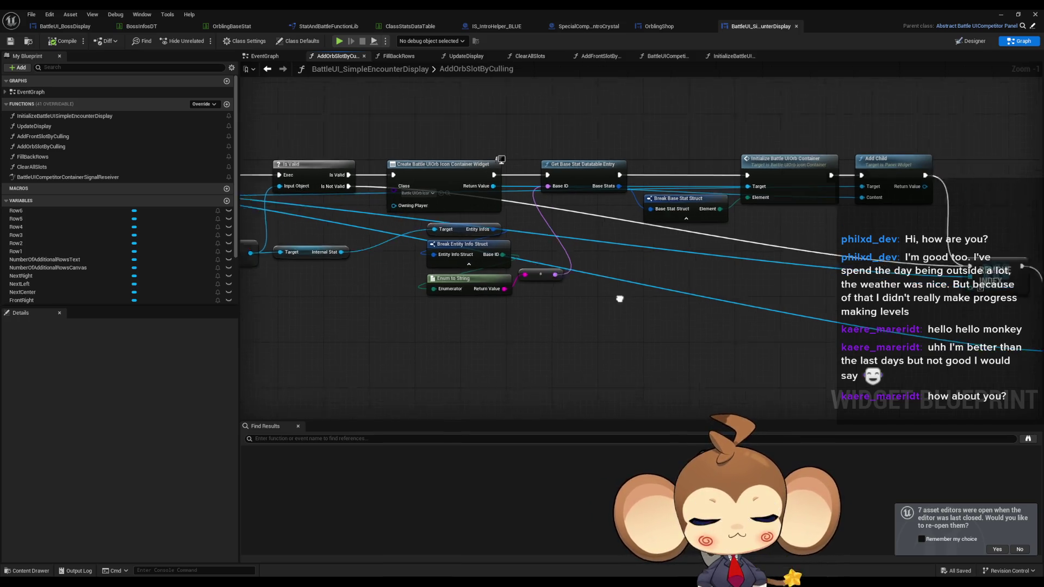
mouse_move(292, 221)
mouse_down()
mouse_move(315, 221)
mouse_move(321, 104)
mouse_up()
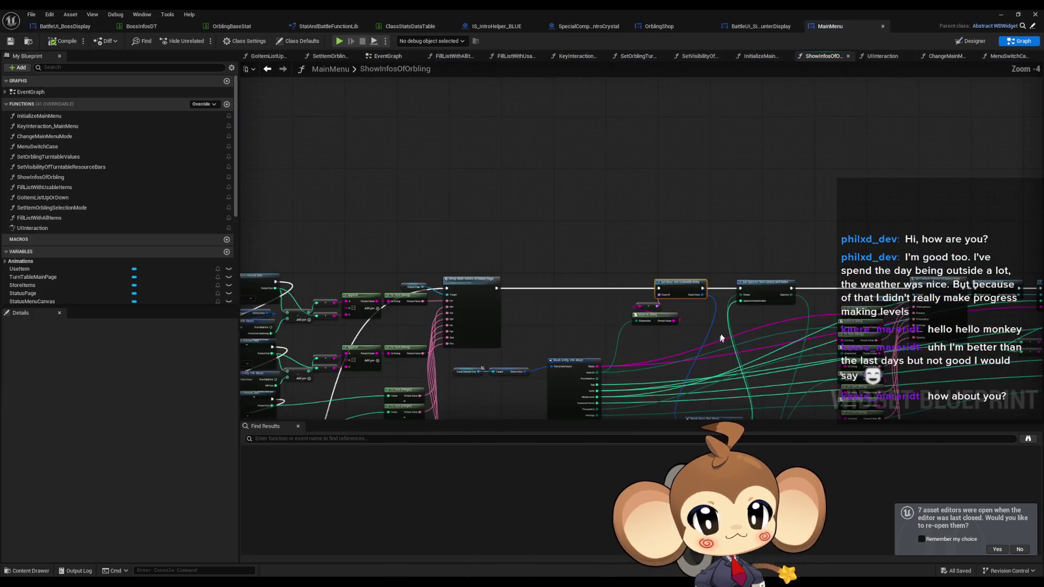
drag(625, 239, 624, 241)
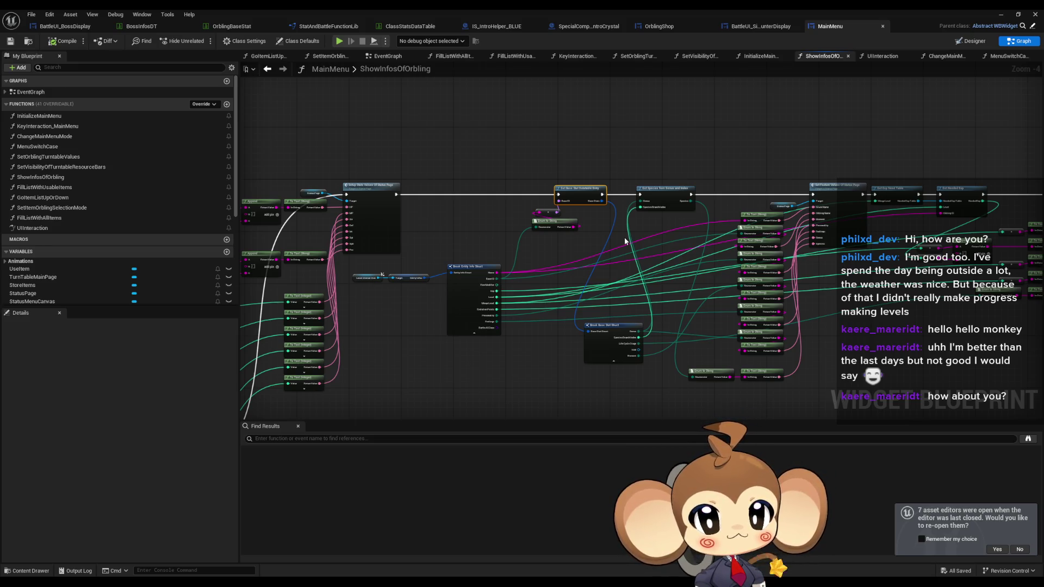
scroll(680, 283, up, 3)
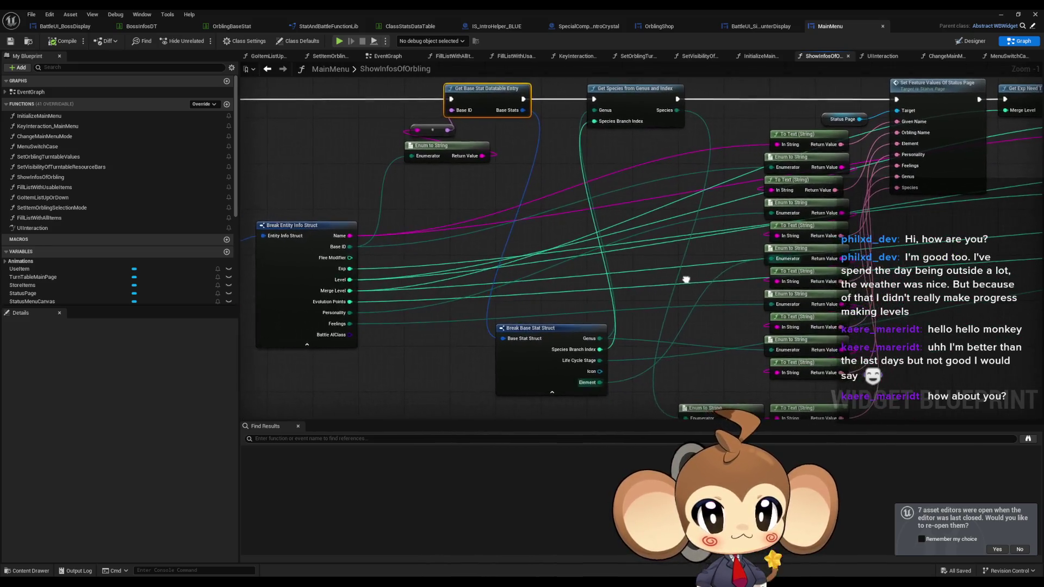
drag(686, 280, 682, 282)
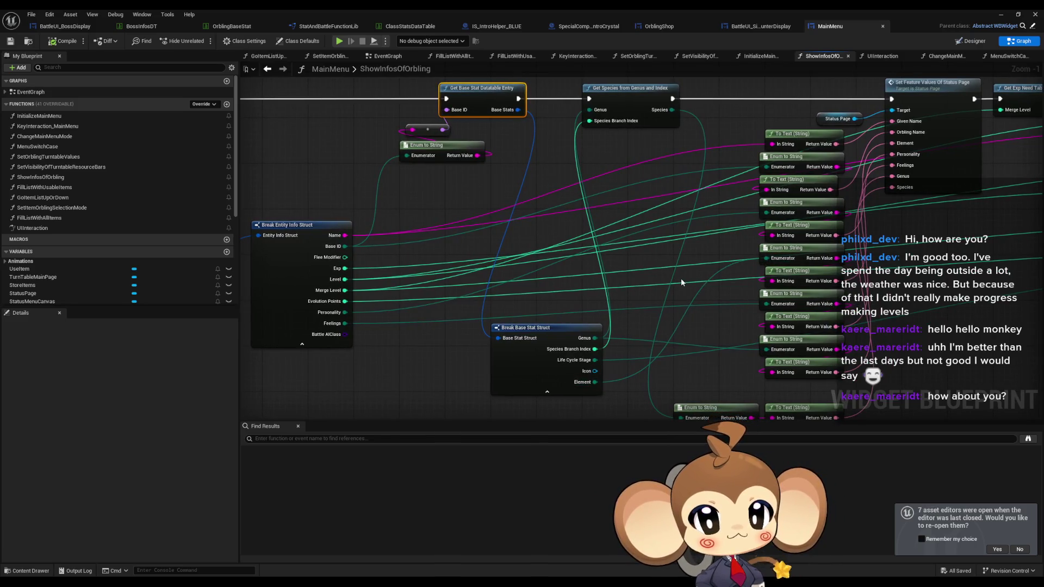
mouse_move(681, 278)
mouse_down()
mouse_move(1022, 348)
mouse_move(1039, 369)
mouse_move(722, 323)
mouse_up()
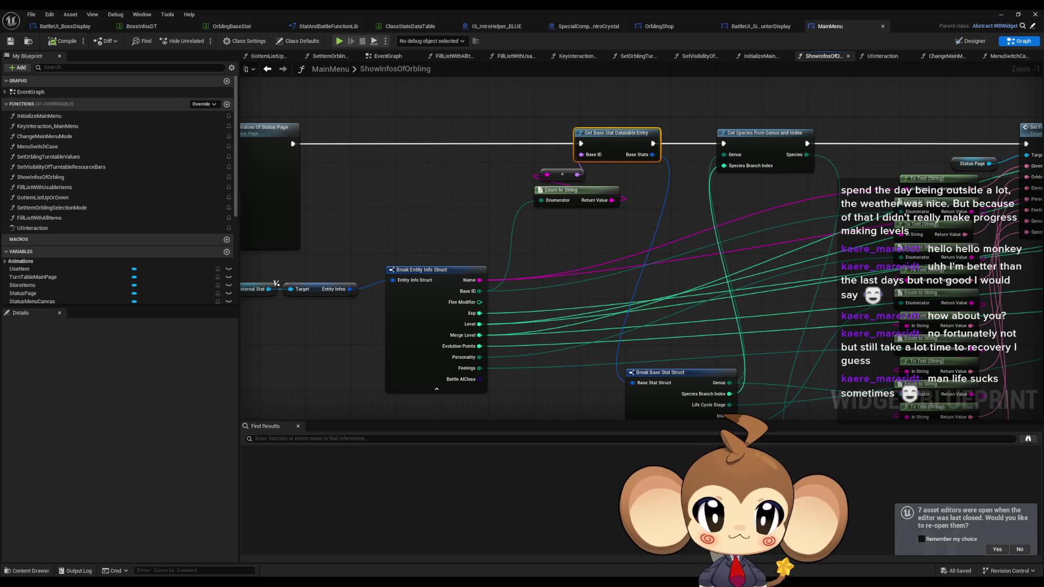
scroll(749, 301, down, 4)
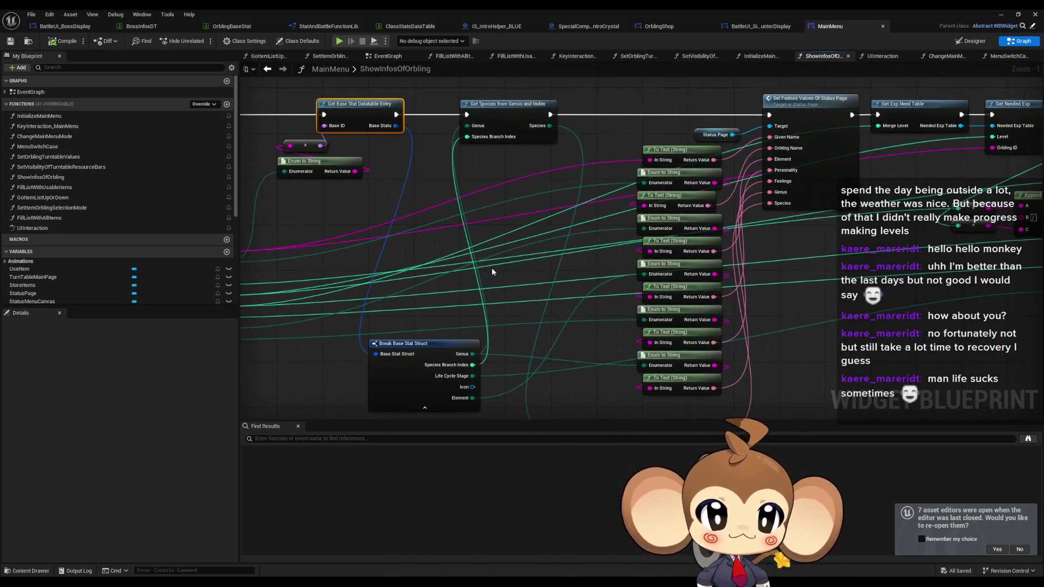
scroll(522, 239, up, 2)
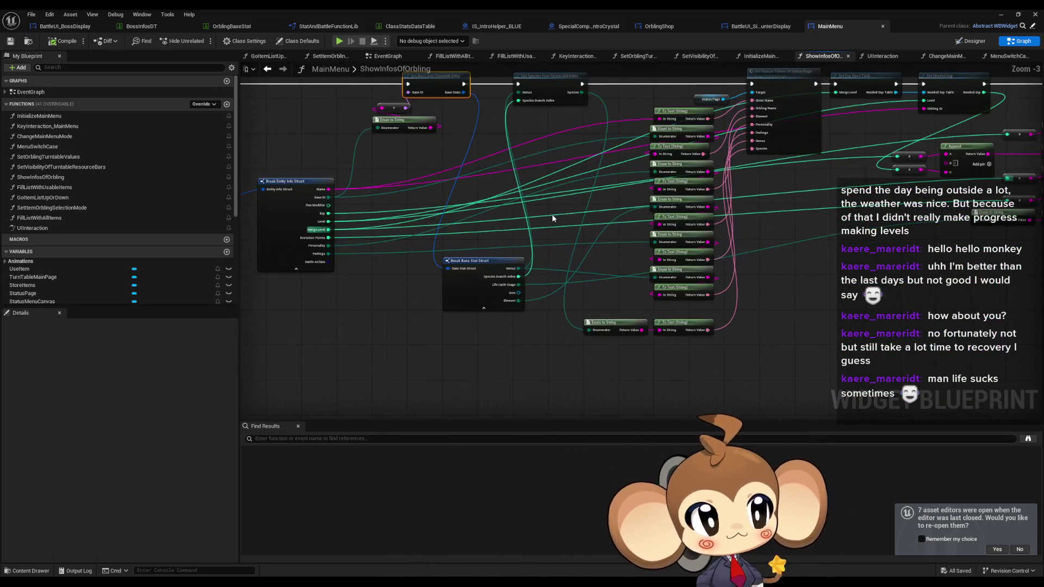
mouse_move(487, 223)
mouse_down()
mouse_move(577, 261)
mouse_move(713, 290)
mouse_up()
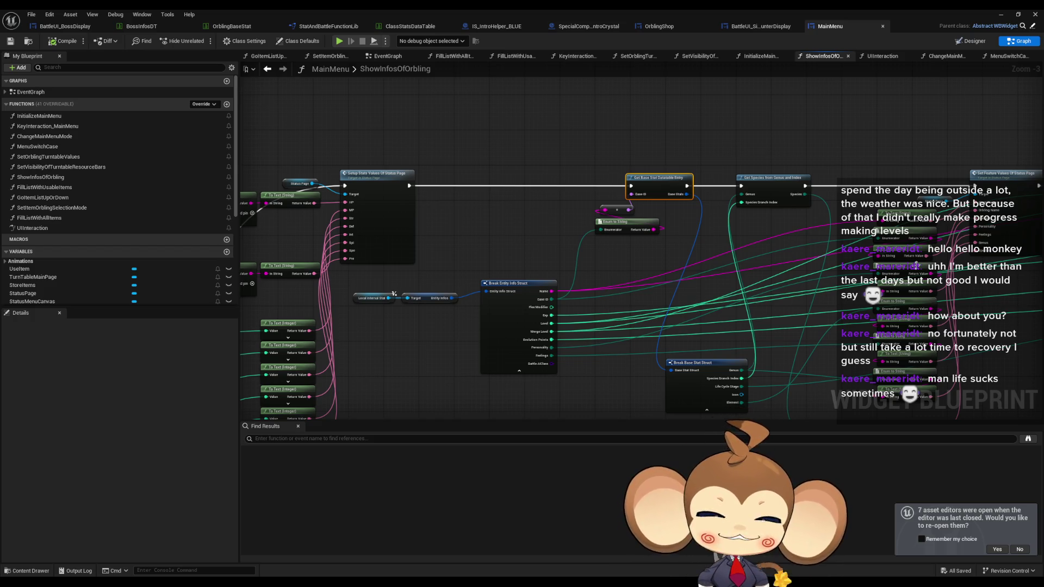
mouse_move(784, 303)
mouse_down()
mouse_move(757, 301)
mouse_move(650, 217)
mouse_up()
scroll(651, 217, up, 1)
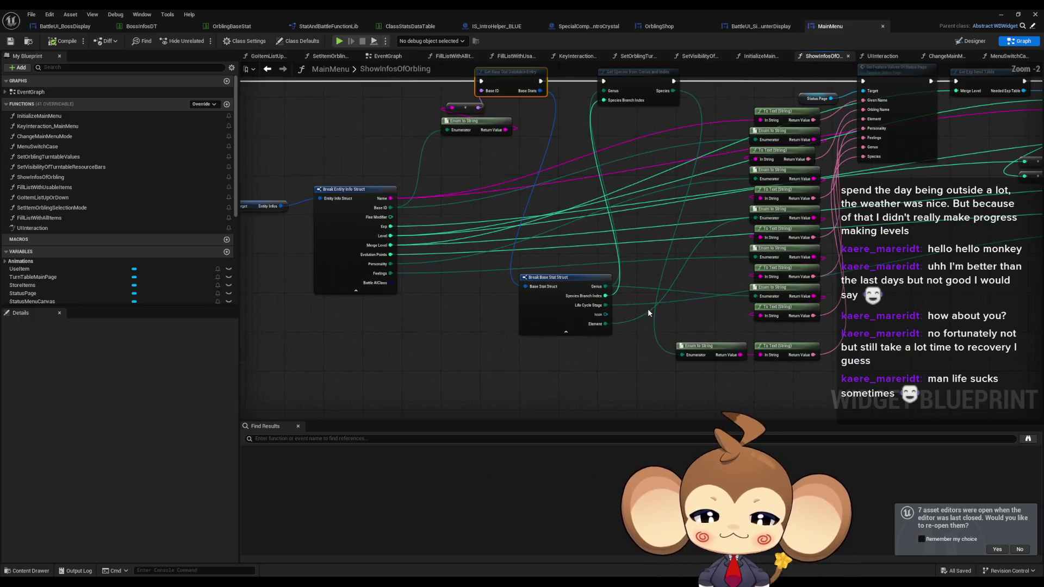
drag(640, 167, 659, 270)
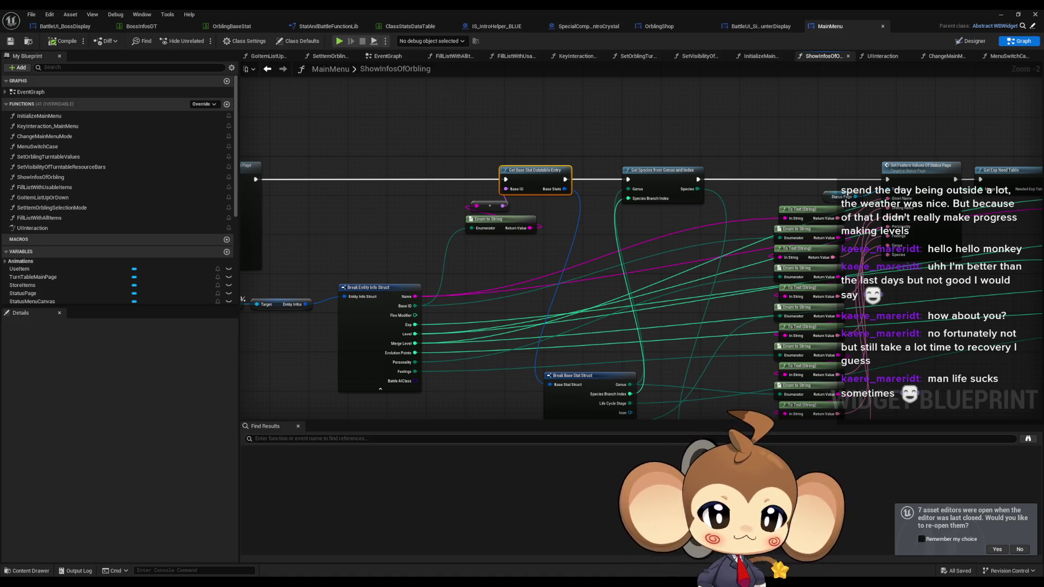
click(589, 26)
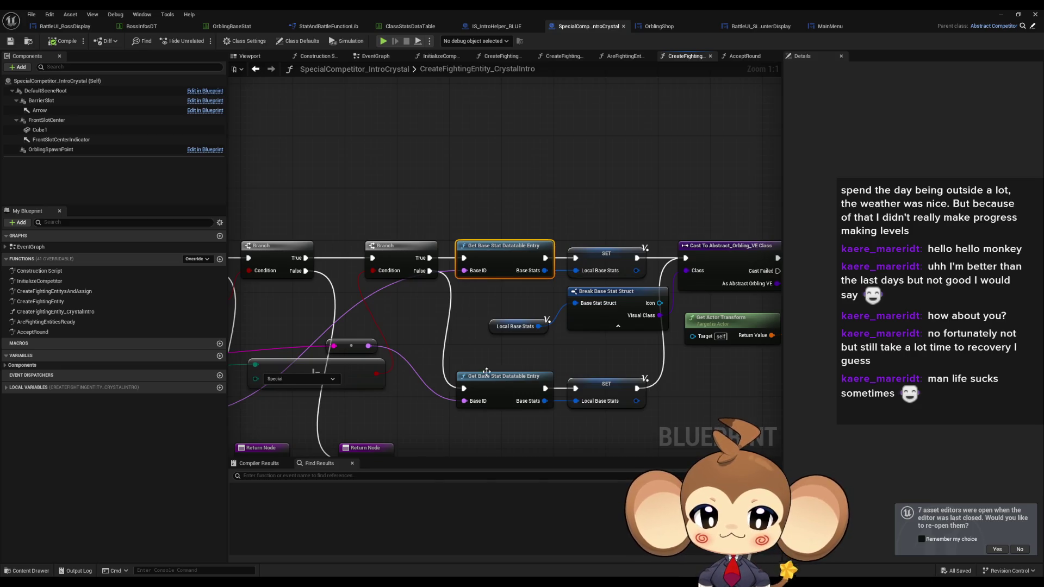
Inspect the lower Get Base Stat and SET nodes and the branches preceding the lookups.
drag(405, 295, 770, 398)
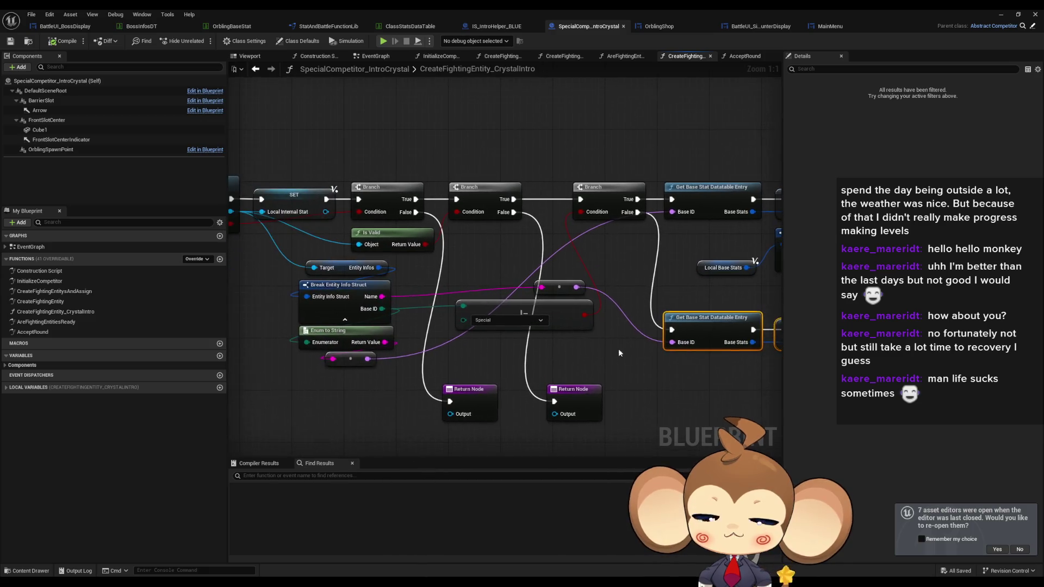
click(677, 386)
drag(676, 390, 604, 360)
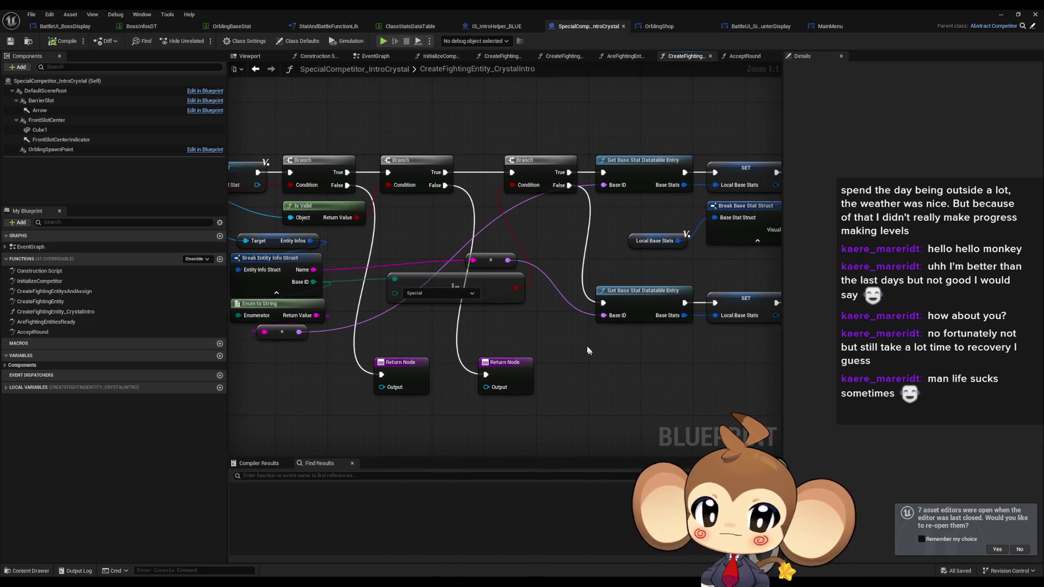
Compare the BossInfosDT, OrblingBaseStat and ClassStatsDataTable data tables.
click(140, 25)
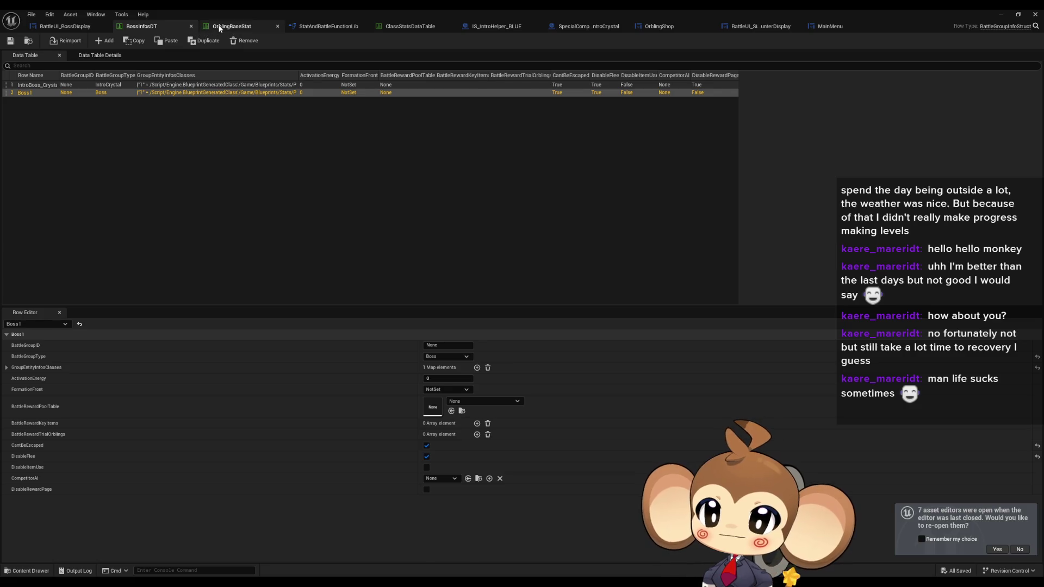
click(221, 26)
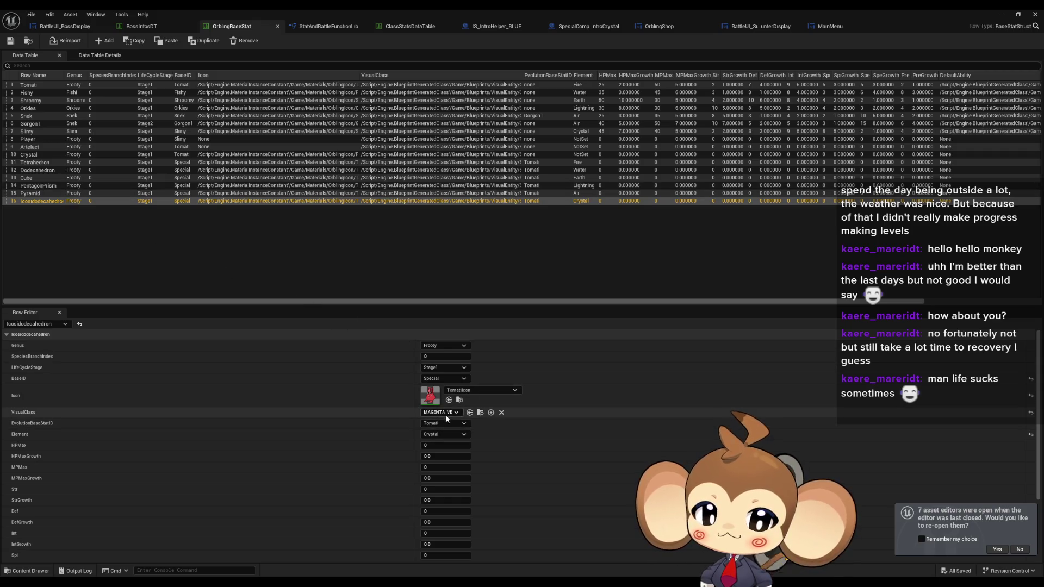
click(409, 26)
click(234, 26)
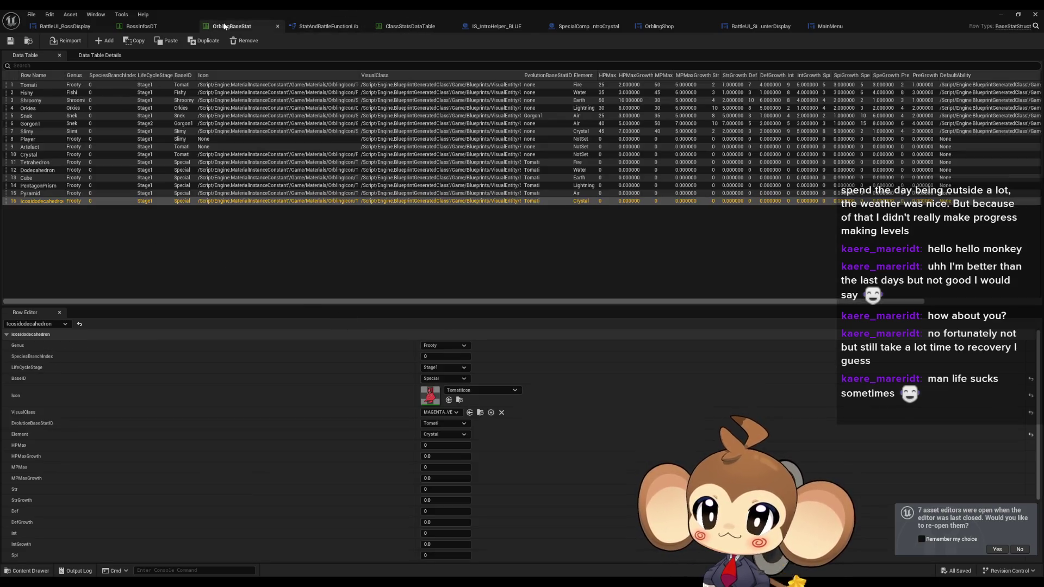
click(169, 27)
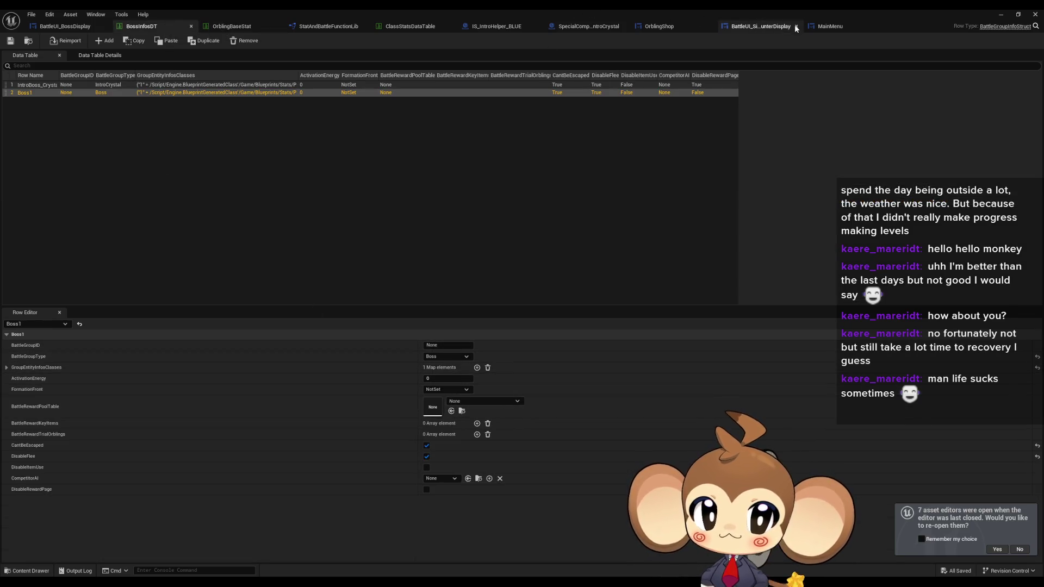
Close the MainMenu blueprint and return to SpecialCompetitor_IntroCrystal, viewing IS_IntroHelper_BLUE's class defaults.
middle_click(810, 27)
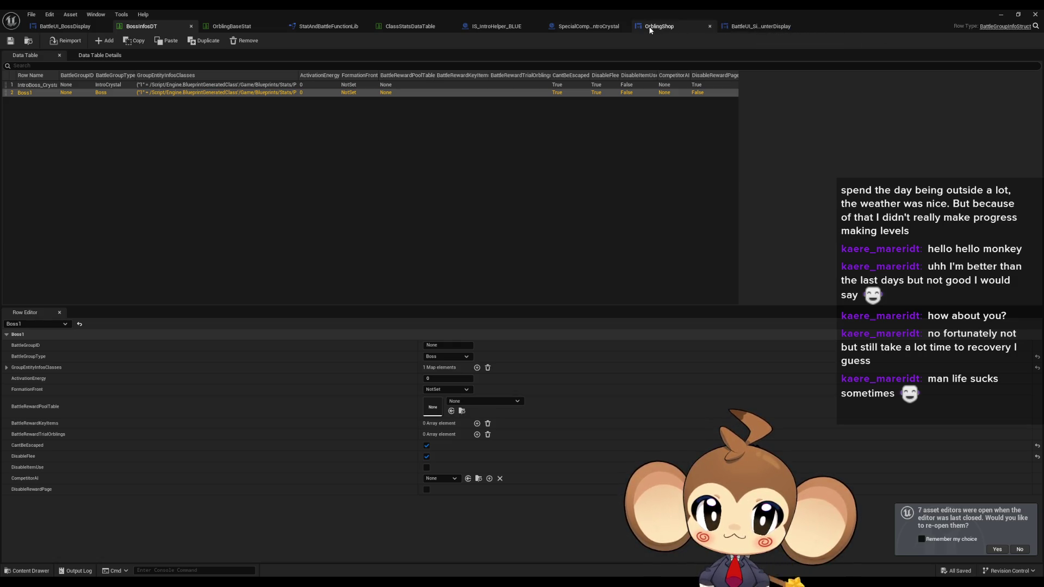
click(580, 30)
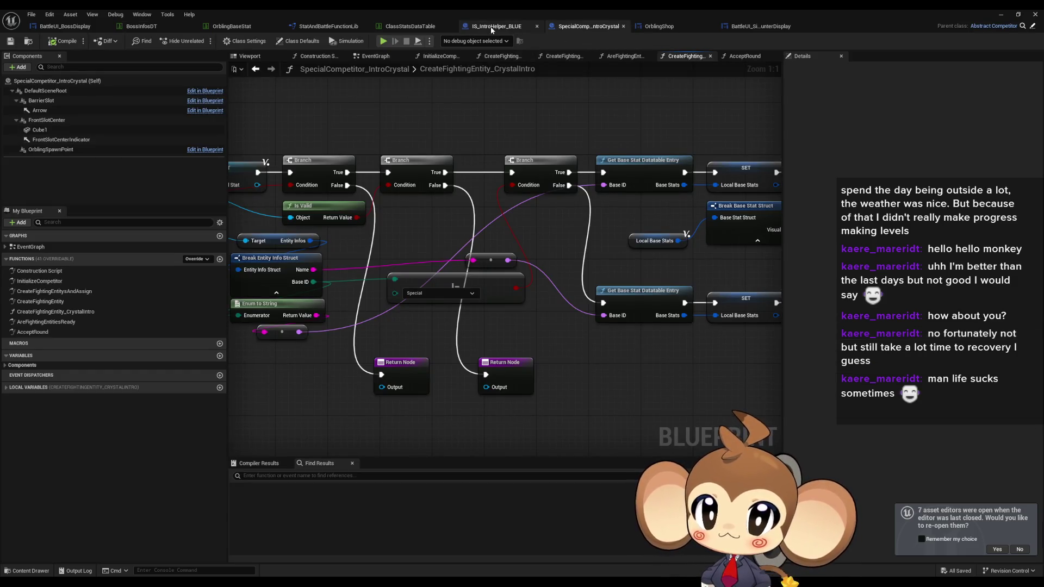
click(506, 27)
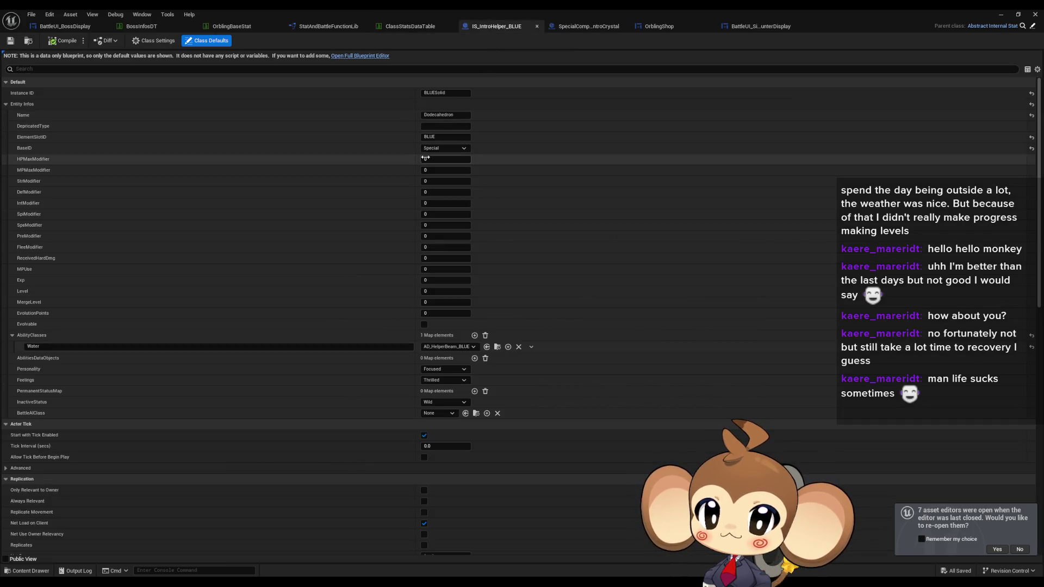
Check IS_IntroHelper_BLUE's BaseID options, then minimize the editor and browse to the Blueprints folder.
click(442, 149)
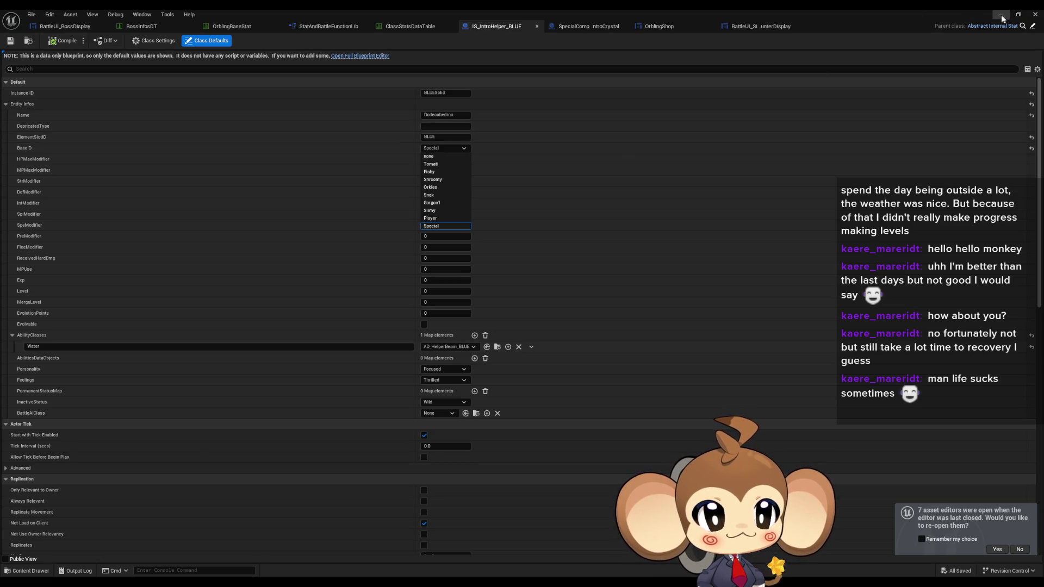
click(1035, 14)
click(625, 377)
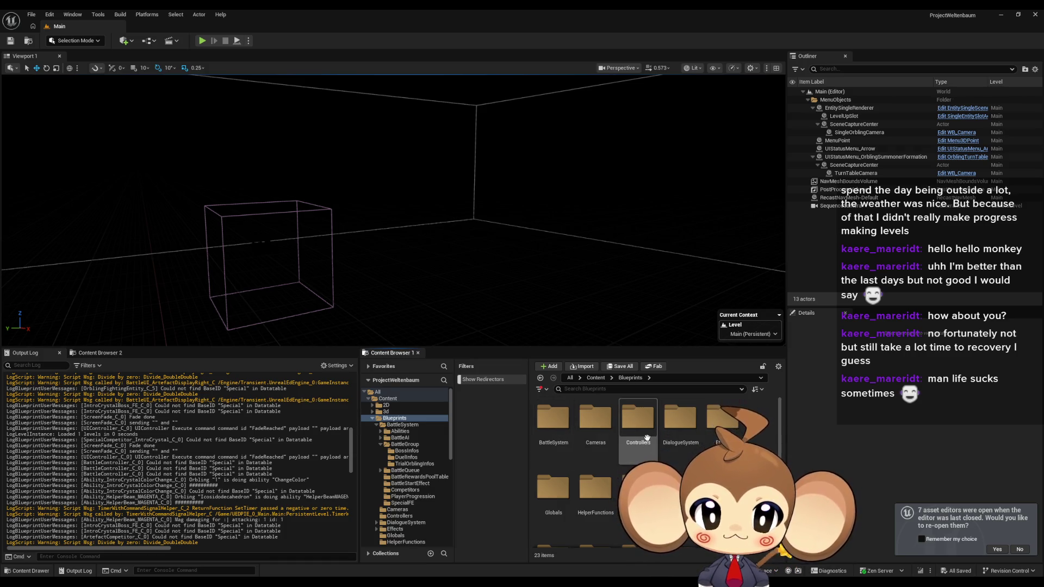
Browse the BattleSystem folder and select the FightingEntitySpawnEnum asset.
double_click(553, 419)
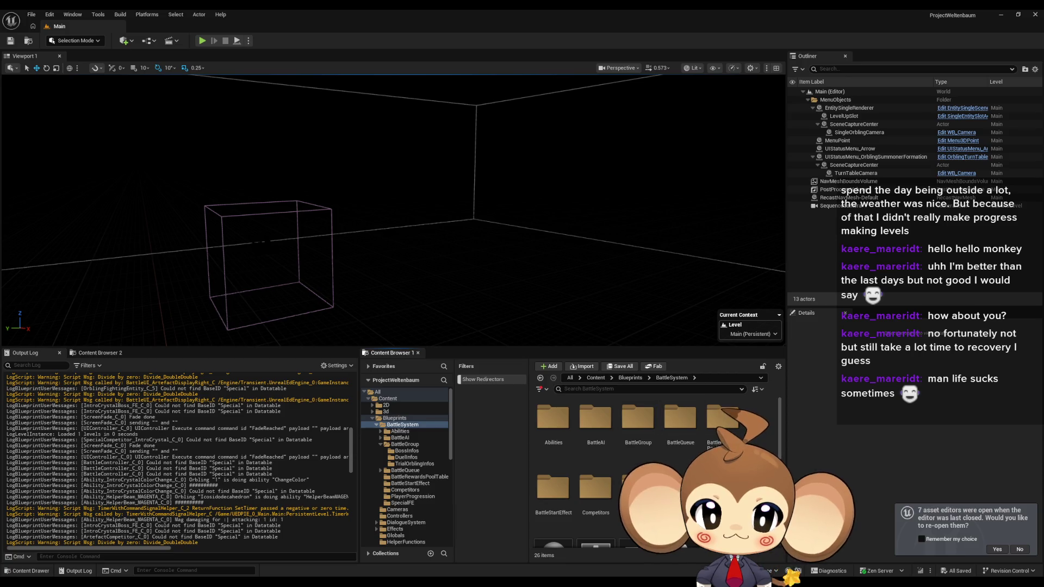
scroll(639, 442, down, 1)
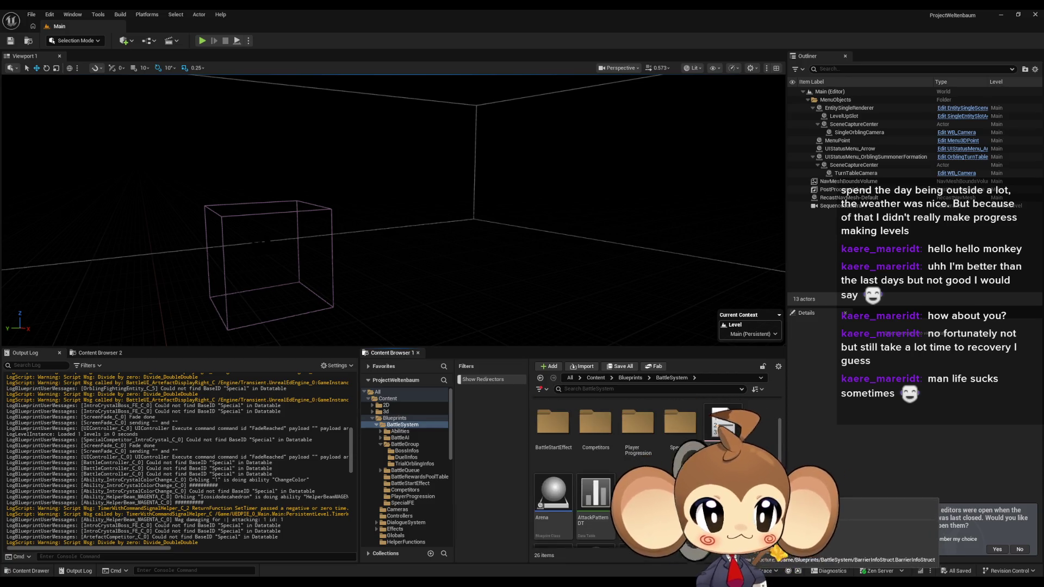
scroll(639, 463, down, 1)
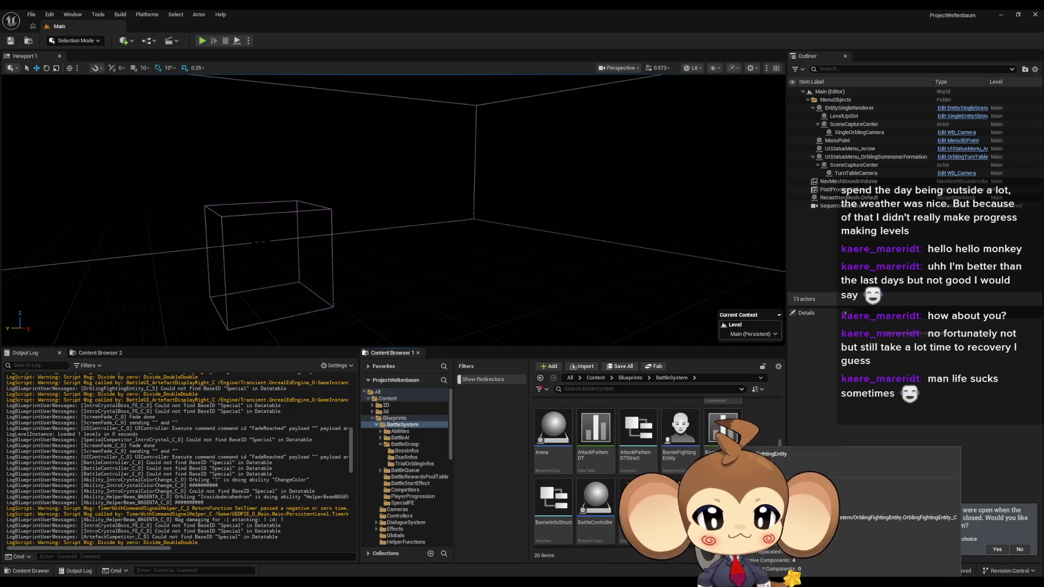
scroll(637, 473, down, 1)
click(637, 470)
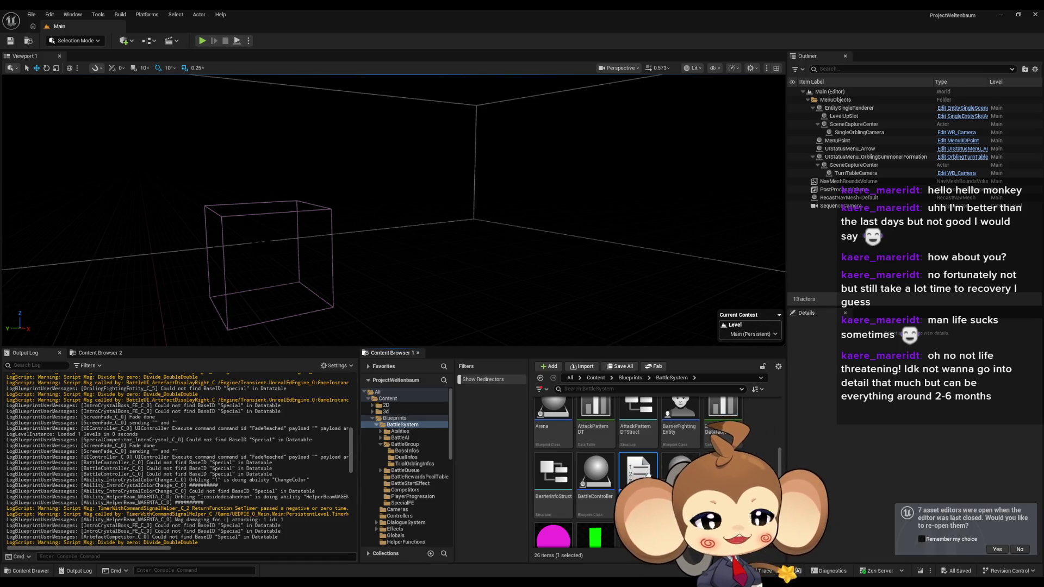
scroll(648, 475, down, 2)
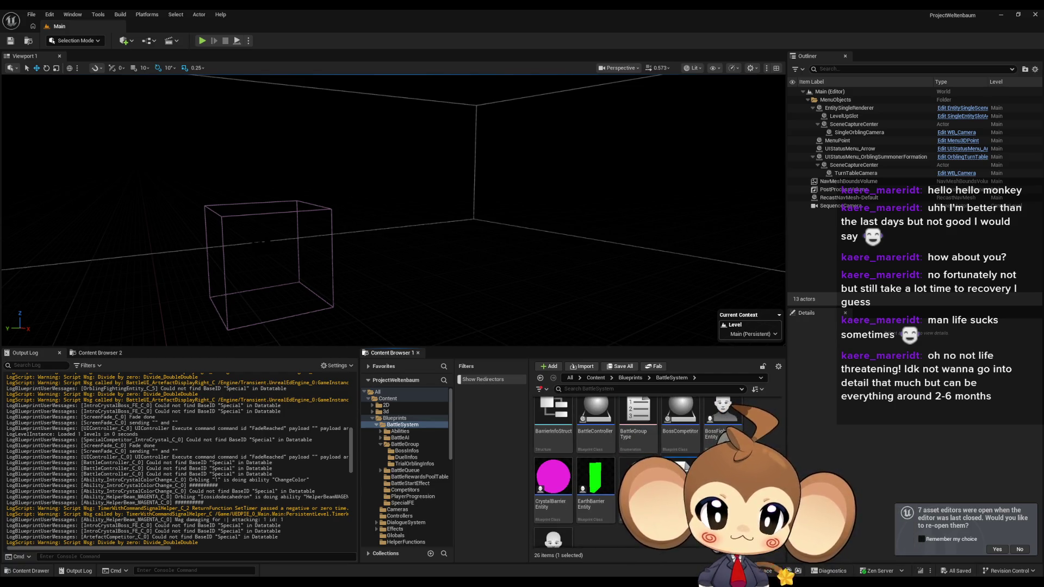
click(679, 473)
scroll(684, 442, down, 2)
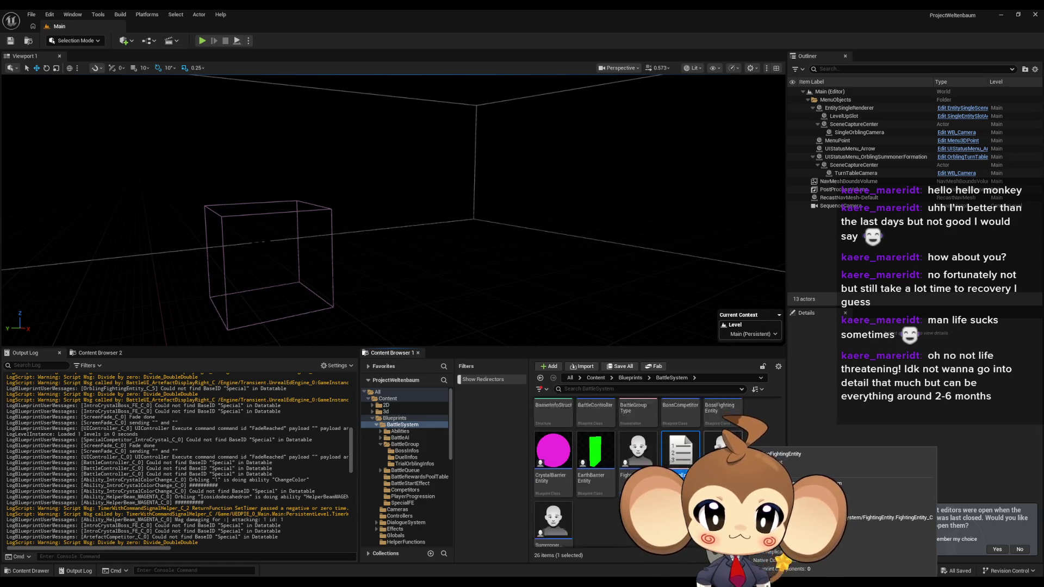
View FightingEntitySpawnEnum's Orbling, Summoner, Boss entries, close it, and restore the Blueprint editor.
double_click(684, 441)
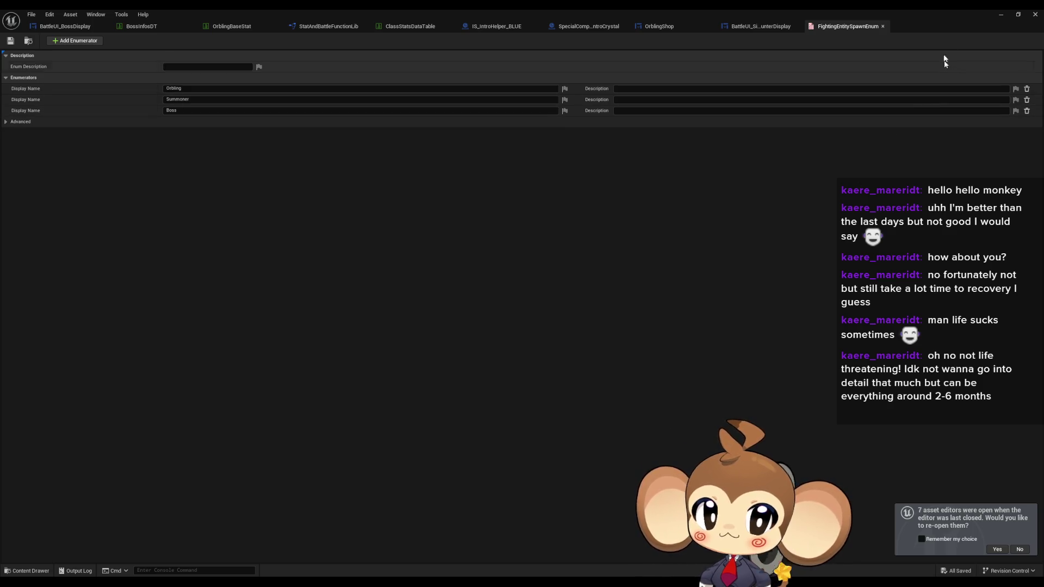
click(883, 26)
double_click(859, 14)
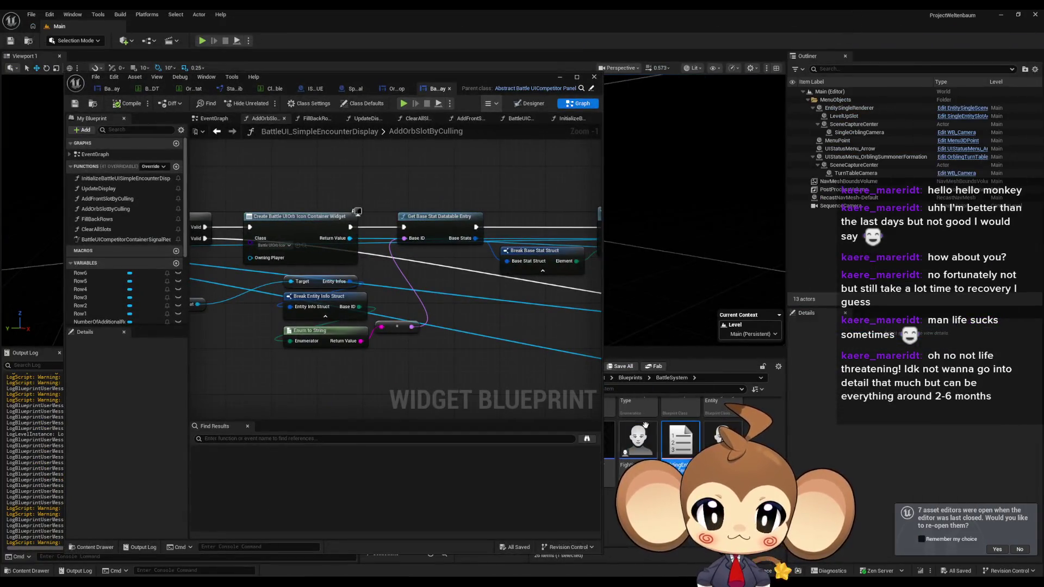
drag(518, 77, 368, 108)
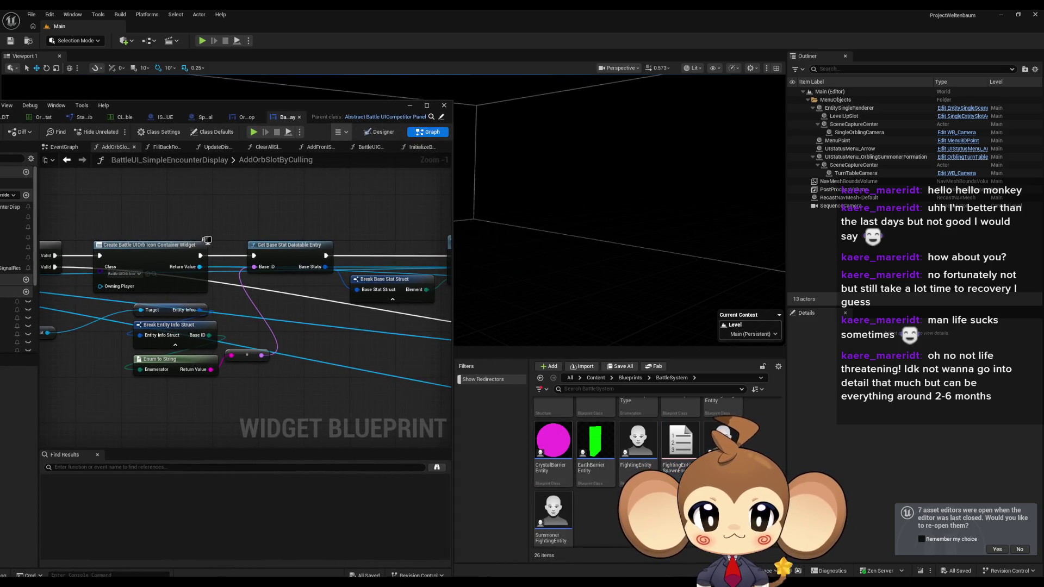
scroll(679, 489, up, 2)
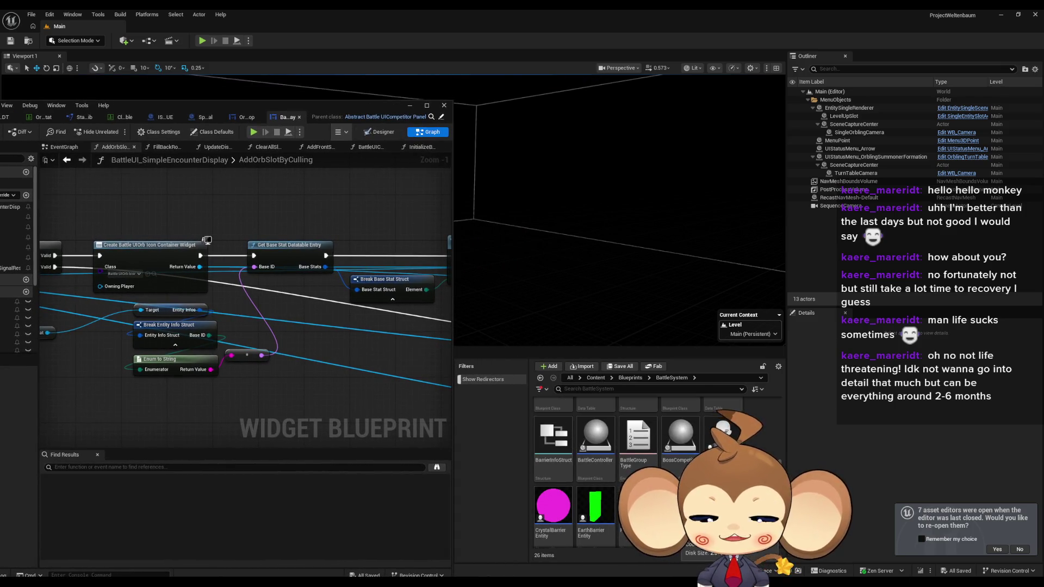
scroll(679, 490, up, 2)
scroll(652, 462, up, 2)
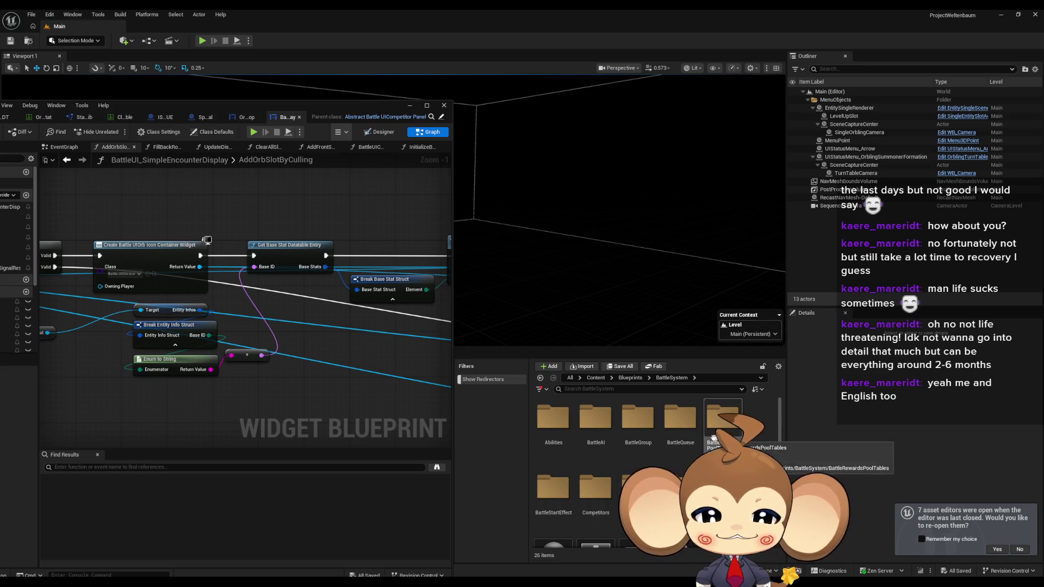
mouse_move(239, 107)
mouse_down()
mouse_move(347, 80)
mouse_move(356, 59)
mouse_up()
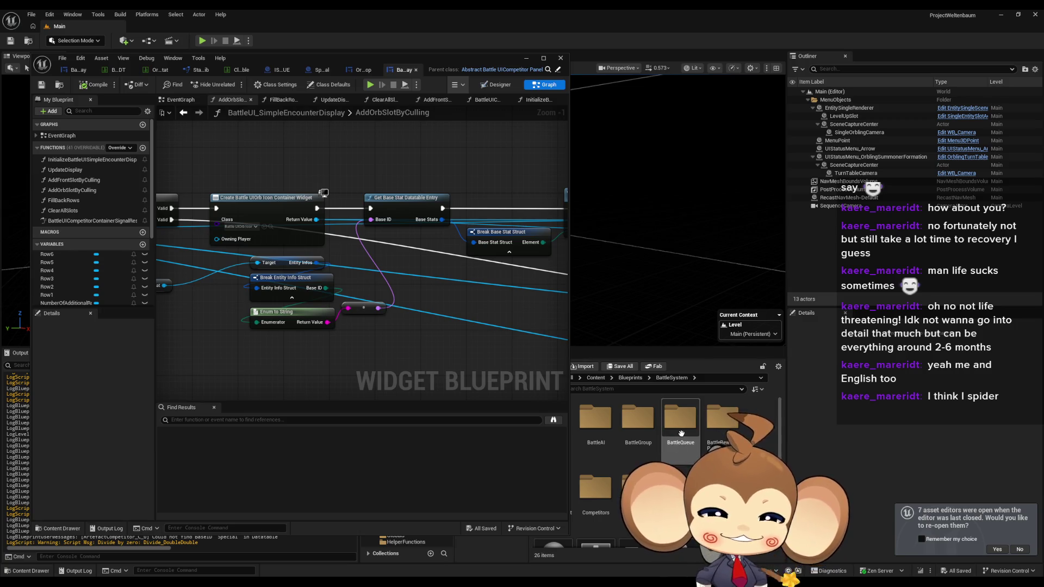
click(720, 421)
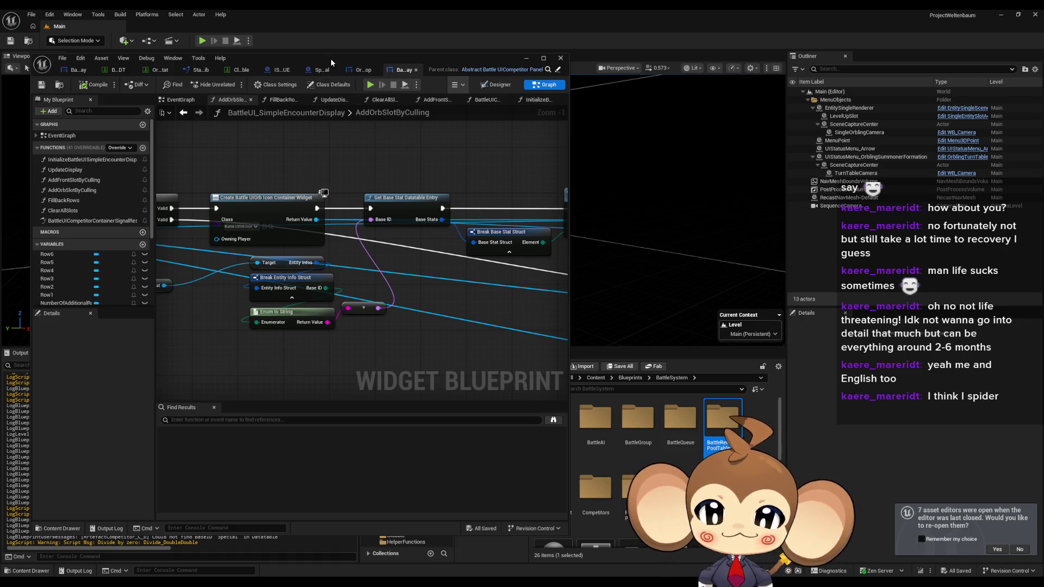
drag(330, 58, 277, 48)
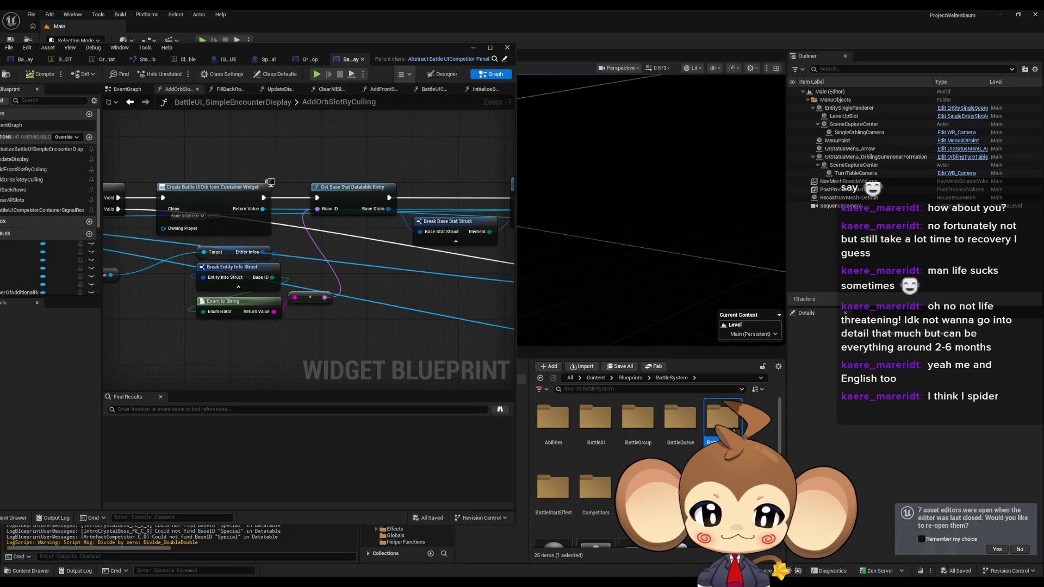
click(631, 377)
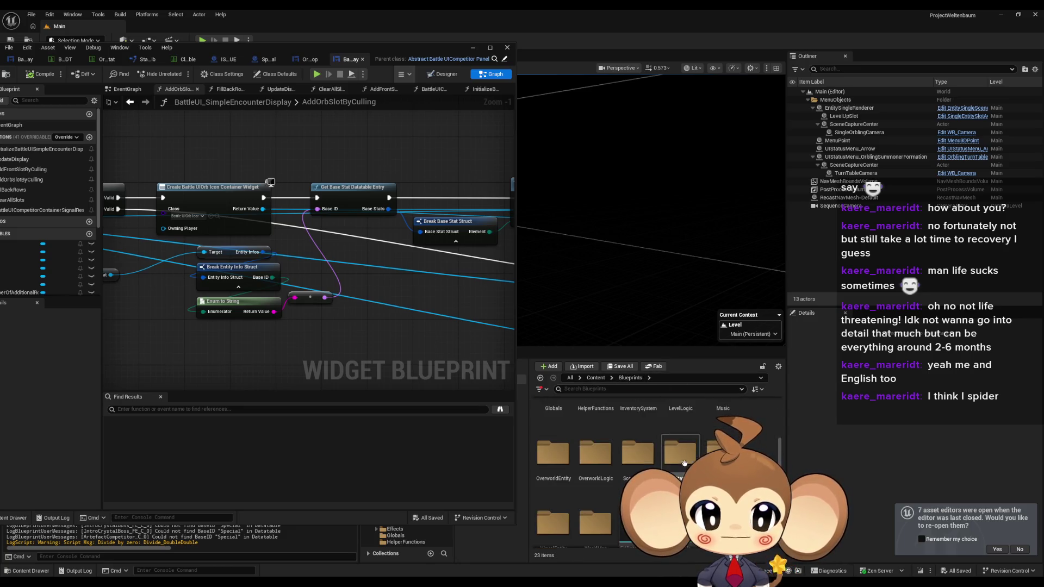
Browse the Stats folder and select the StatTypes enum.
double_click(723, 451)
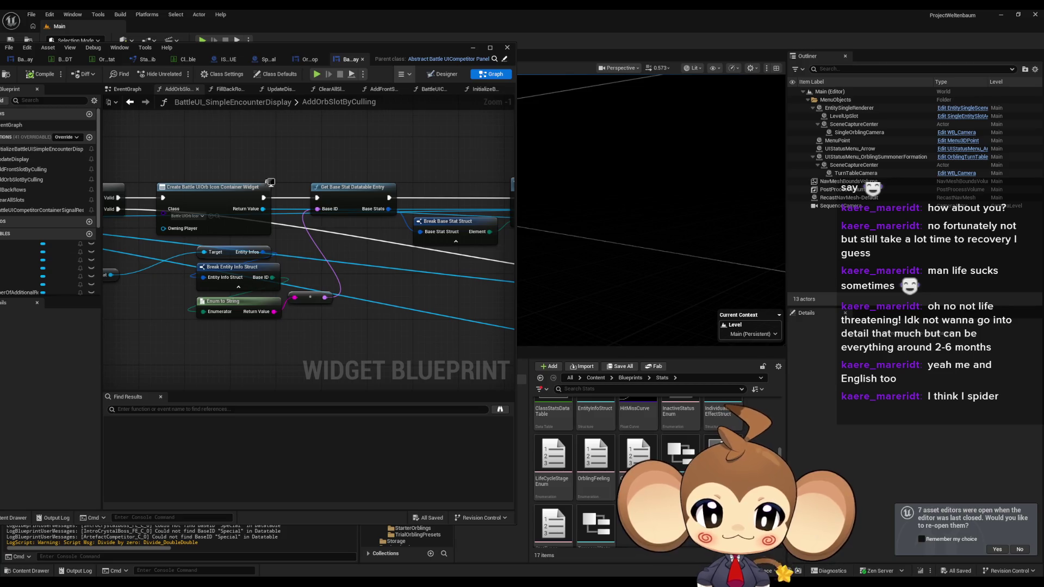
click(639, 451)
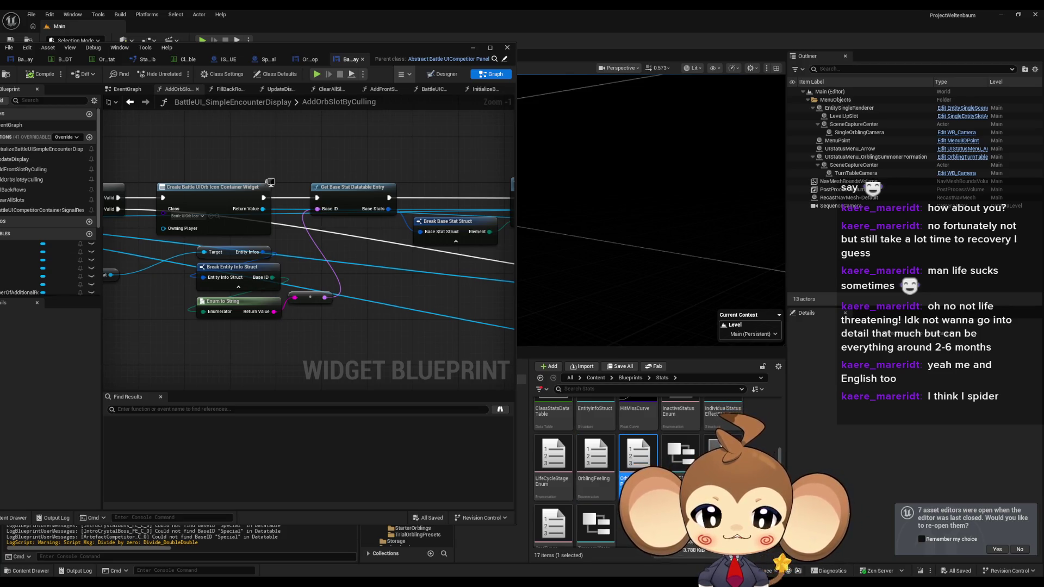
click(553, 522)
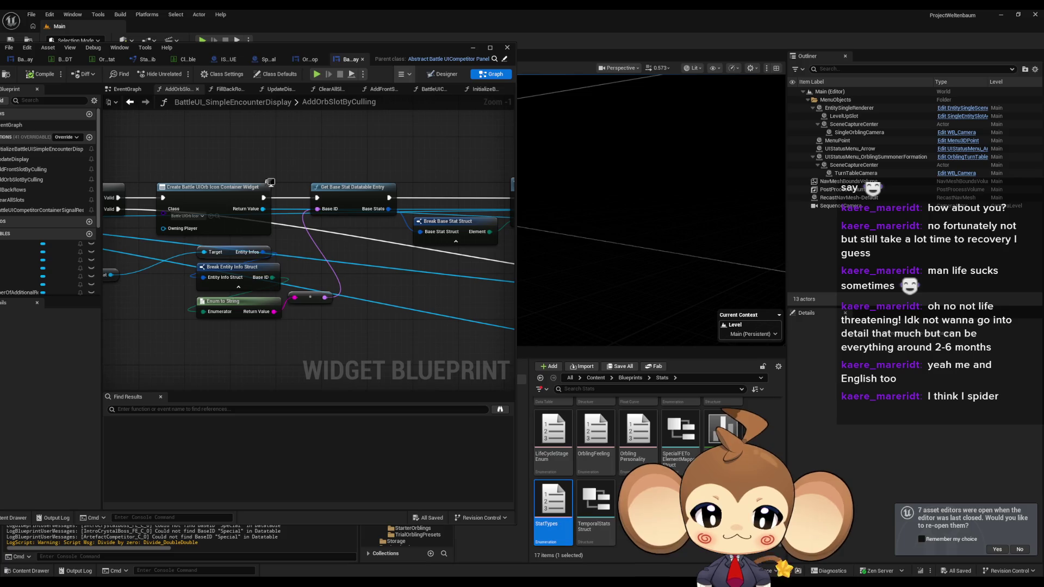
scroll(688, 432, up, 2)
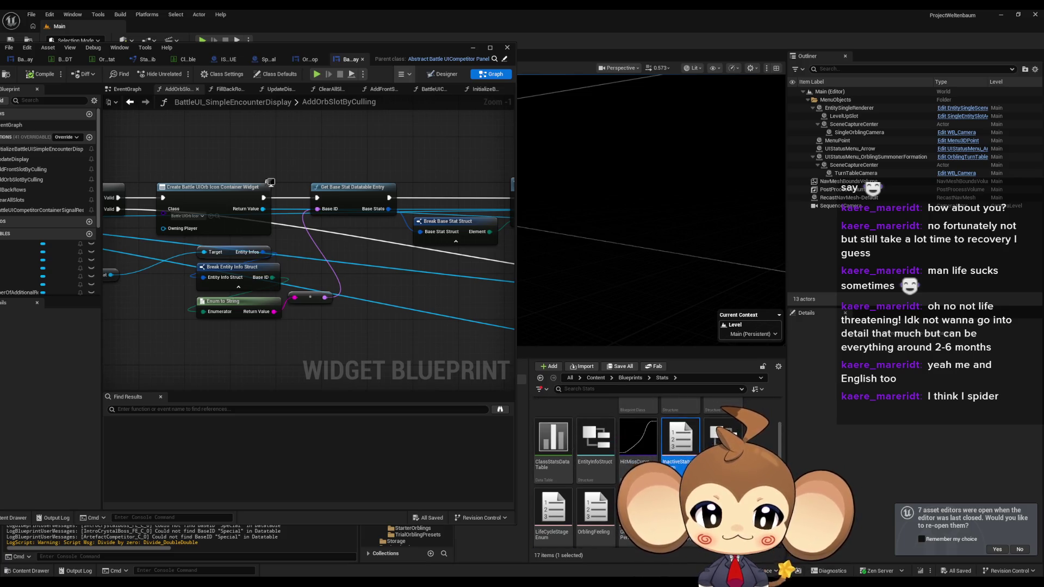
scroll(653, 462, up, 2)
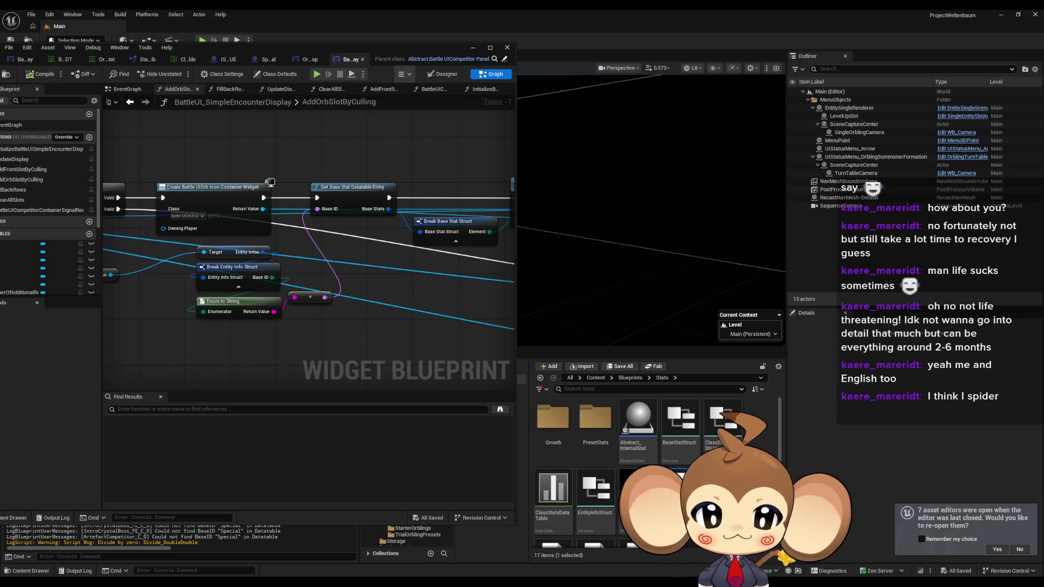
Open the BaseVisualClassIDs enum from the VisualEntity folder and select the Player entry's display name.
click(630, 378)
scroll(598, 463, down, 5)
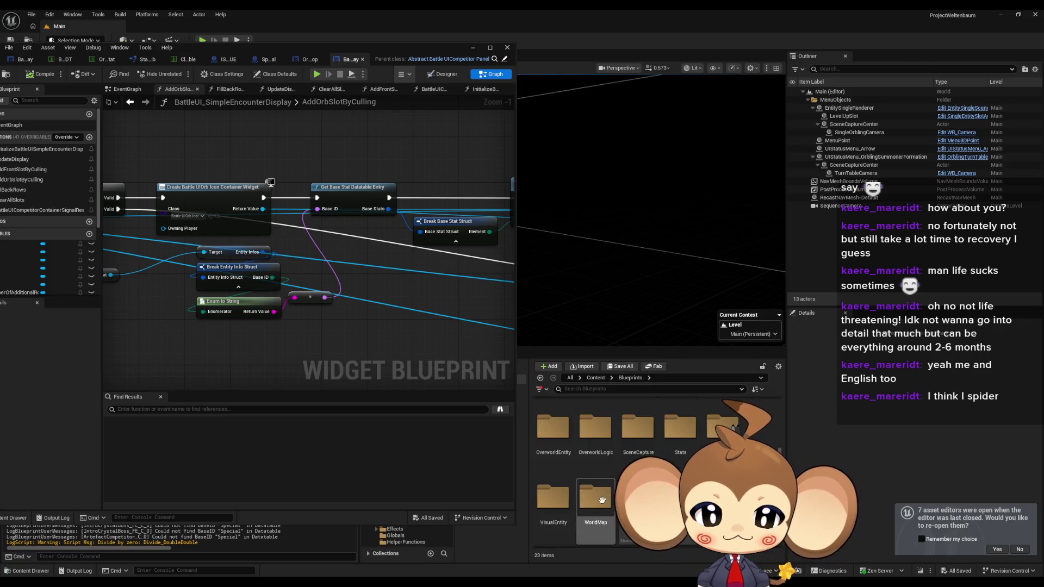
double_click(553, 498)
double_click(553, 432)
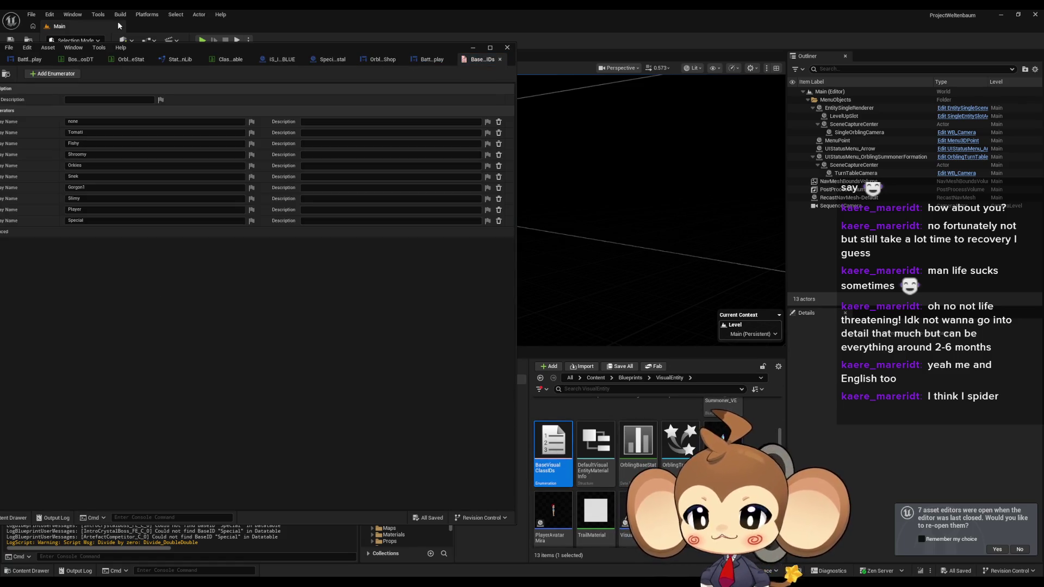
drag(169, 50, 387, 61)
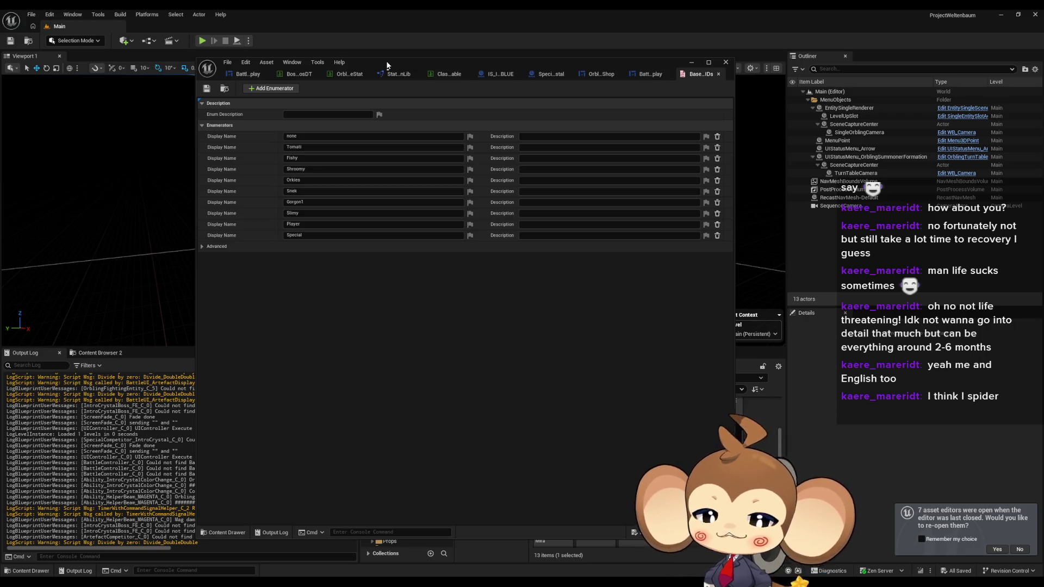
click(316, 224)
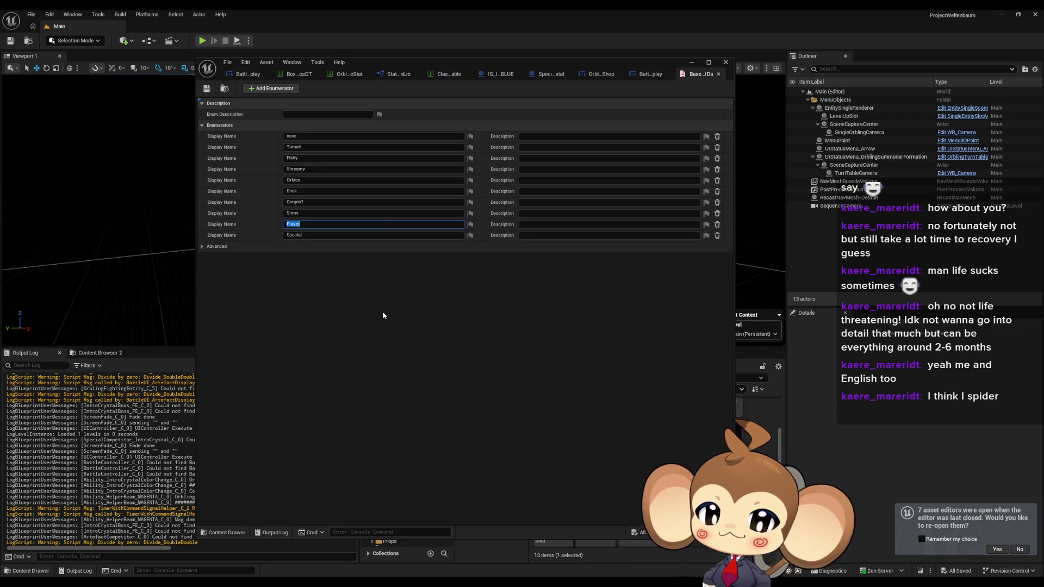
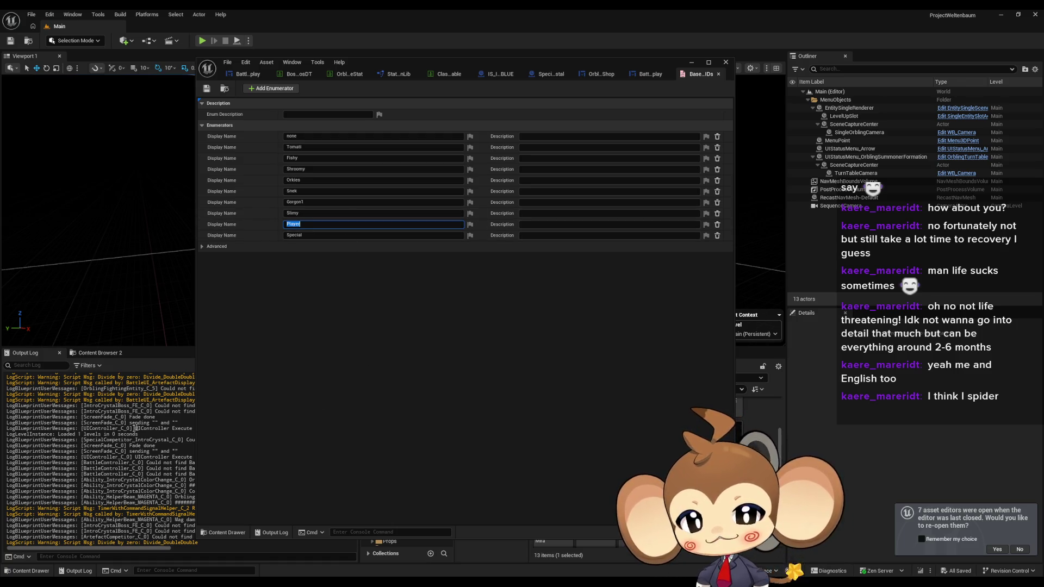
Commit the Player enumerator name and shift the enum editor so the Output Log is readable.
click(144, 513)
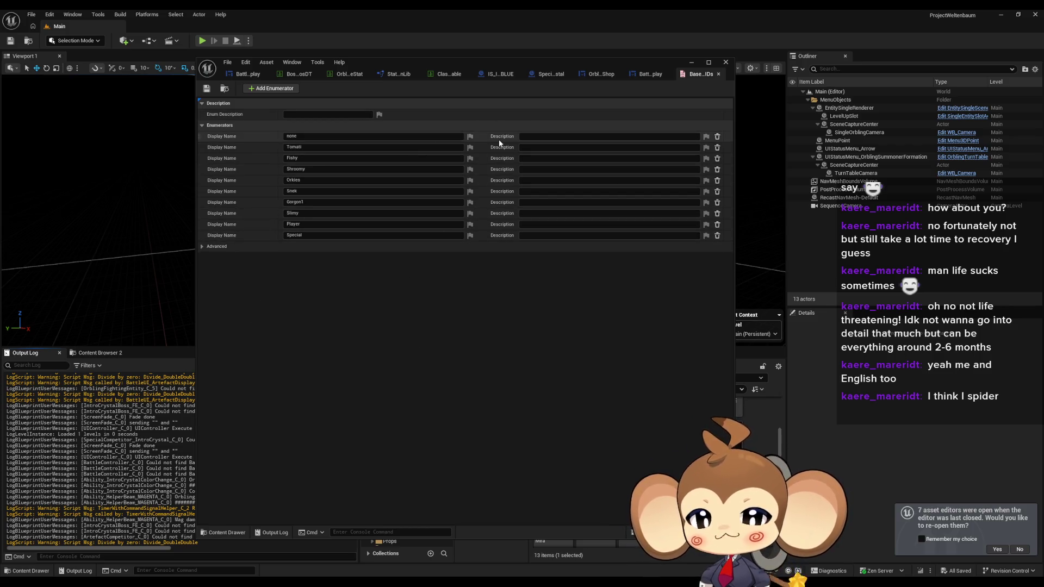
mouse_move(448, 62)
mouse_down()
mouse_move(557, 68)
mouse_move(693, 55)
mouse_up()
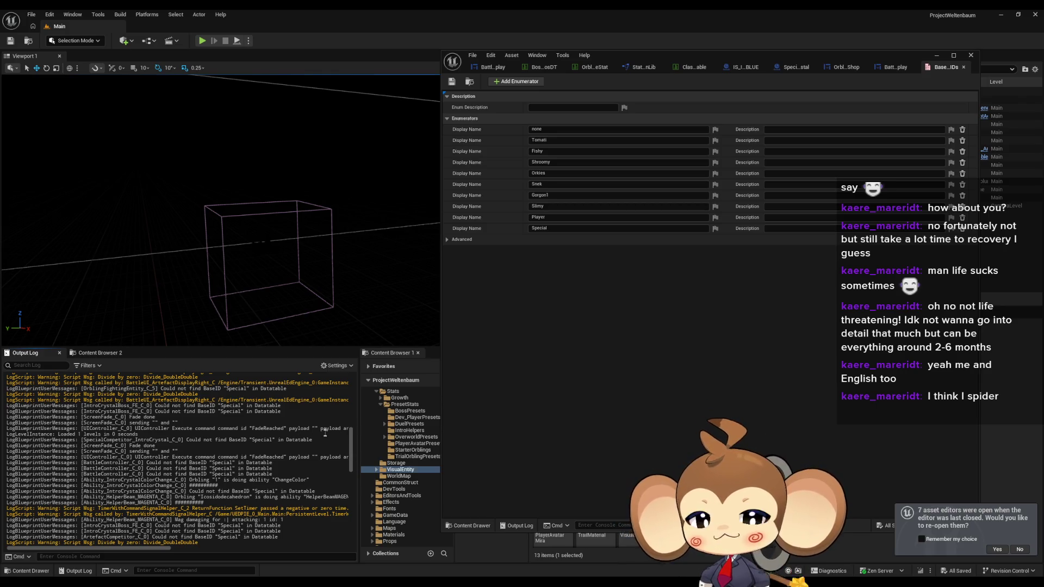
scroll(268, 444, down, 1)
scroll(271, 443, down, 3)
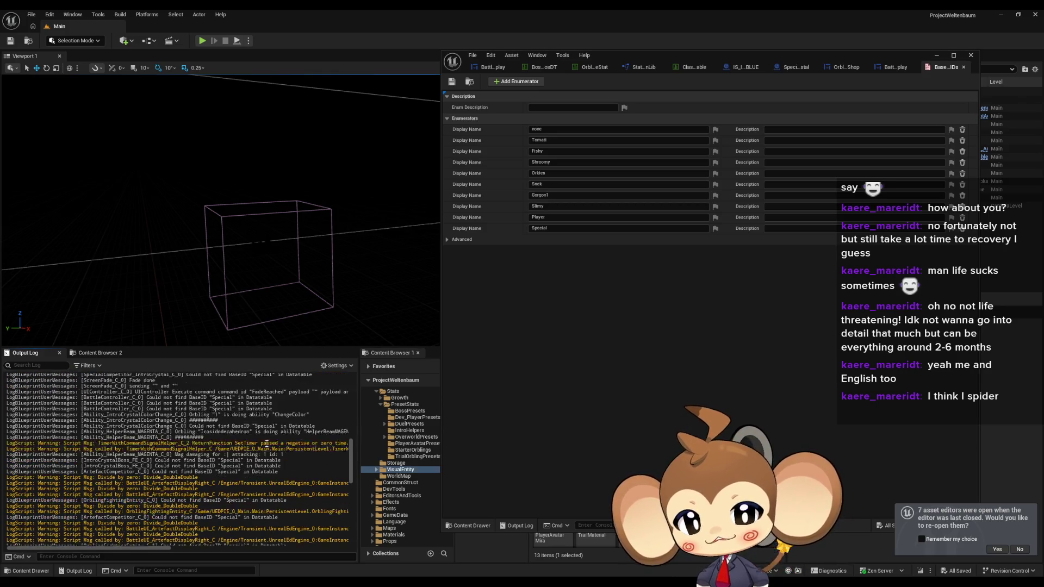
scroll(275, 441, up, 2)
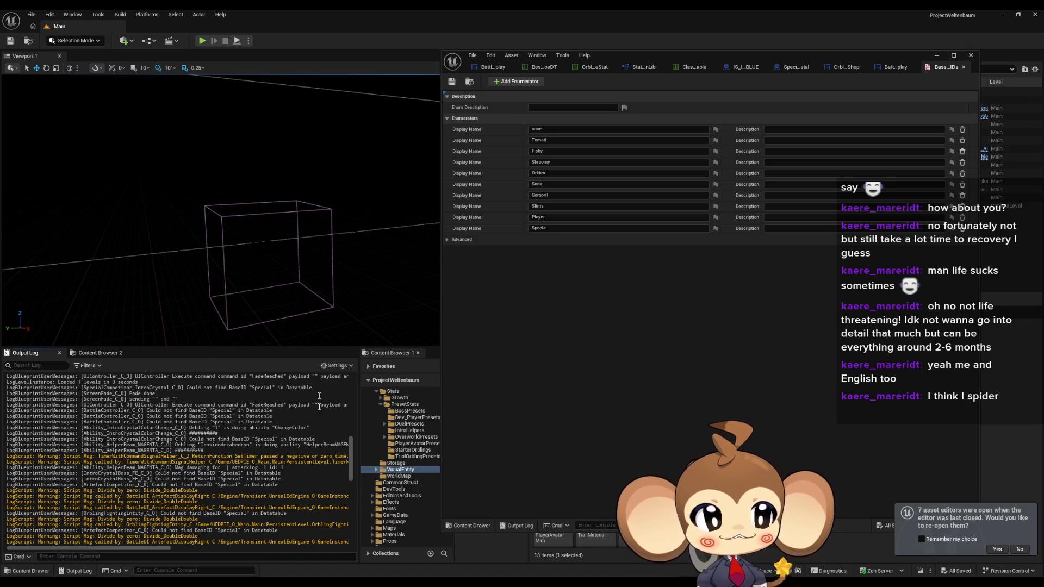
mouse_move(650, 58)
mouse_down()
mouse_move(396, 81)
mouse_move(465, 60)
mouse_move(559, 57)
mouse_move(472, 69)
mouse_move(473, 90)
mouse_move(463, 87)
mouse_up()
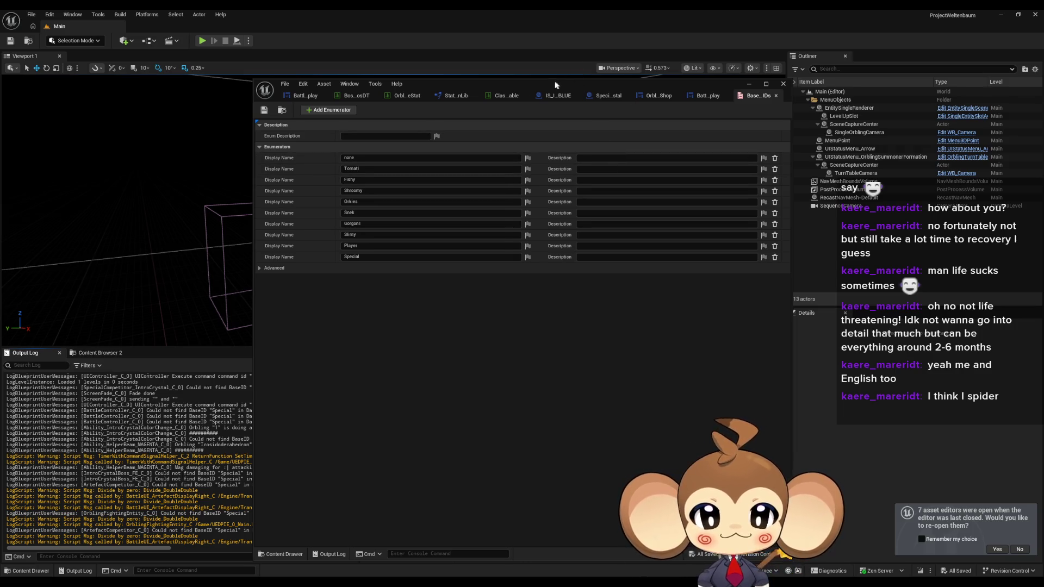
drag(556, 86, 505, 59)
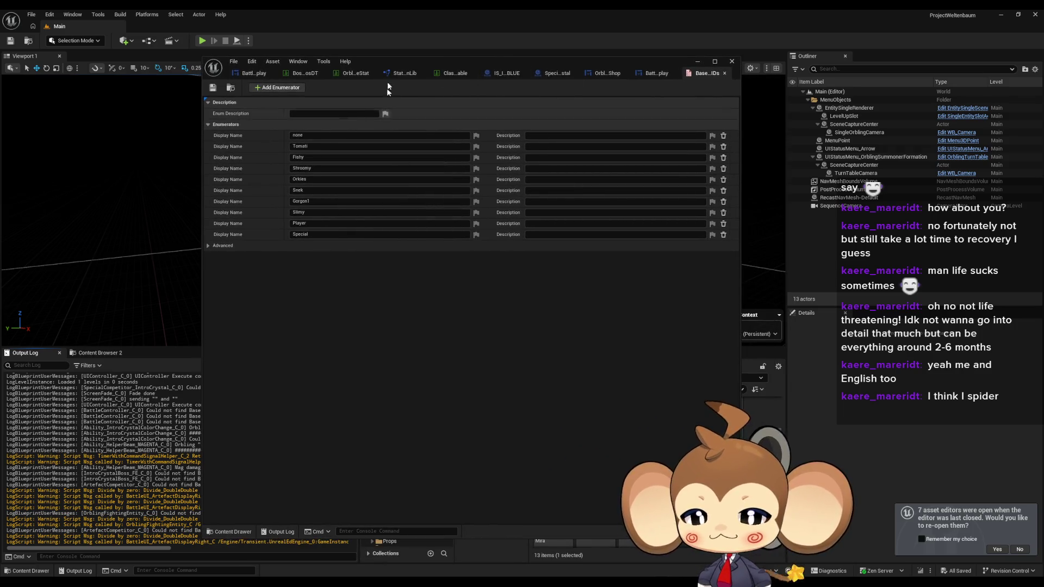
drag(452, 60, 590, 60)
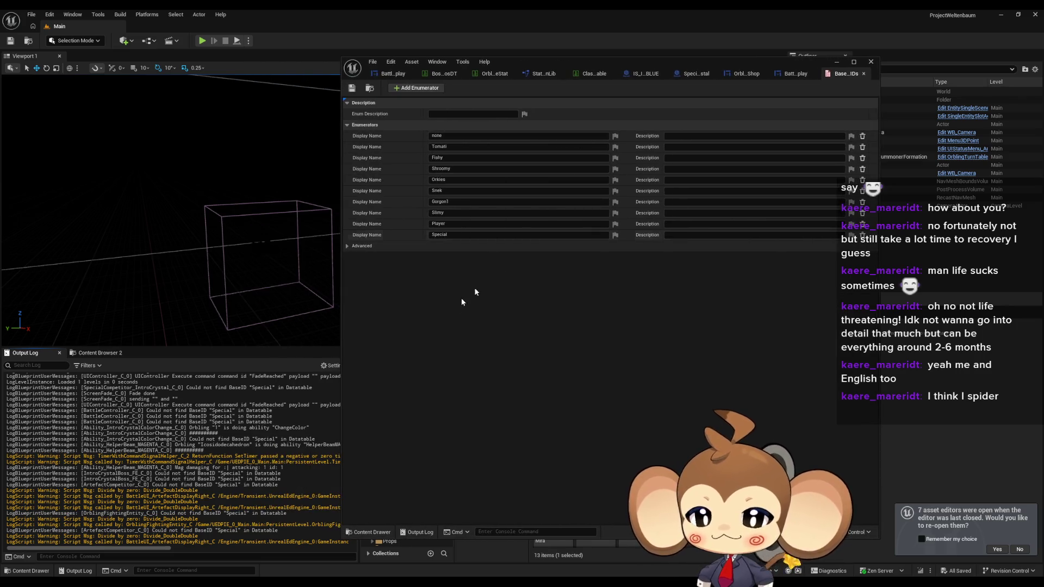
Select the log lines reporting BaseID "Special" missing and the UIController/BattleController errors.
drag(195, 411, 243, 405)
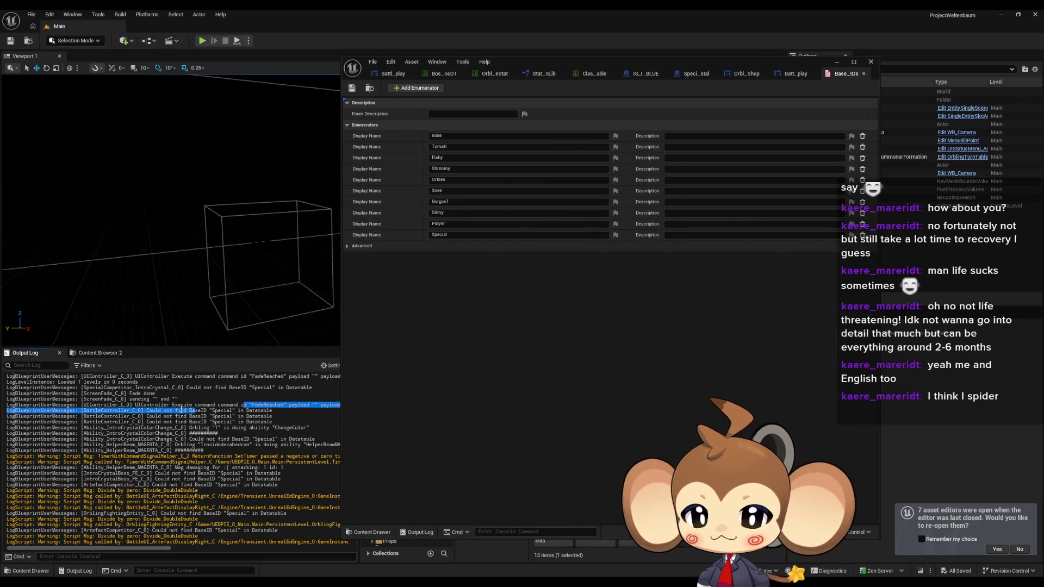
drag(175, 411, 244, 412)
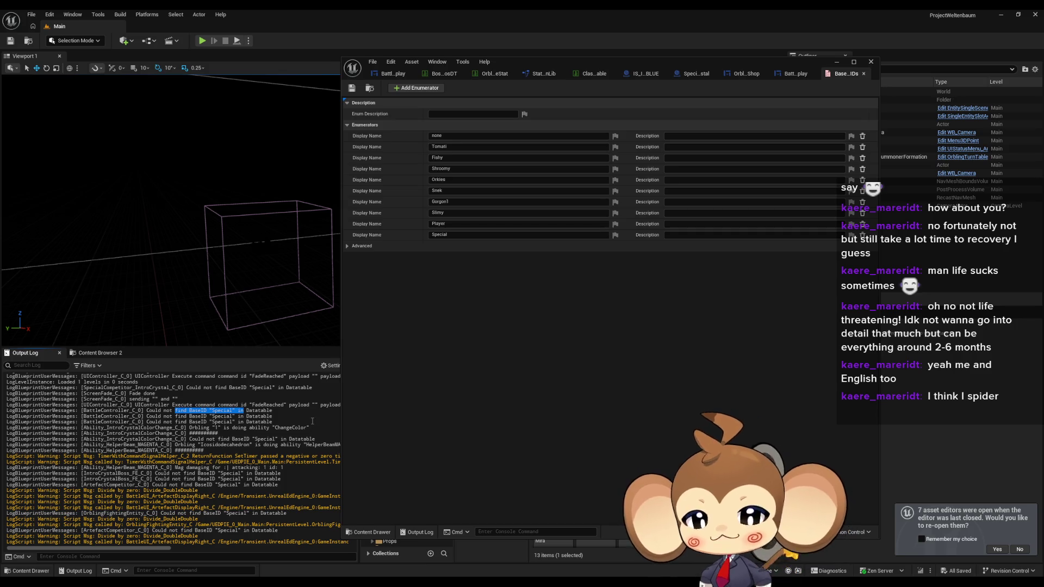
mouse_move(159, 406)
mouse_down()
mouse_move(260, 422)
mouse_move(160, 412)
mouse_move(249, 431)
mouse_move(262, 423)
mouse_move(163, 400)
mouse_up()
click(250, 420)
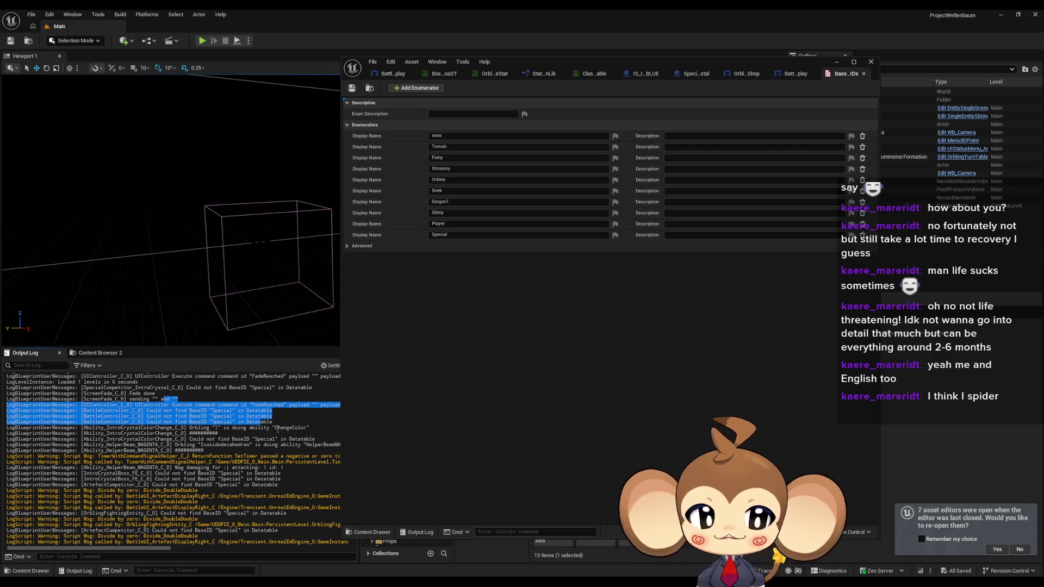
Show the Initialize Battle UIOrb Container and Add Child nodes, with the BattleUI editor moved upper left.
click(795, 74)
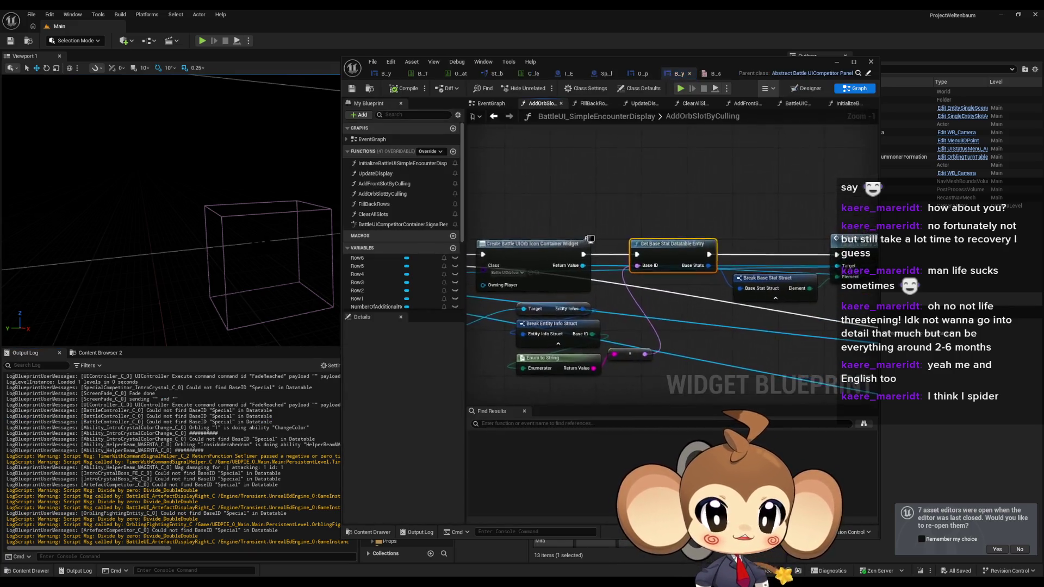
mouse_move(724, 347)
mouse_down()
mouse_move(572, 350)
mouse_move(547, 325)
mouse_up()
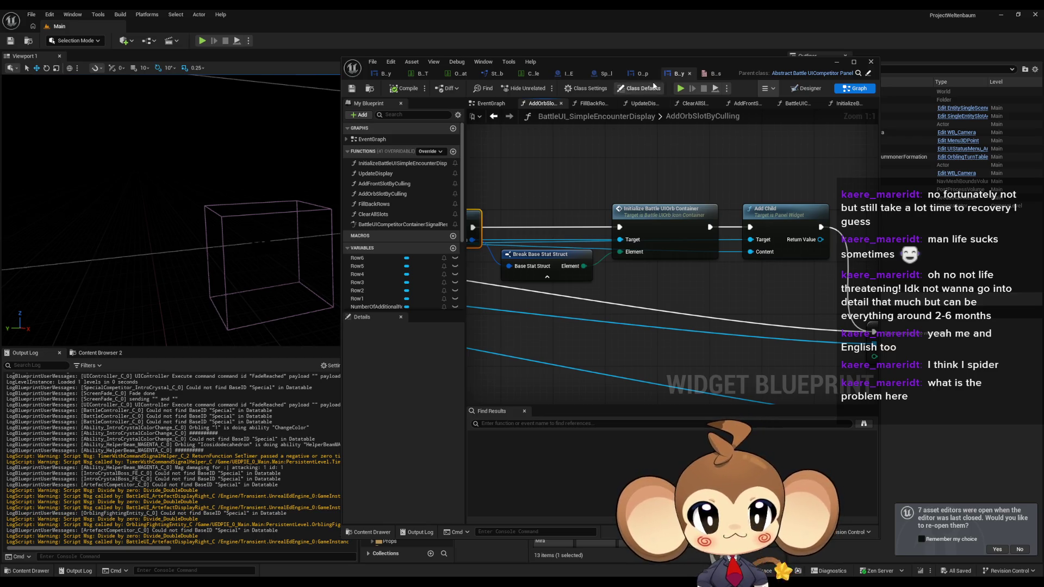
drag(609, 61, 553, 82)
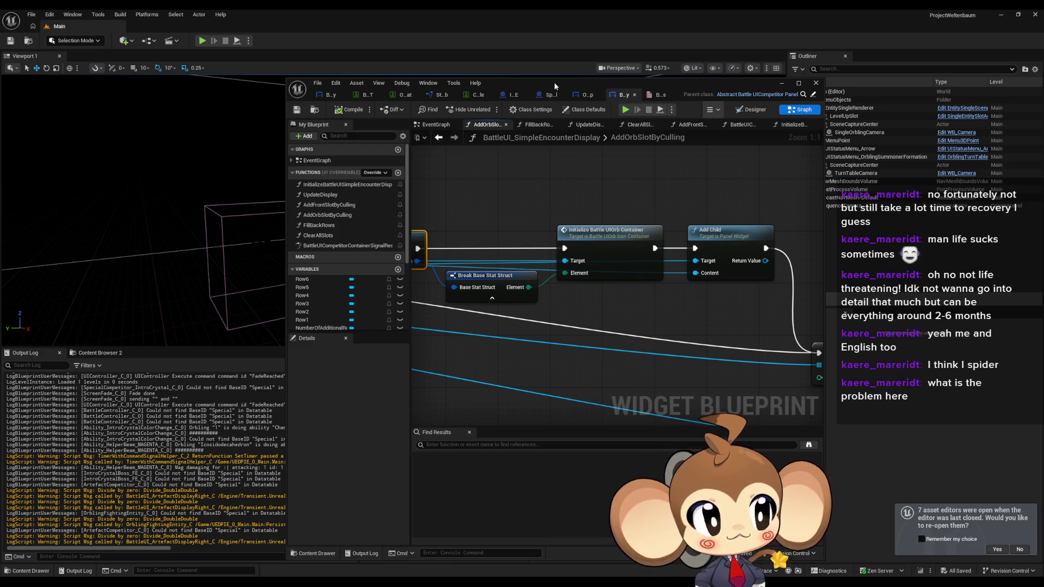
drag(554, 83, 555, 82)
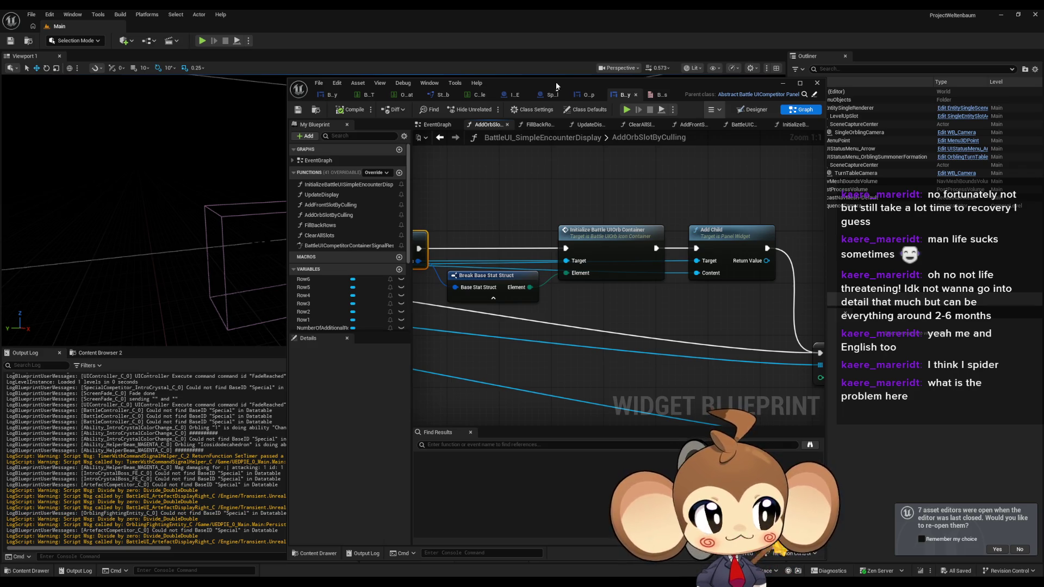
mouse_move(556, 86)
mouse_down()
mouse_move(599, 86)
mouse_move(840, 146)
mouse_move(150, 42)
mouse_up()
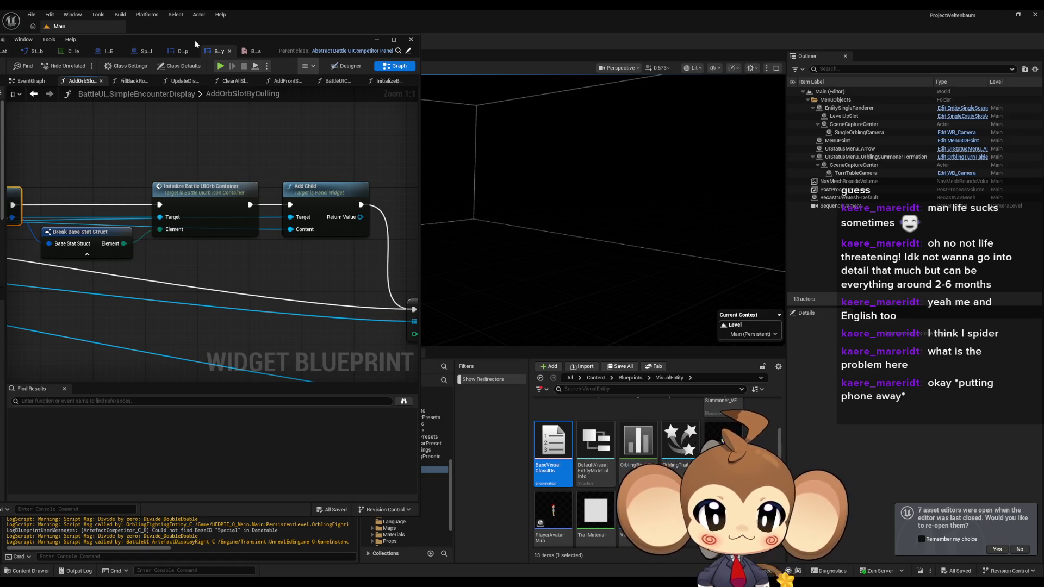
Browse to OrblingBases > 1_Fire > Tomati and open the OrblingTomati_VE blueprint.
click(652, 547)
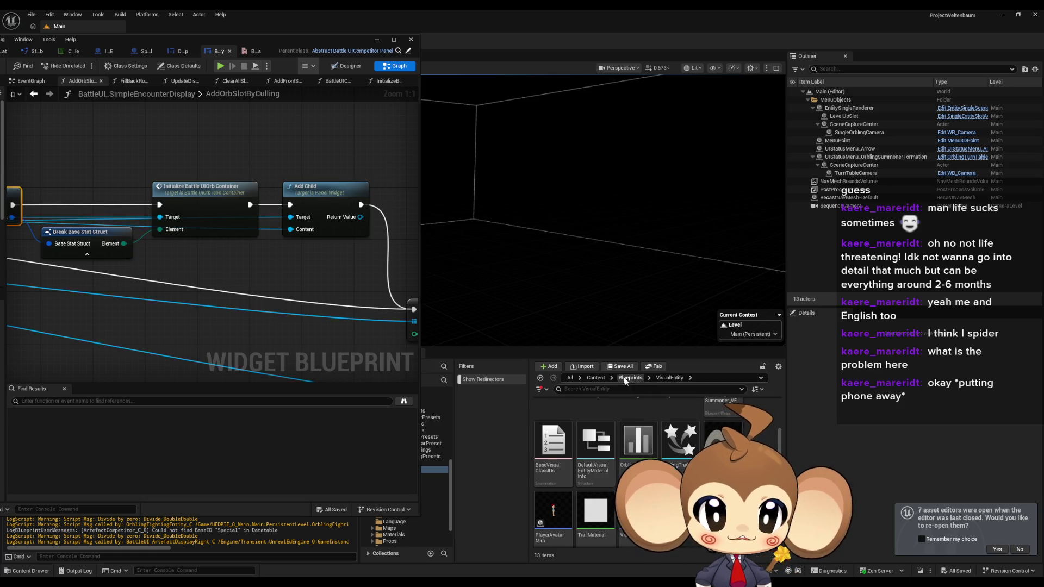
scroll(598, 462, up, 2)
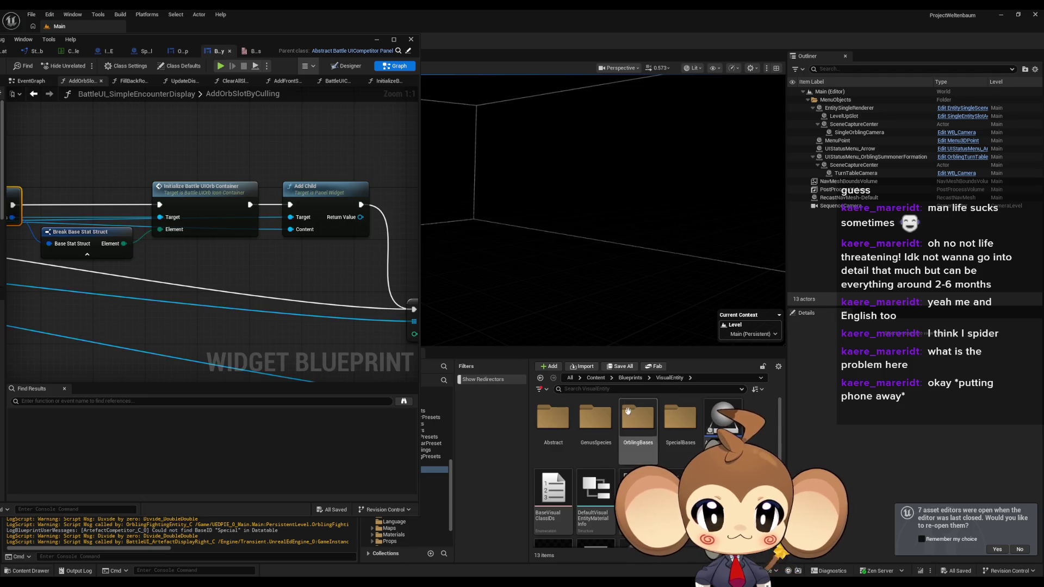
click(641, 427)
double_click(641, 427)
double_click(556, 426)
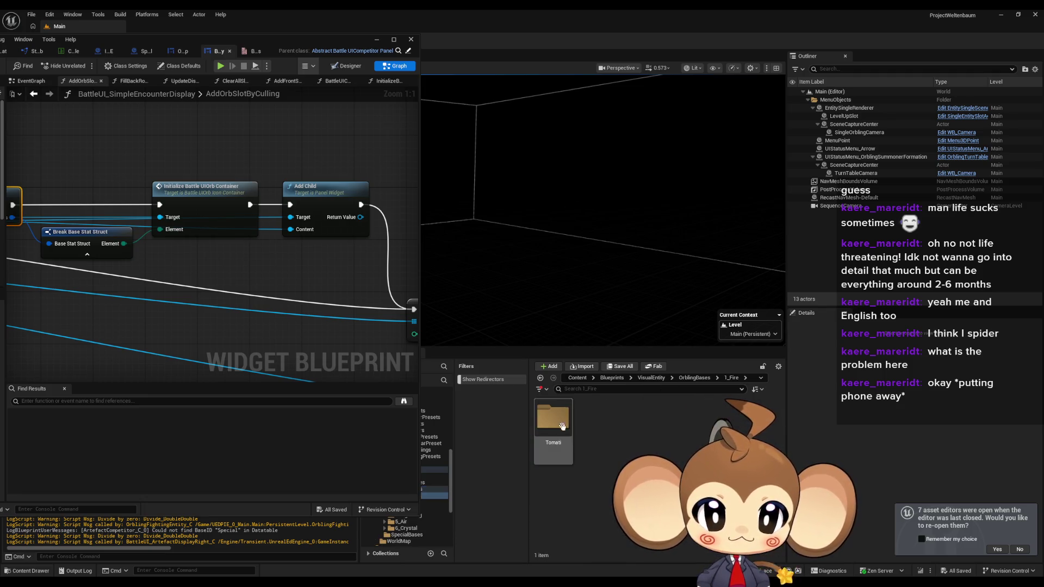
double_click(557, 428)
double_click(559, 428)
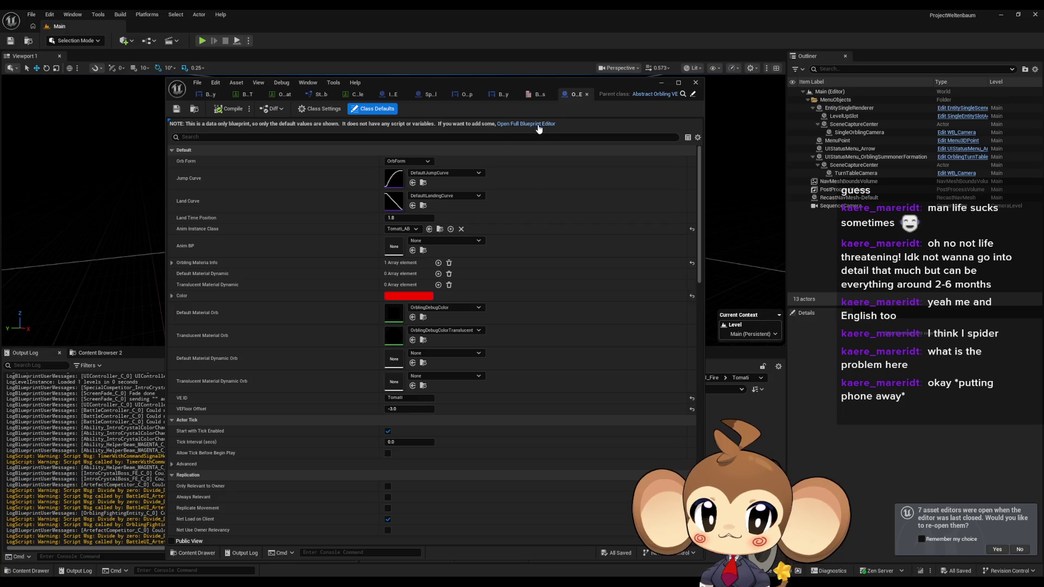
Show the Tomati model in the full blueprint editor's Viewport, then move the window aside.
click(535, 124)
click(306, 124)
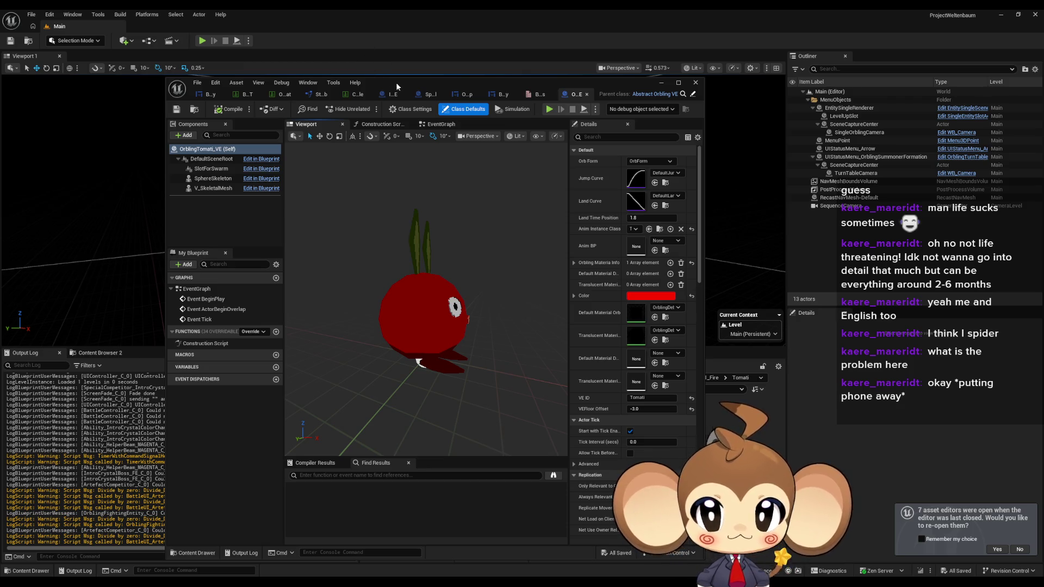
drag(407, 80, 221, 53)
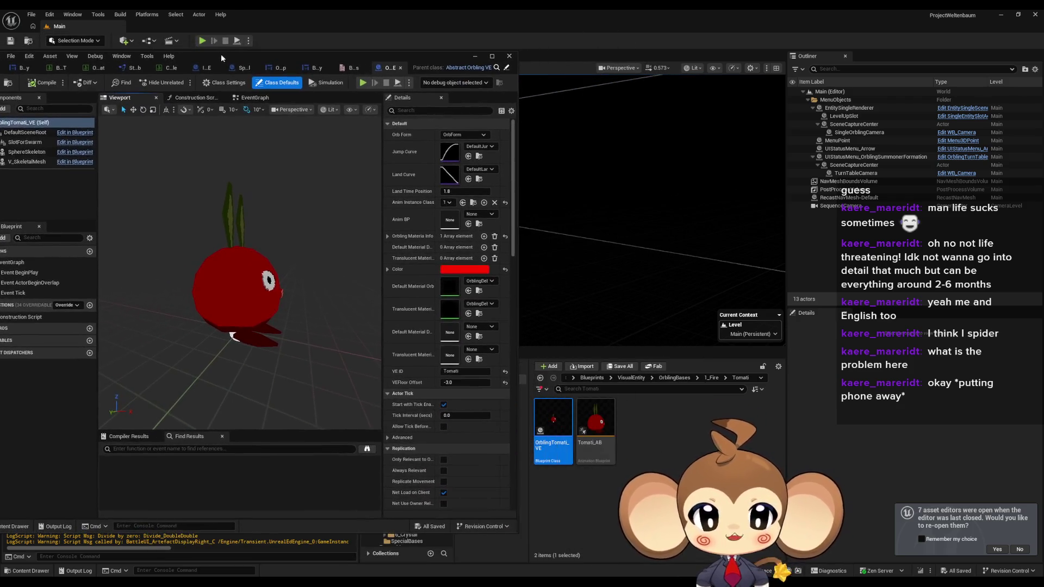
Go up to Blueprints, enter the BattleSystem folder and pick the OrblingFightingEntity blueprint.
click(608, 418)
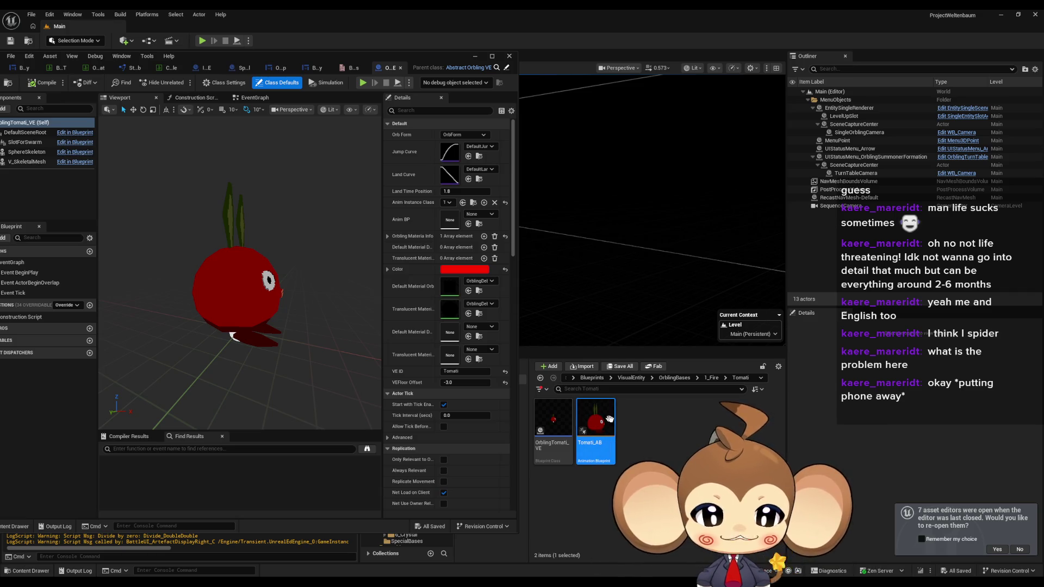
click(622, 451)
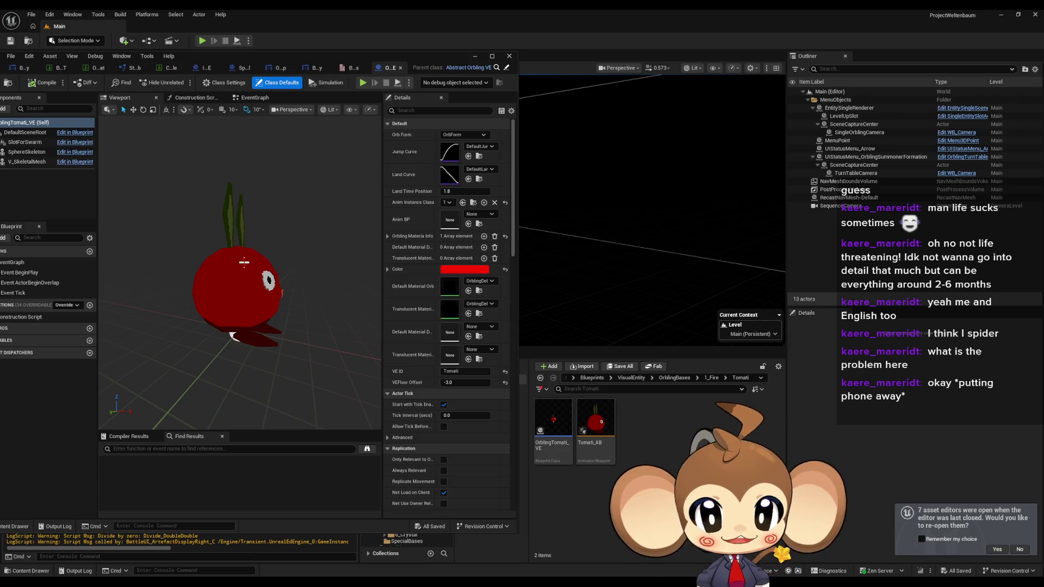
click(674, 378)
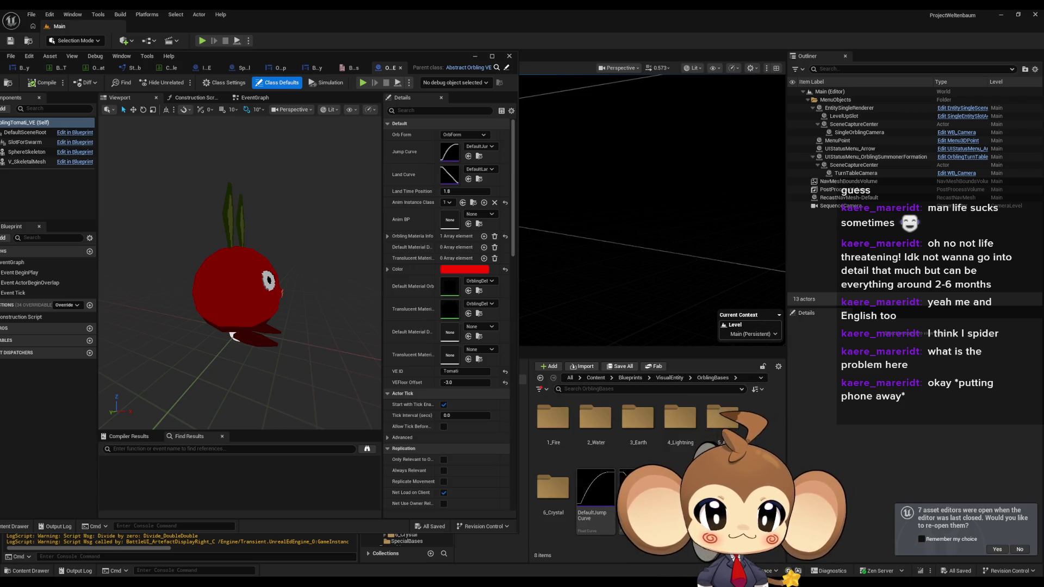
click(630, 378)
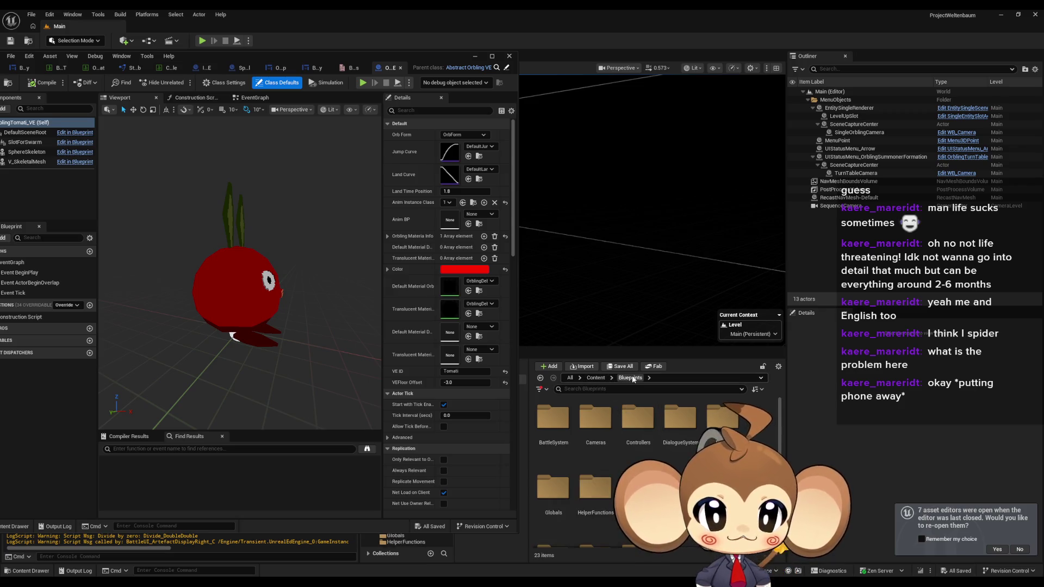
double_click(553, 417)
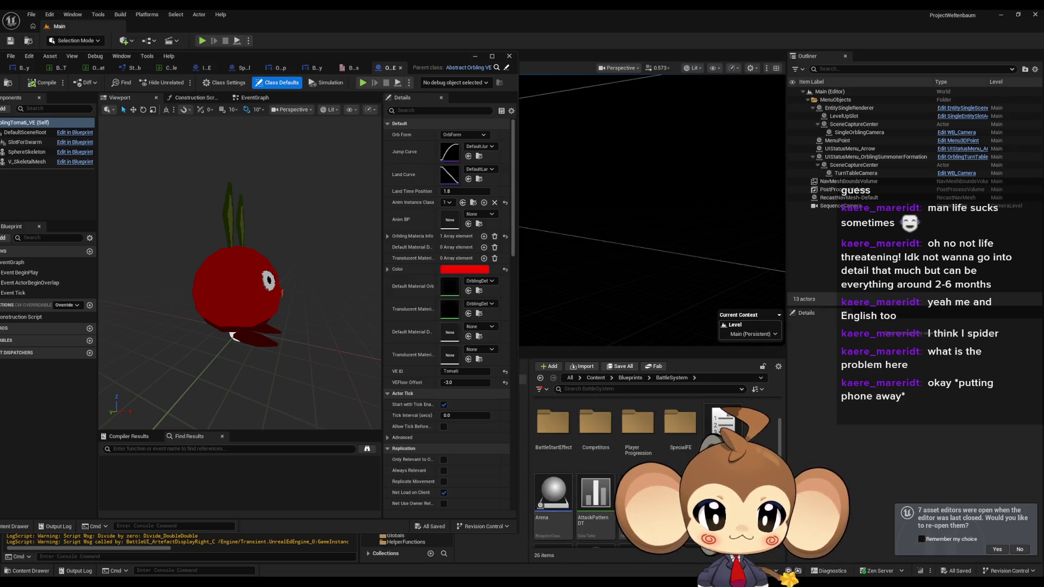
scroll(761, 435, down, 2)
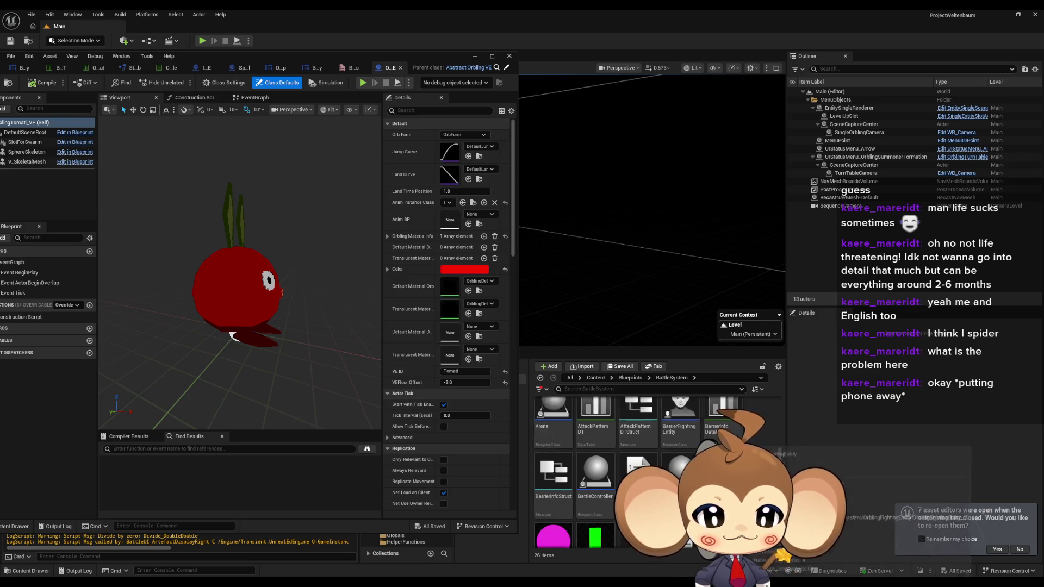
scroll(761, 446, down, 2)
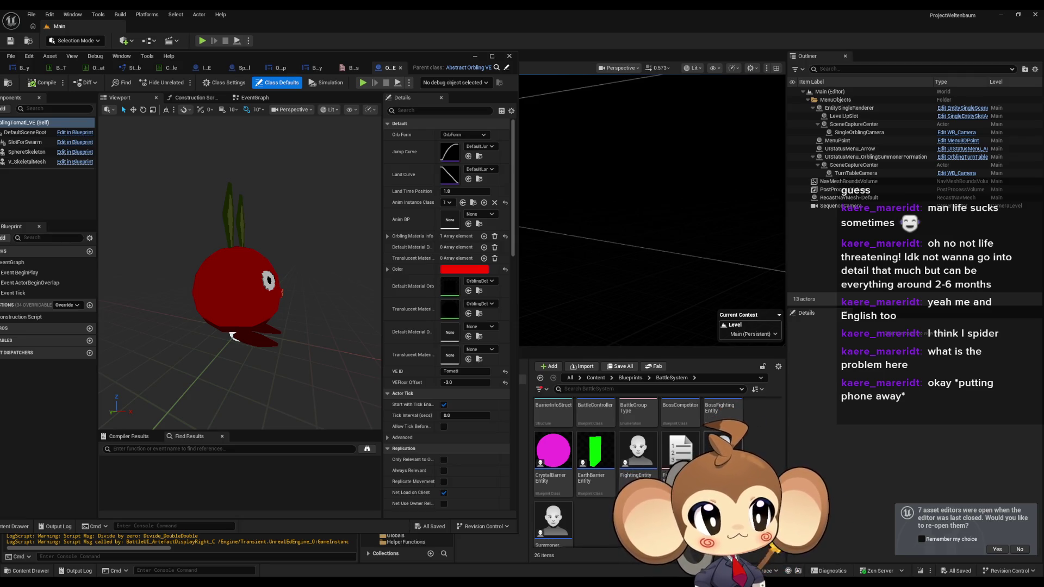
scroll(724, 441, down, 1)
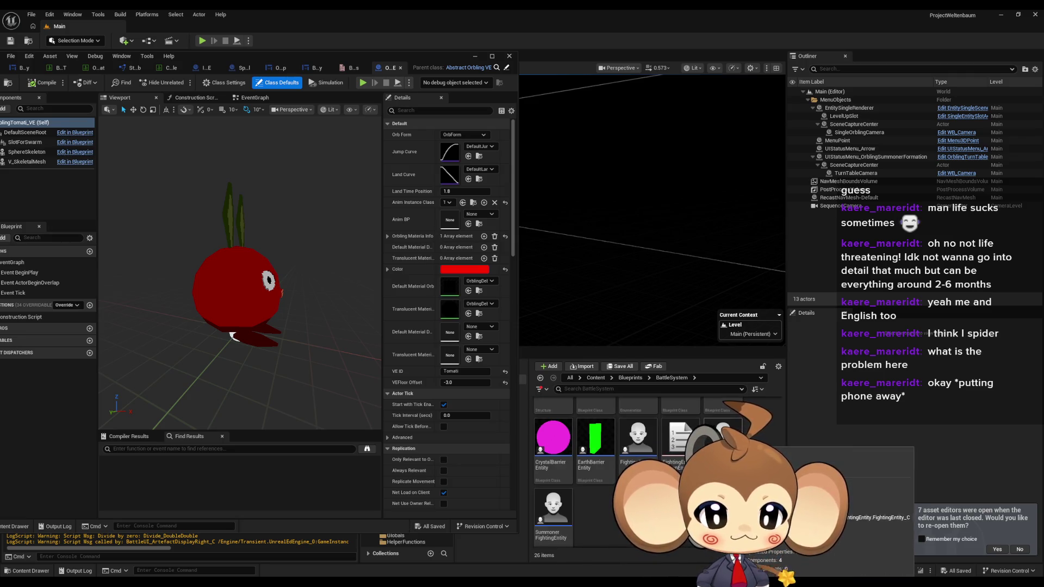
click(724, 432)
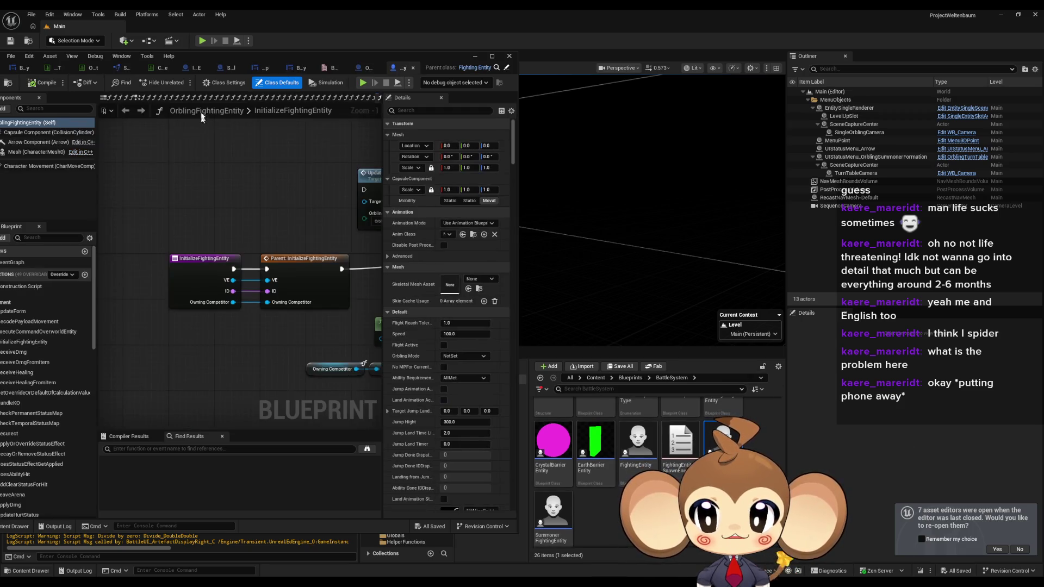
Shift the OrblingFightingEntity blueprint editor left to uncover the BattleSystem folder contents.
drag(252, 56, 341, 48)
scroll(125, 389, down, 15)
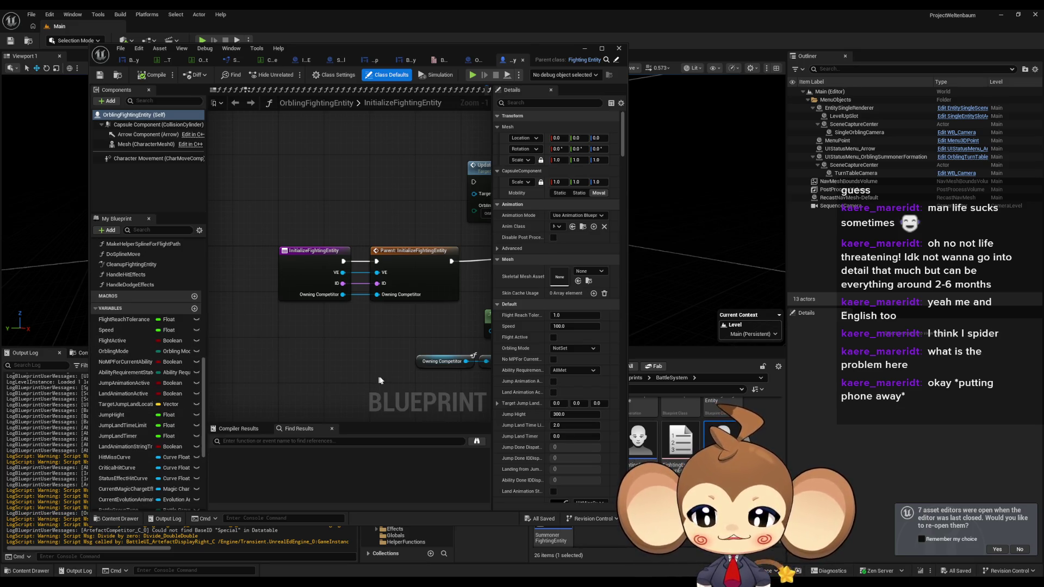
scroll(379, 381, down, 1)
scroll(163, 395, down, 3)
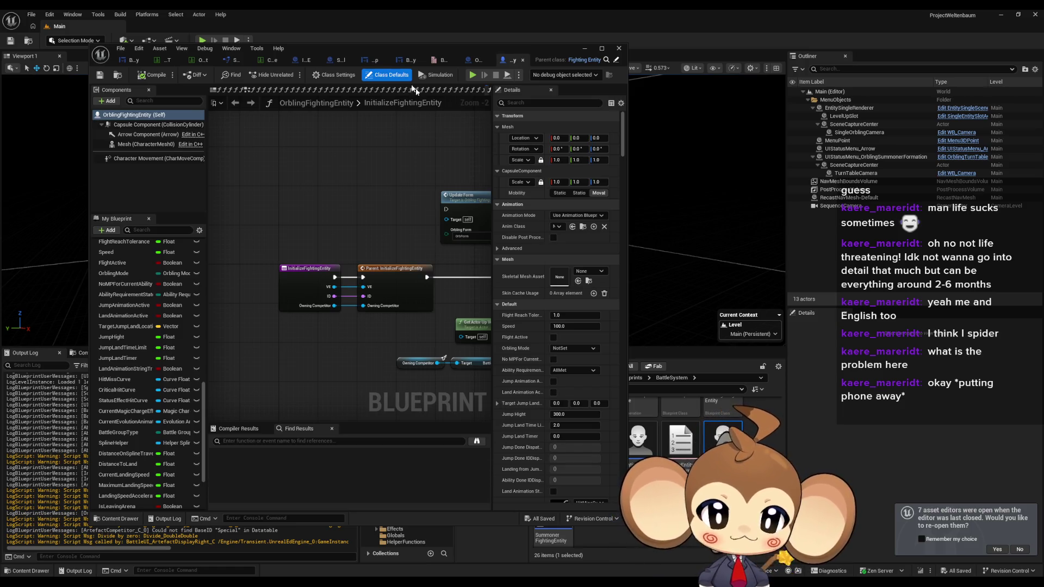
drag(404, 58, 251, 55)
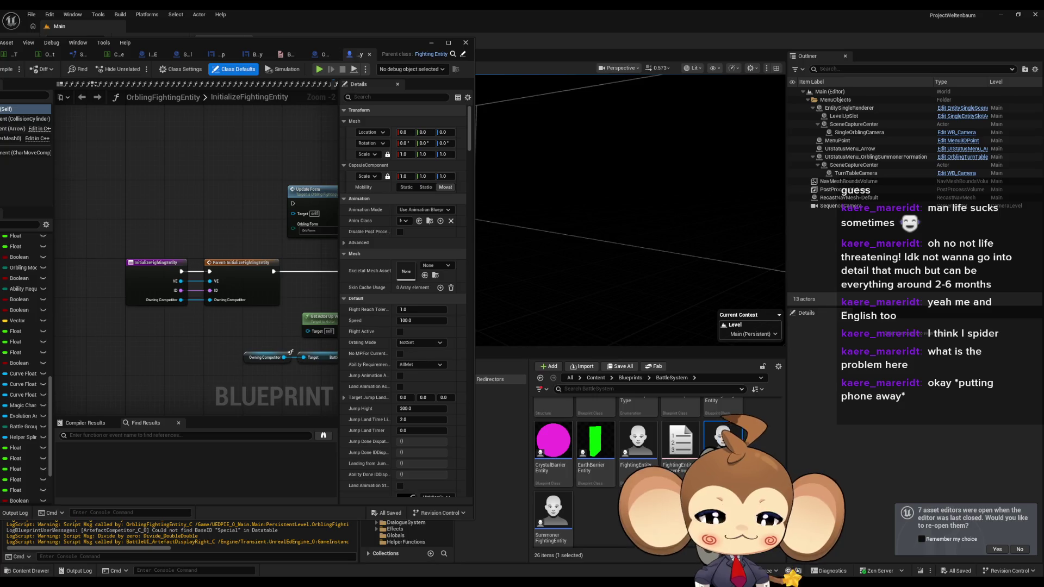
Open the BattleGroup folder and inspect the BattleGroup Instance asset.
scroll(653, 468, up, 5)
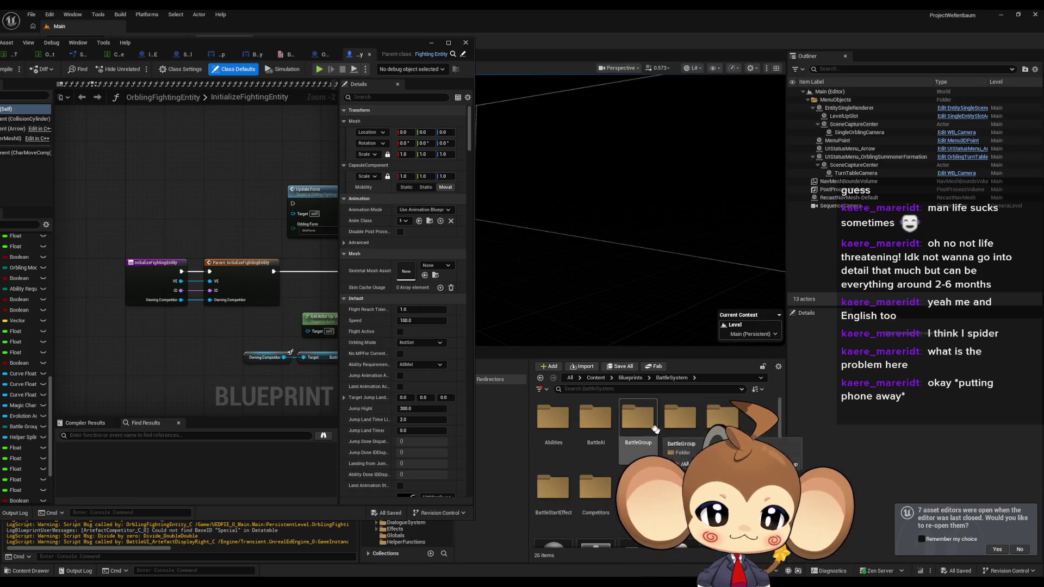
double_click(636, 444)
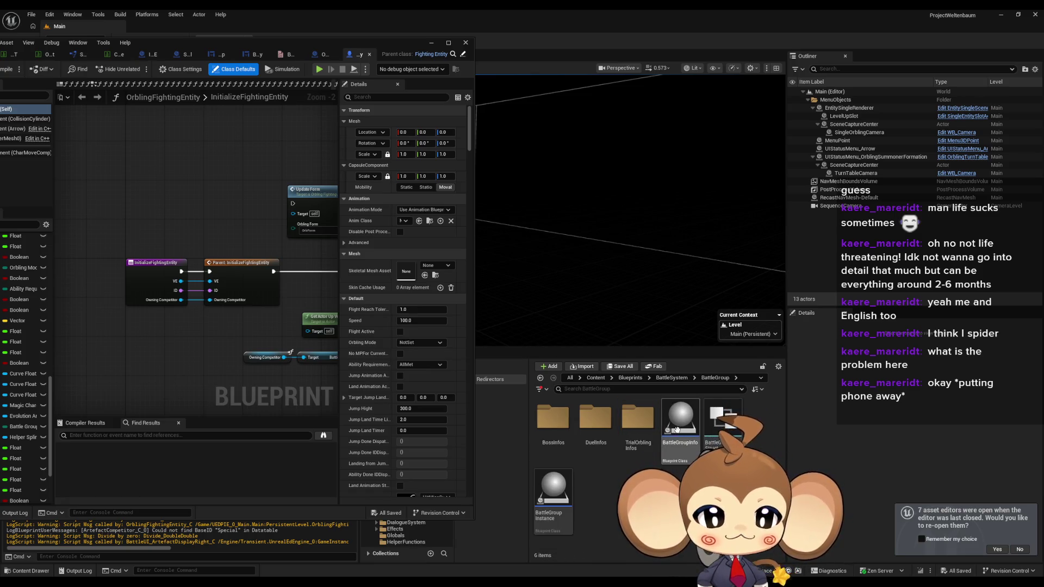
click(558, 492)
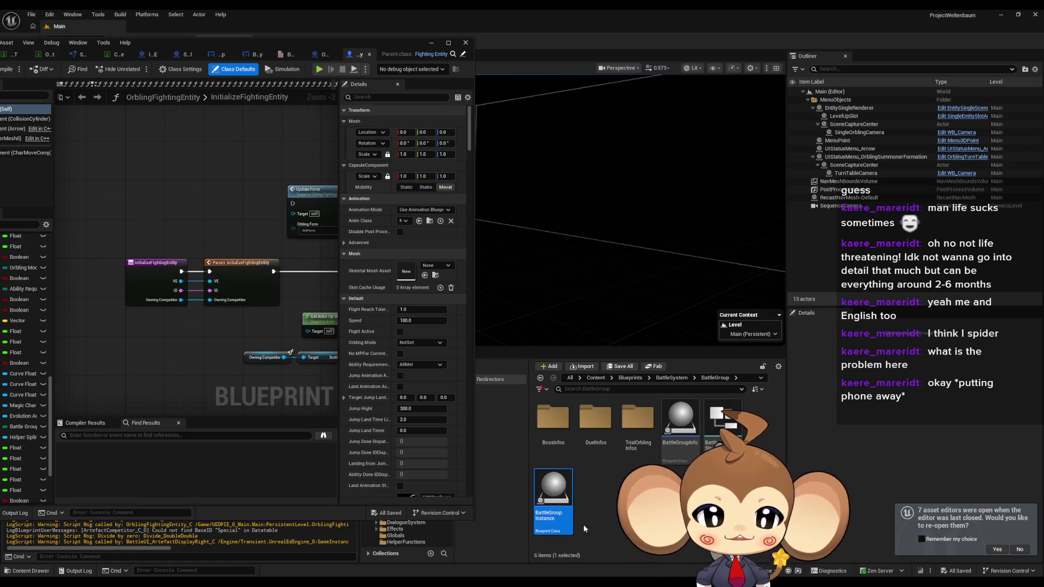
click(595, 501)
click(553, 502)
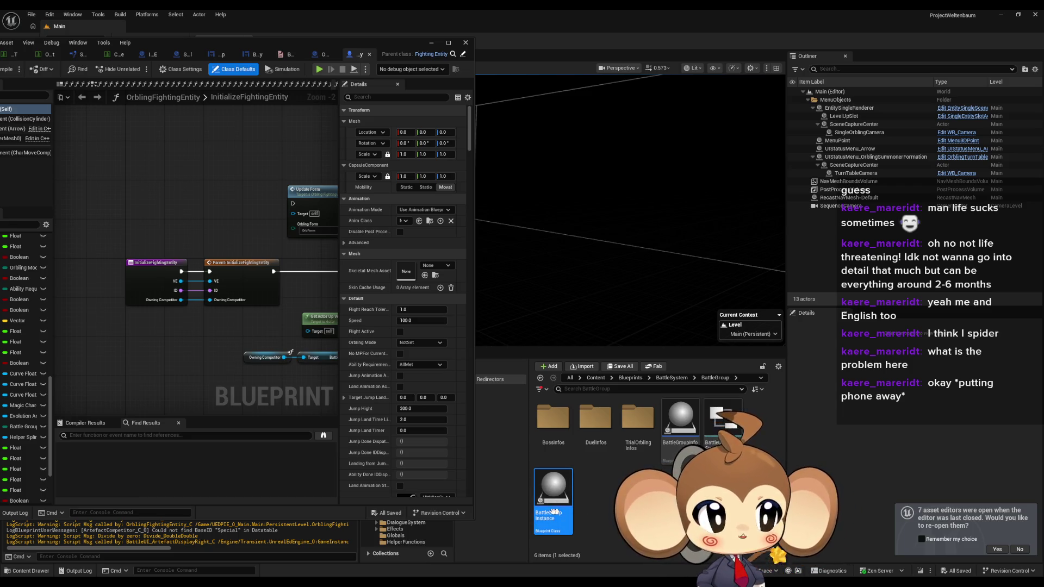
ctrl+click(563, 513)
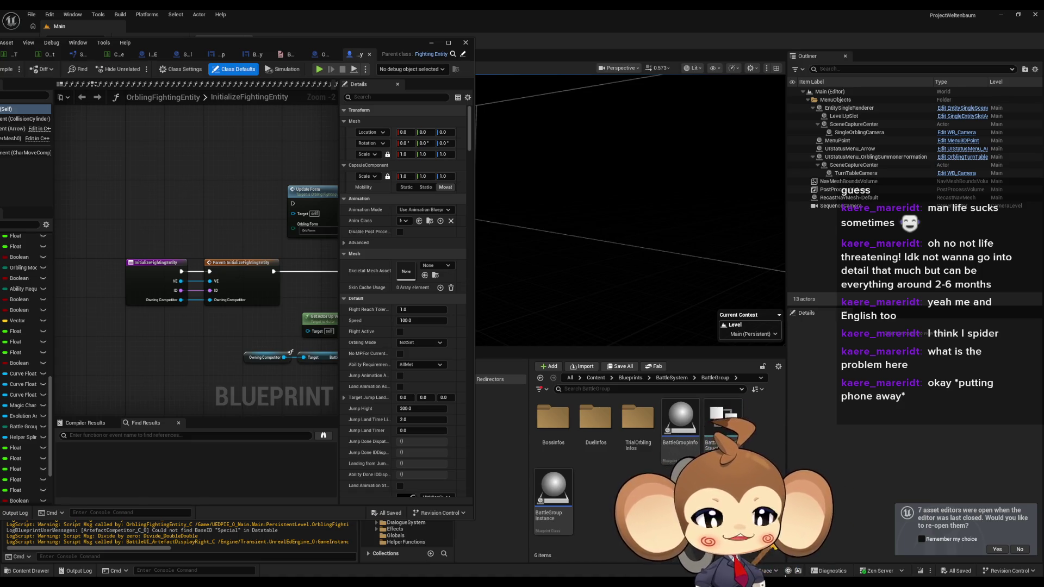
Go up to Blueprints and open Stats > PresetStats > OverworldPresets > Island01 > Tomati_Island1_1.
click(668, 378)
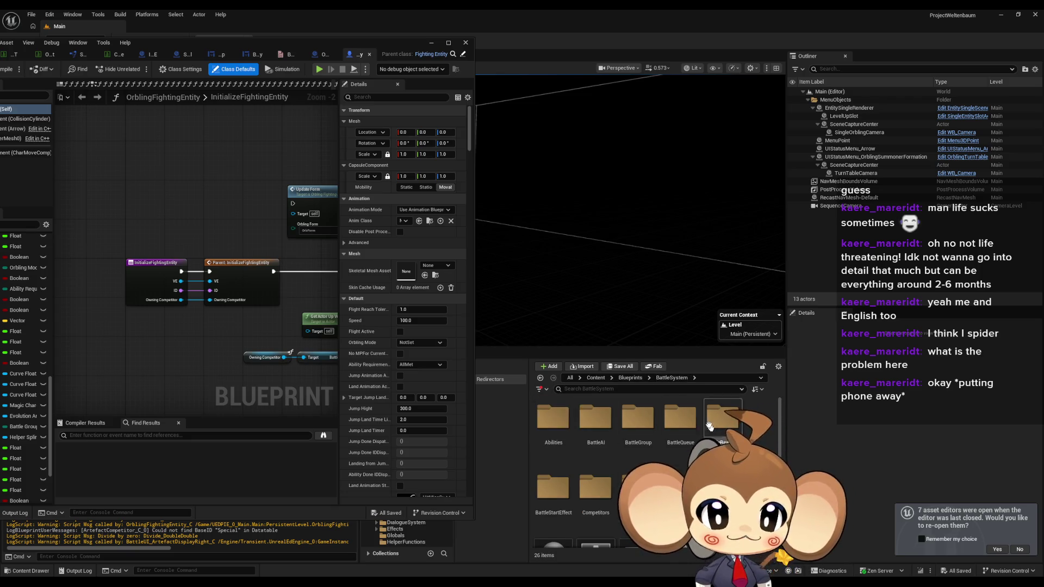
click(631, 378)
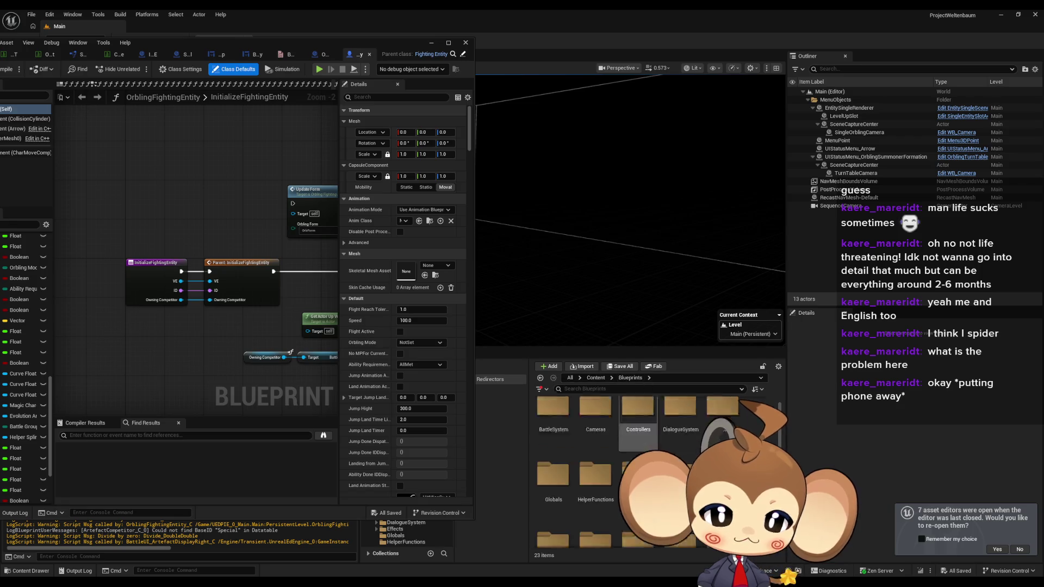
double_click(682, 471)
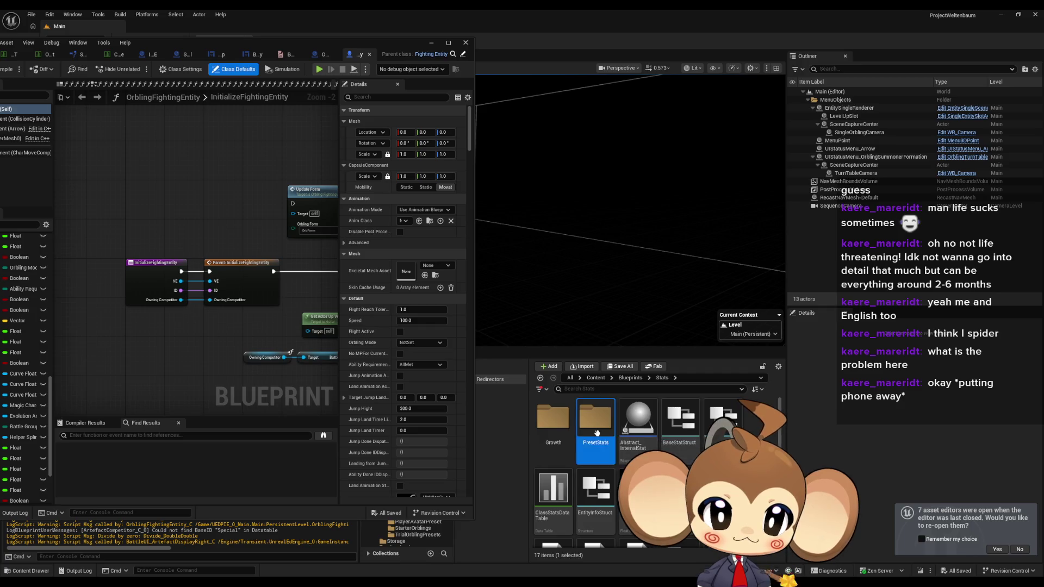
double_click(597, 434)
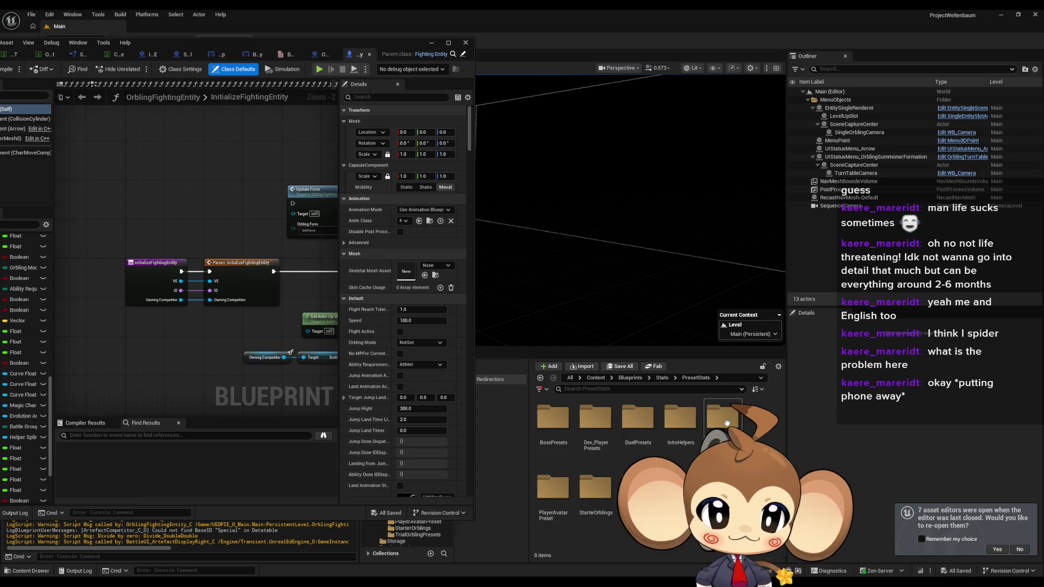
double_click(723, 419)
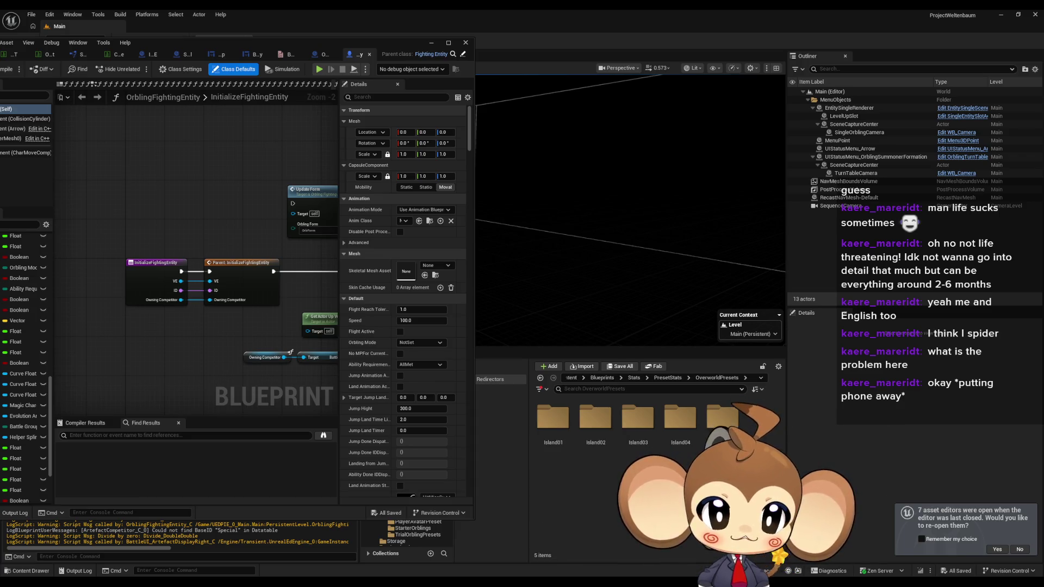
double_click(553, 419)
double_click(596, 421)
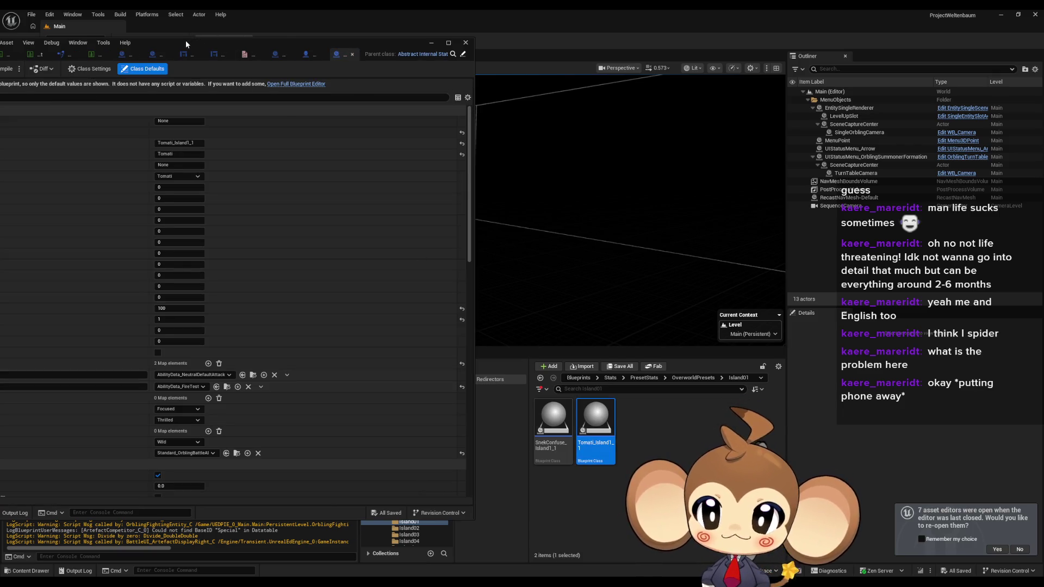
mouse_move(186, 43)
mouse_down()
mouse_move(413, 51)
mouse_move(388, 53)
mouse_up()
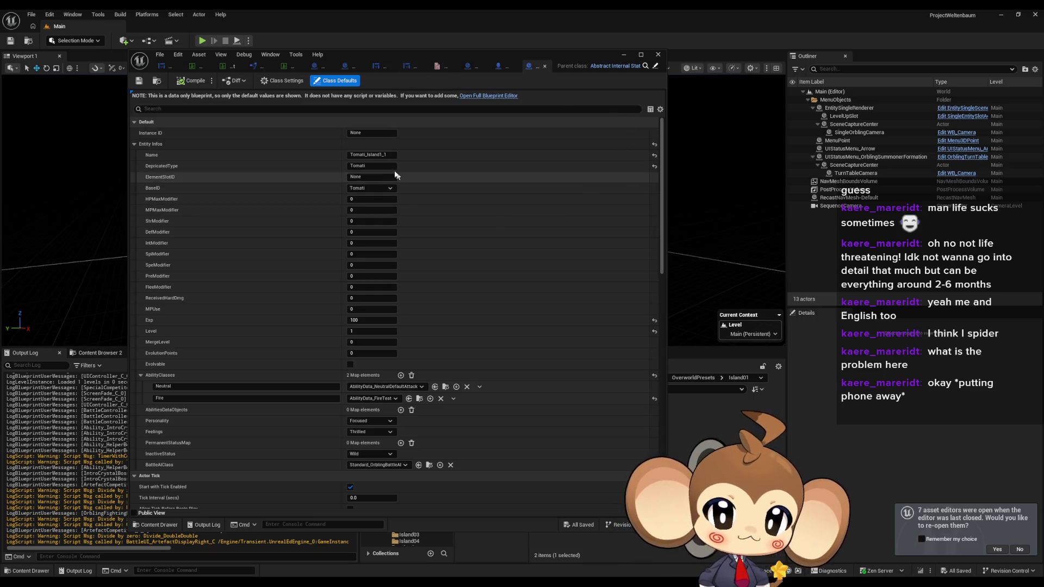
click(374, 166)
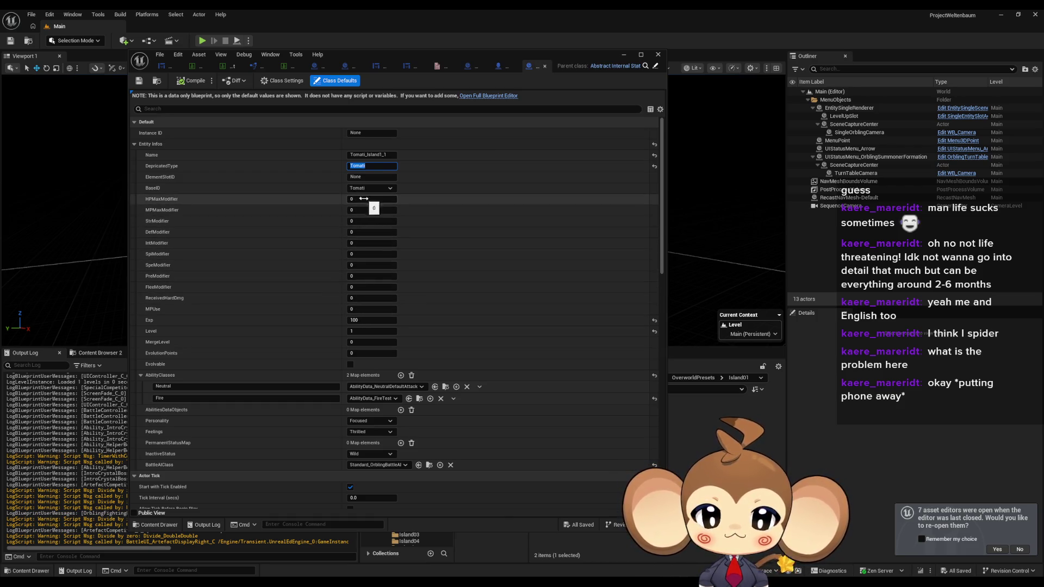
click(360, 321)
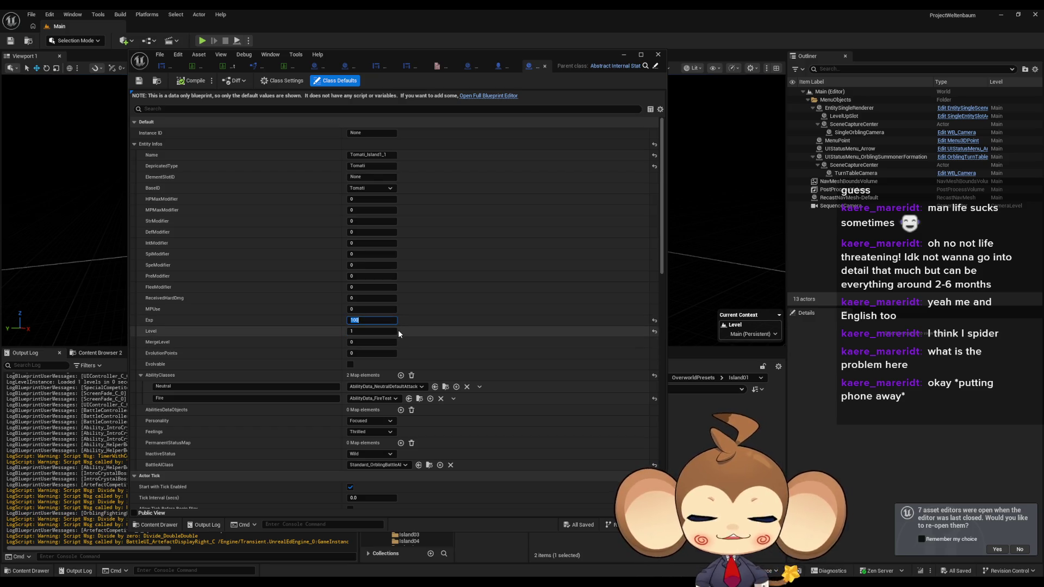
click(375, 332)
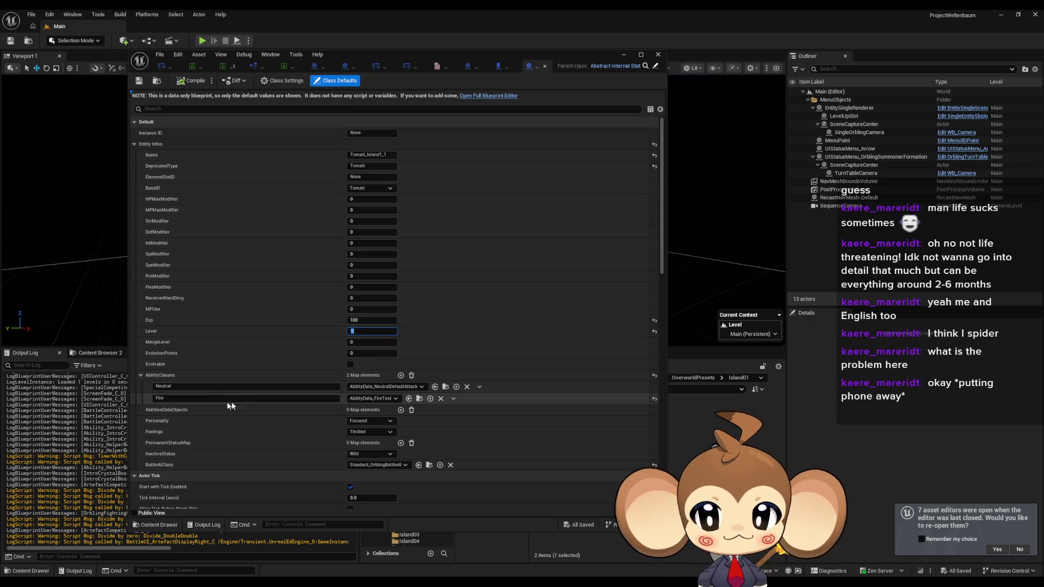
click(177, 387)
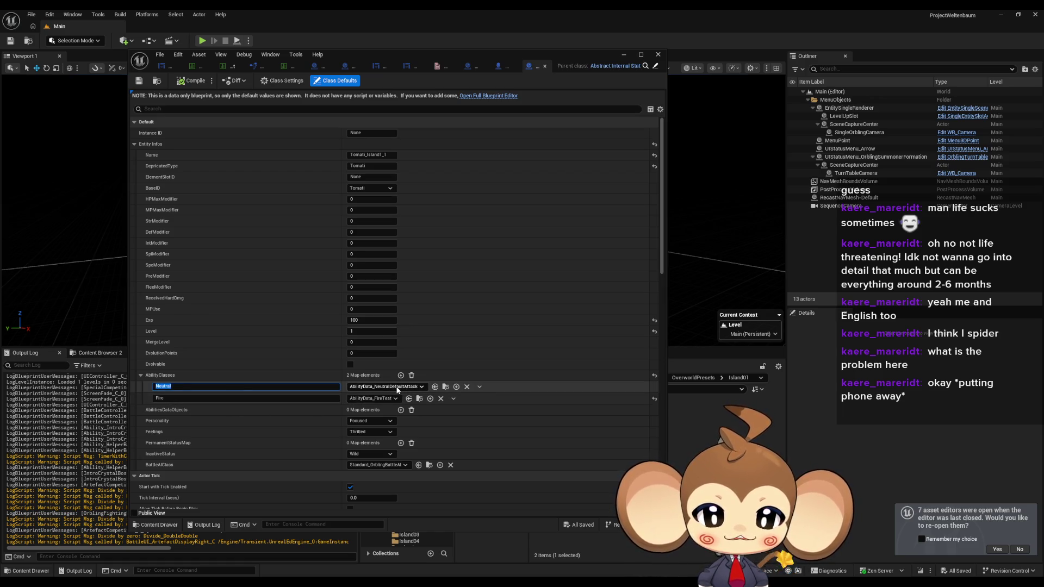
click(336, 398)
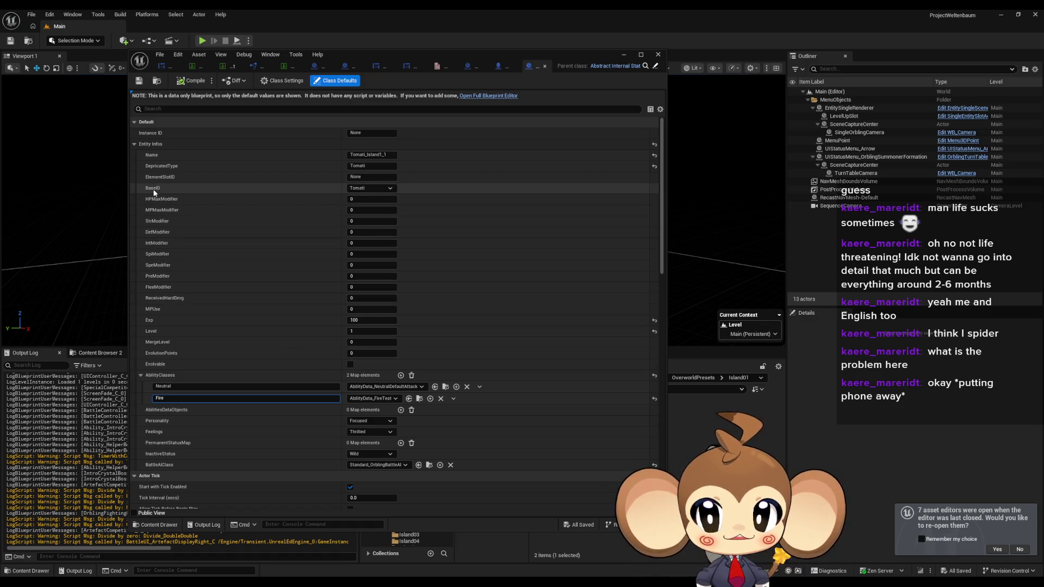
click(383, 188)
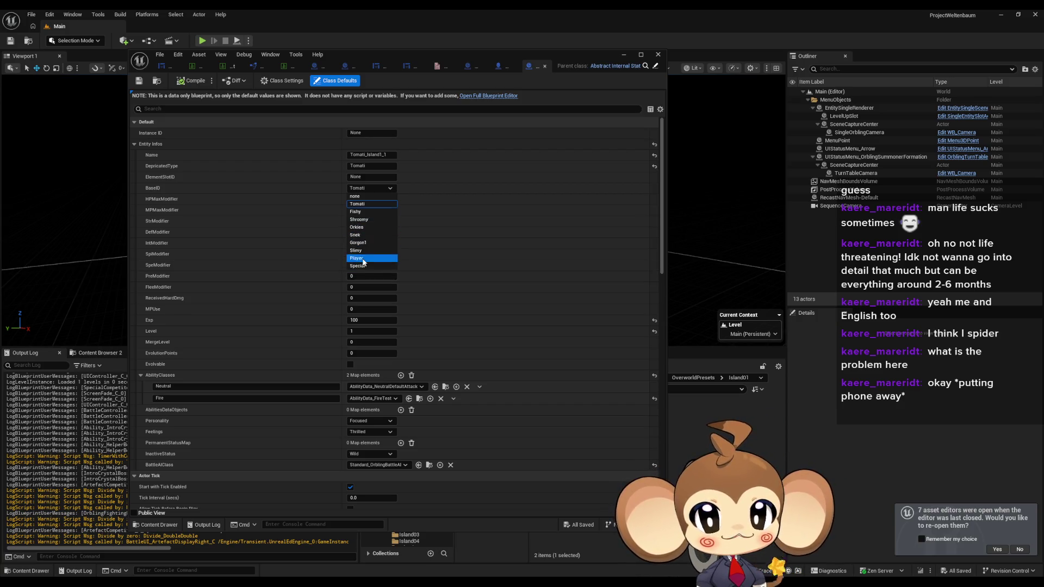
click(360, 188)
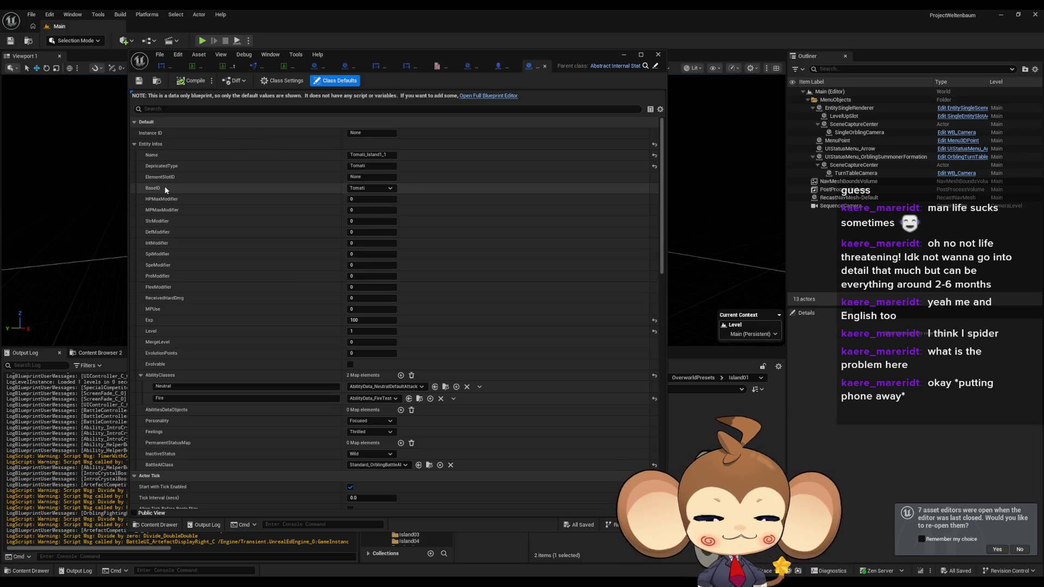
mouse_move(413, 53)
mouse_down()
mouse_move(252, 89)
mouse_move(497, 51)
mouse_move(416, 64)
mouse_move(408, 92)
mouse_up()
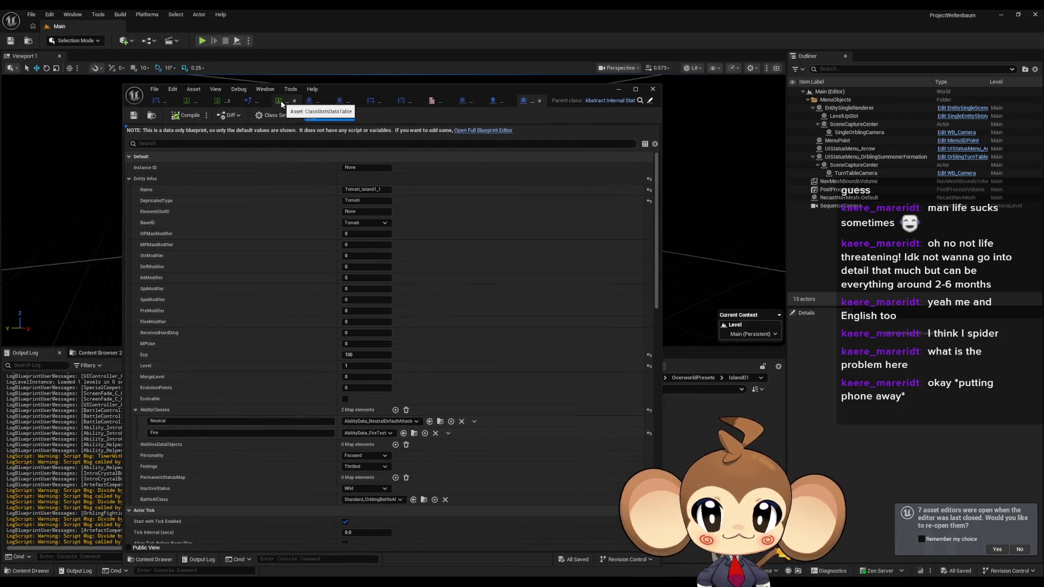
In the OrblingBaseStat table, browse the Tomati, Fishy, Shroomy, Orkies and Snek rows, ending on Tomati.
click(223, 102)
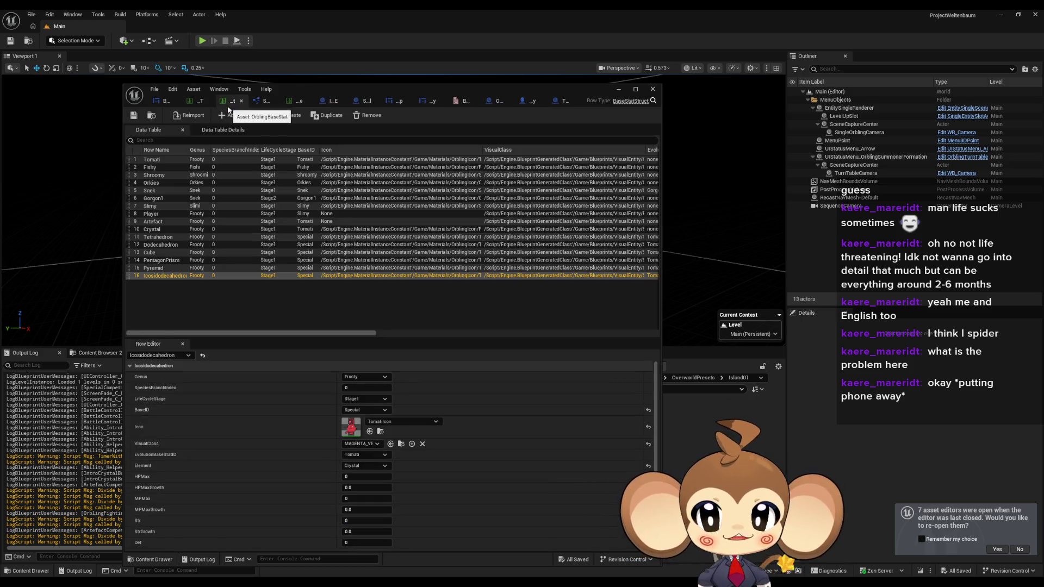
click(154, 163)
click(155, 168)
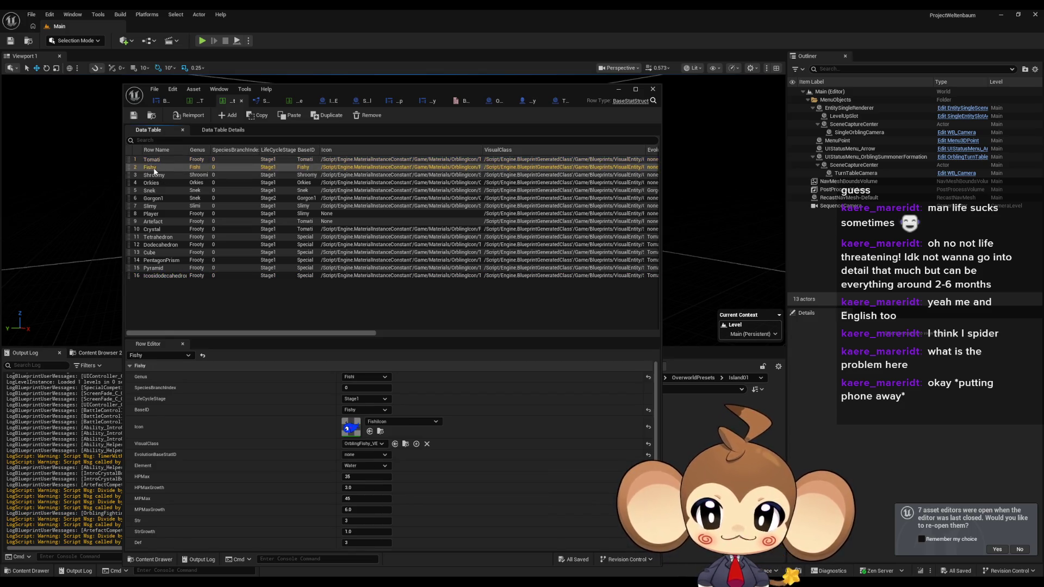
click(155, 175)
click(153, 182)
click(152, 192)
click(155, 160)
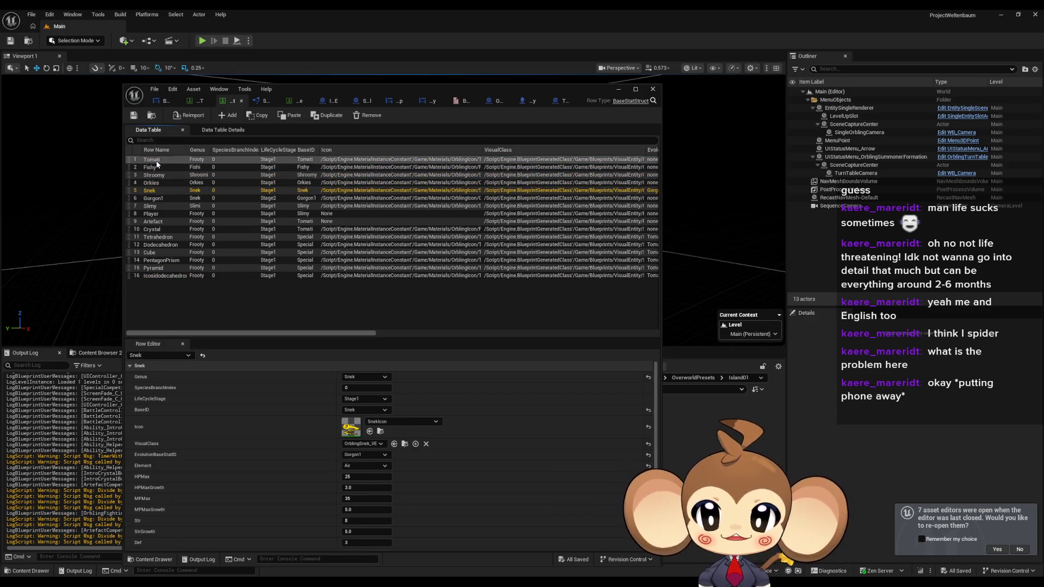
Maximize the data table editor, check Tomati's HPMaxGrowth of 2.0, and return to Tomati_Island1_1.
drag(379, 89, 448, 99)
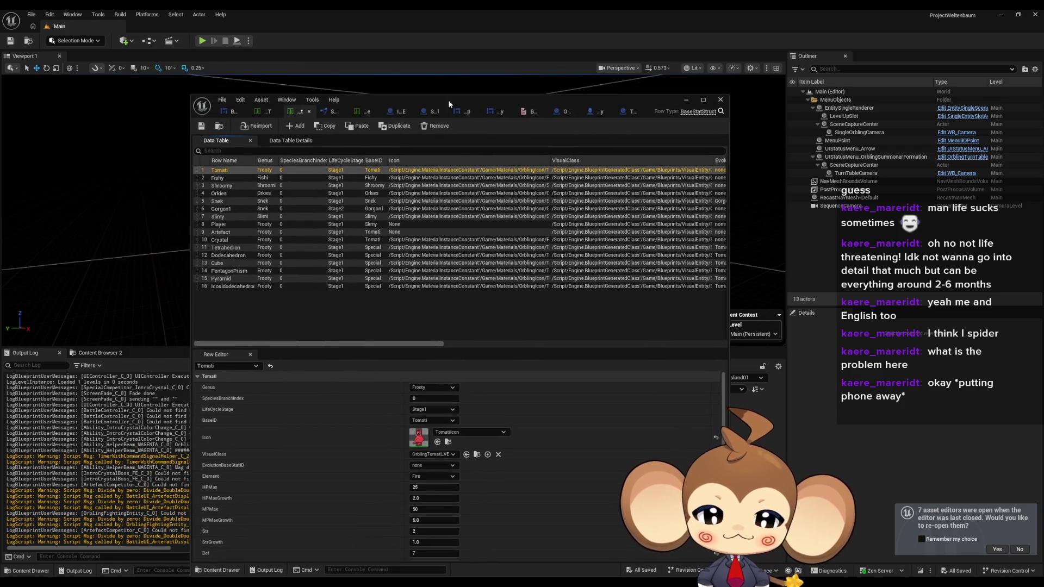
double_click(448, 100)
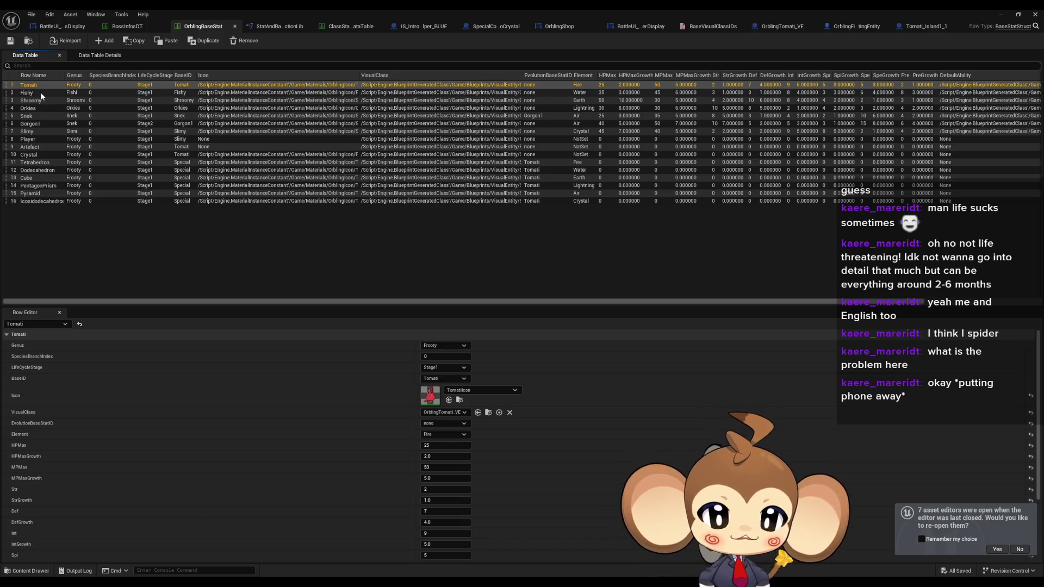
scroll(326, 334, down, 2)
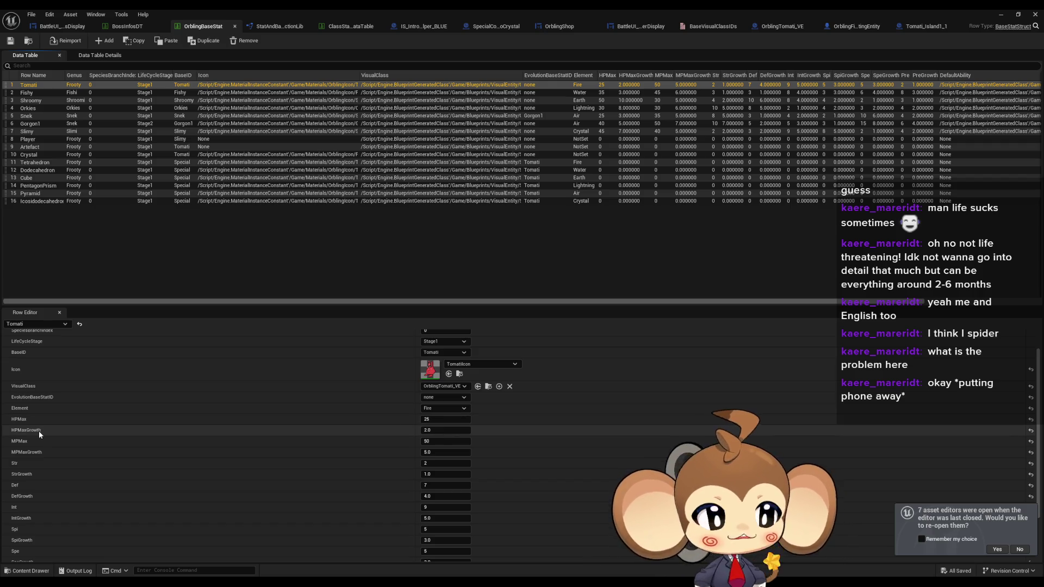
click(437, 430)
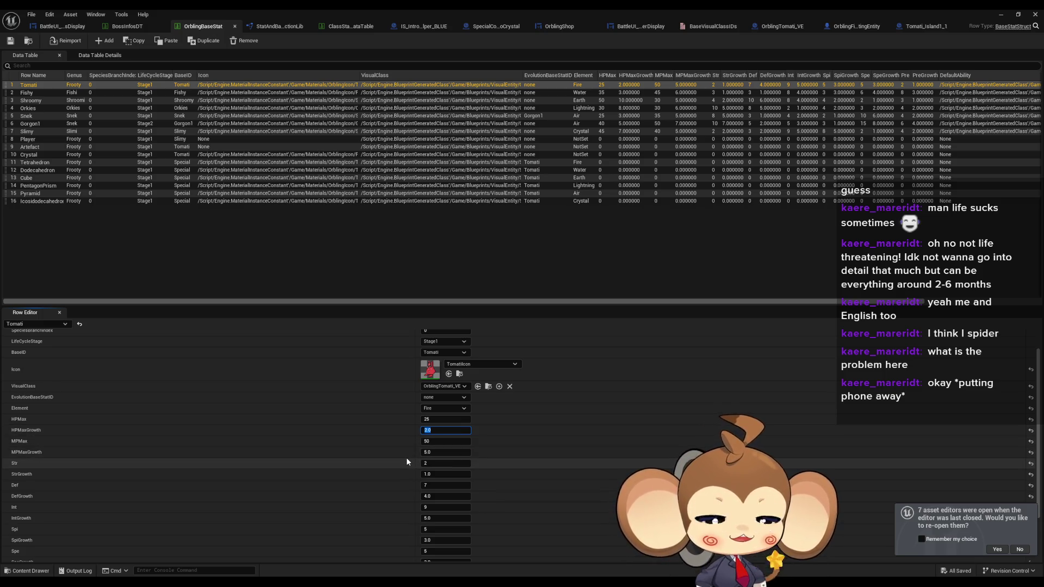
click(923, 30)
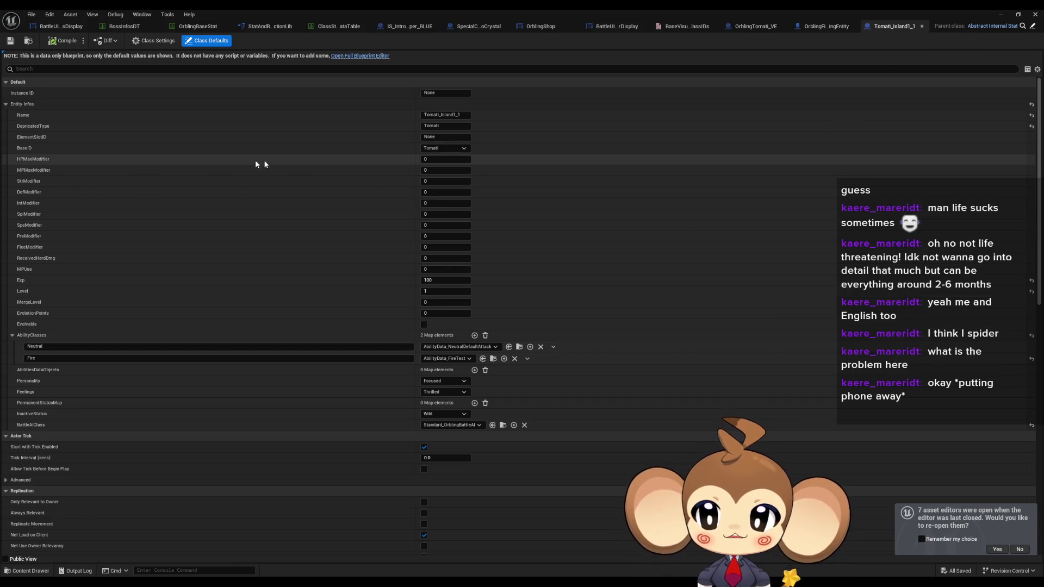
Inspect the HPMaxModifier value, then look through the OrblingBaseStat and BossInfosDT data tables.
click(436, 160)
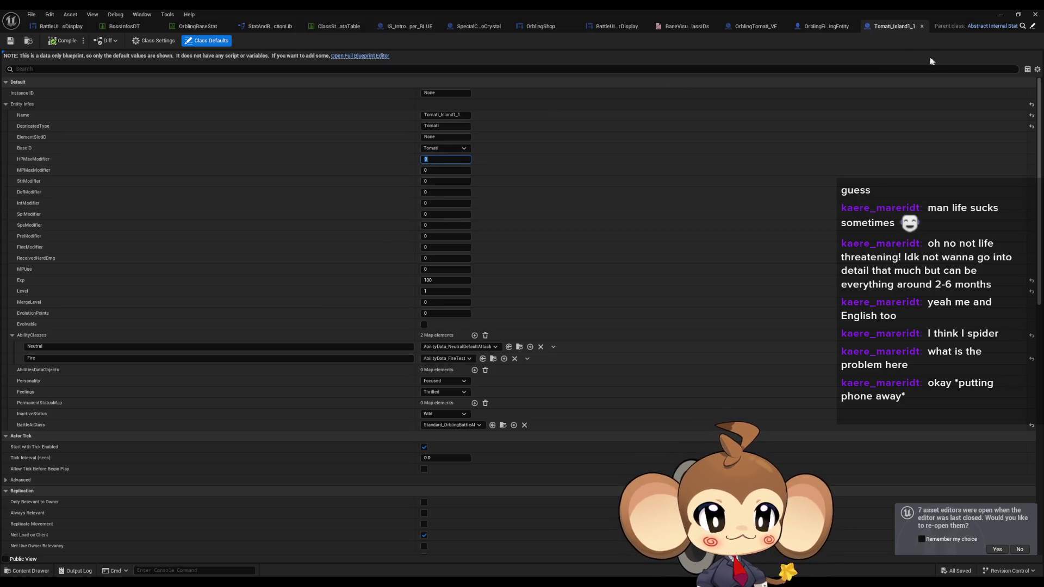
click(203, 27)
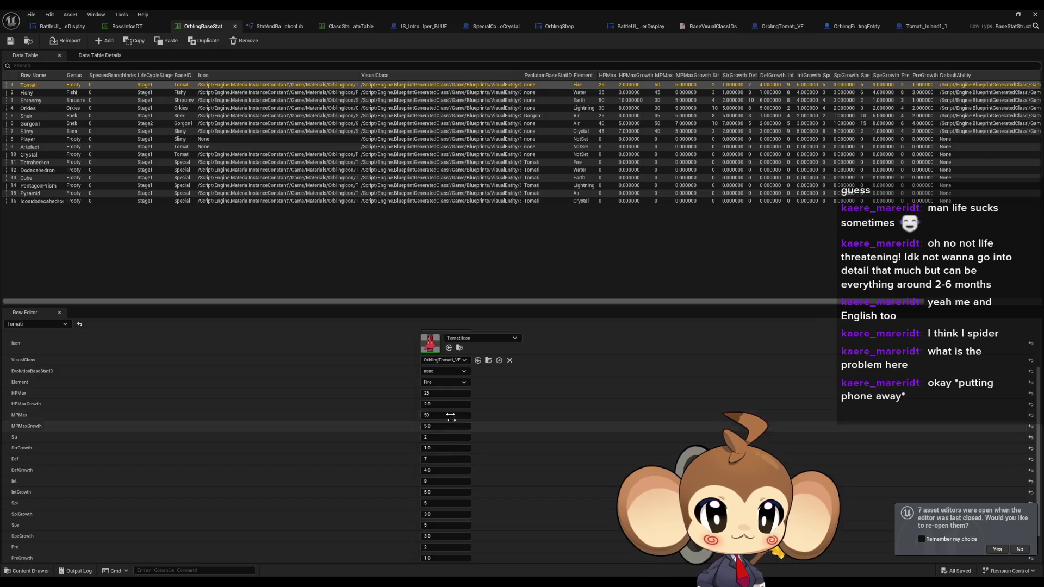
scroll(440, 380, down, 2)
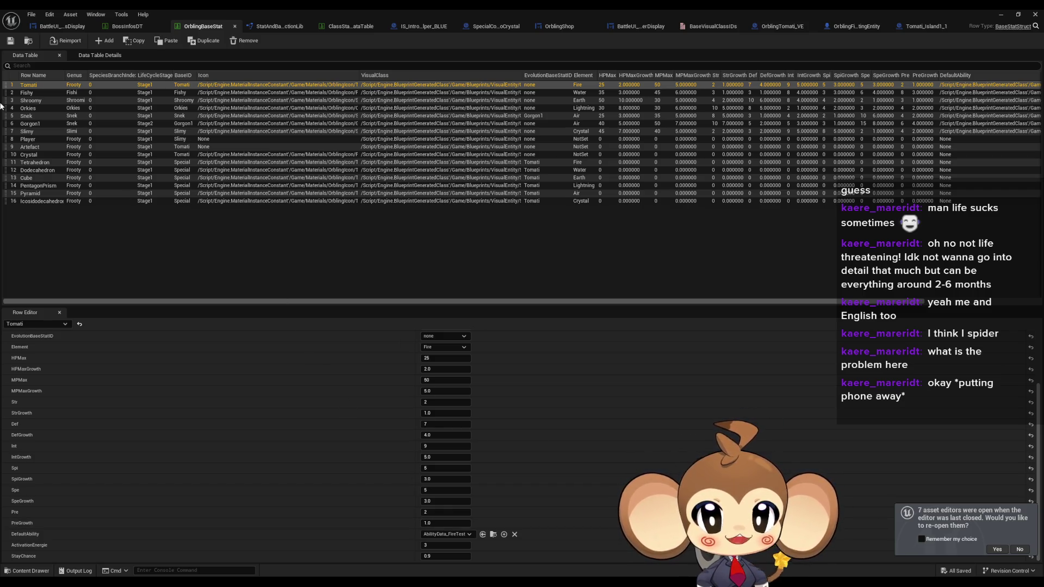
click(126, 27)
click(190, 25)
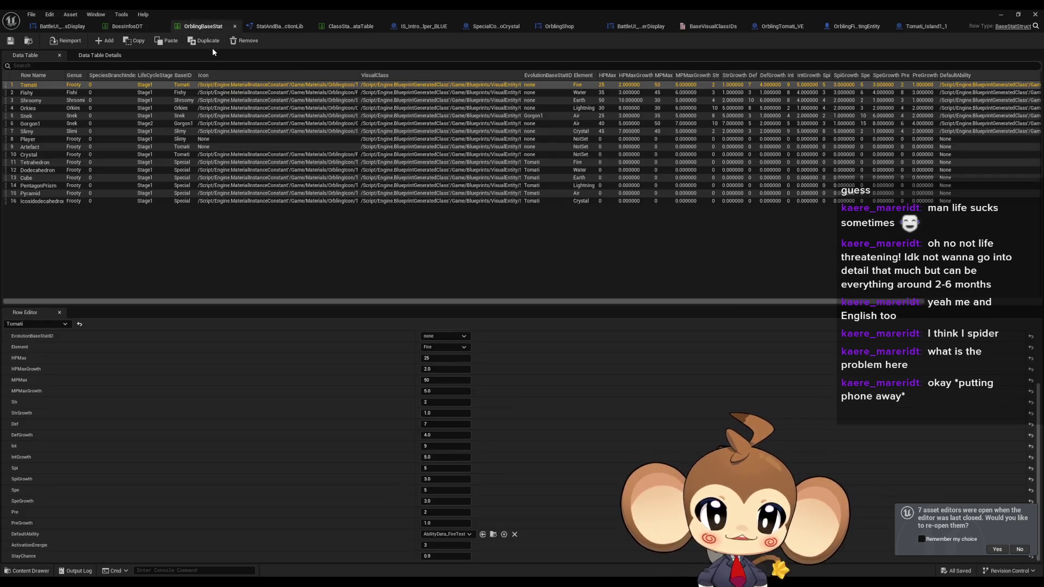
Keep Tomati_Island1_1's BaseID as Tomati, then restore and move its editor window.
click(927, 26)
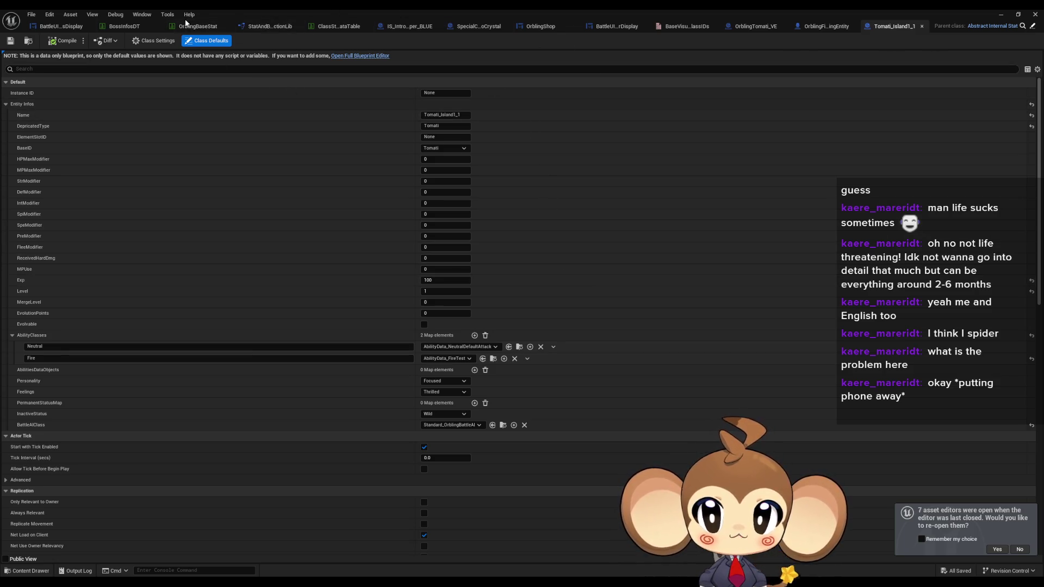
click(427, 149)
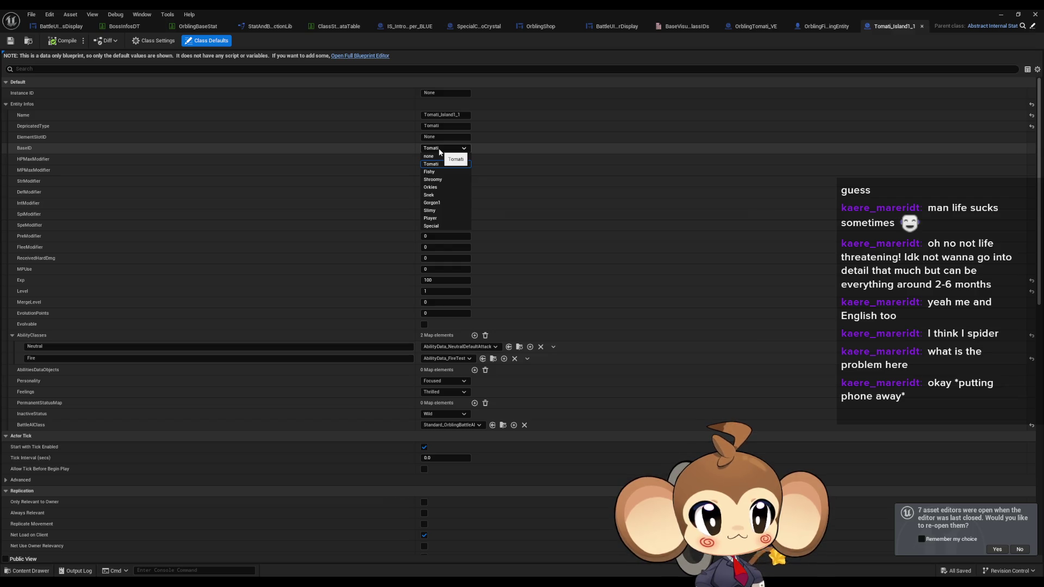
click(439, 150)
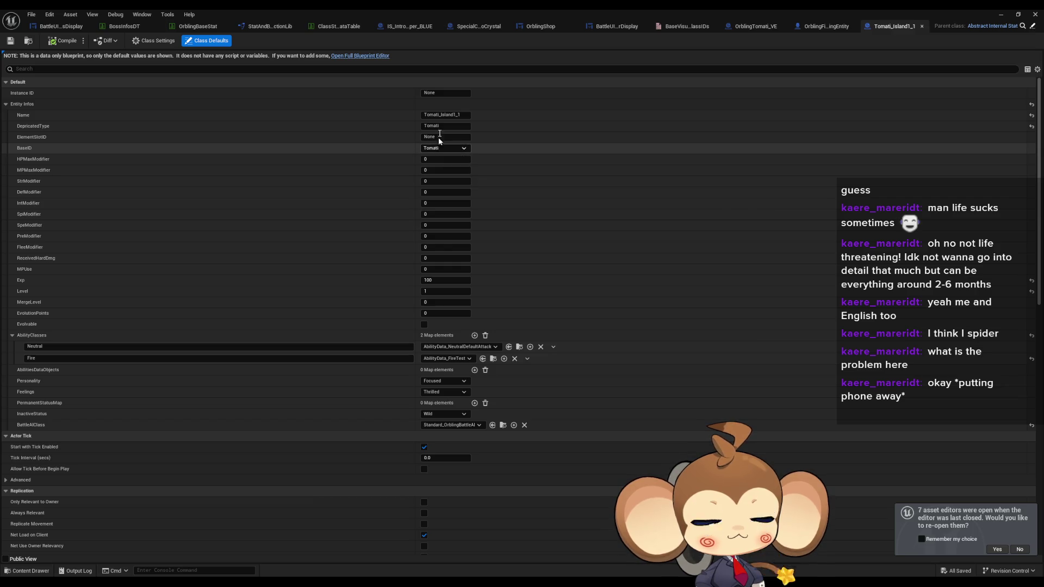
double_click(435, 8)
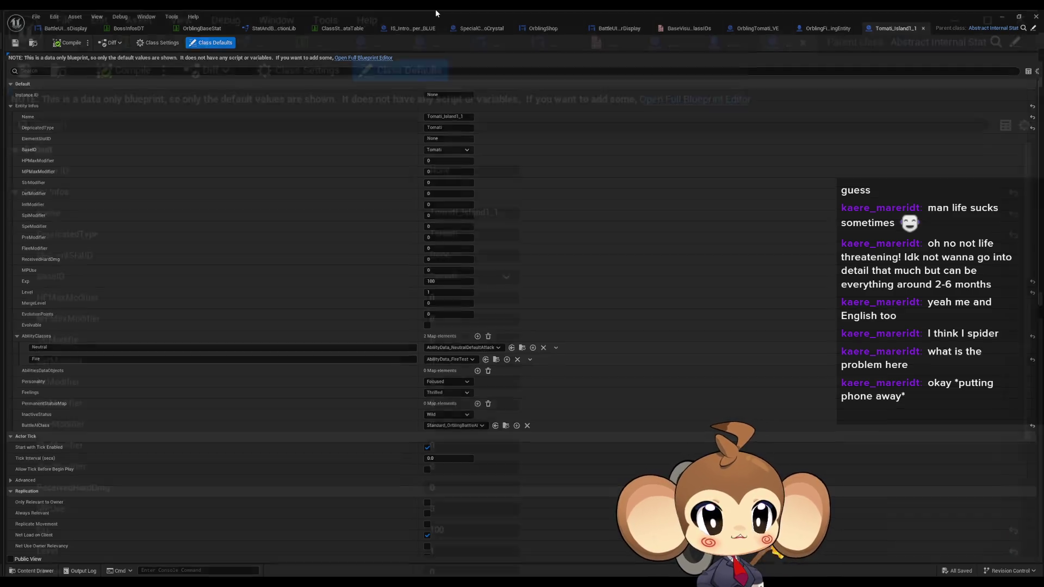
mouse_move(510, 103)
mouse_down()
mouse_move(283, 54)
mouse_move(320, 54)
mouse_up()
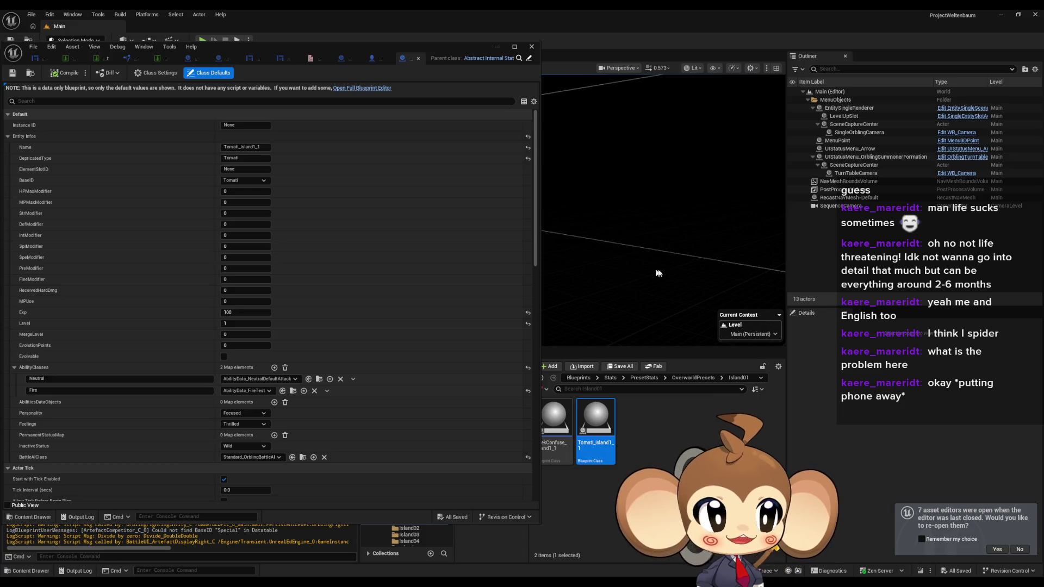
Minimize the preset editor, run and stop a Play test, then go to the PresetStats folder.
click(497, 47)
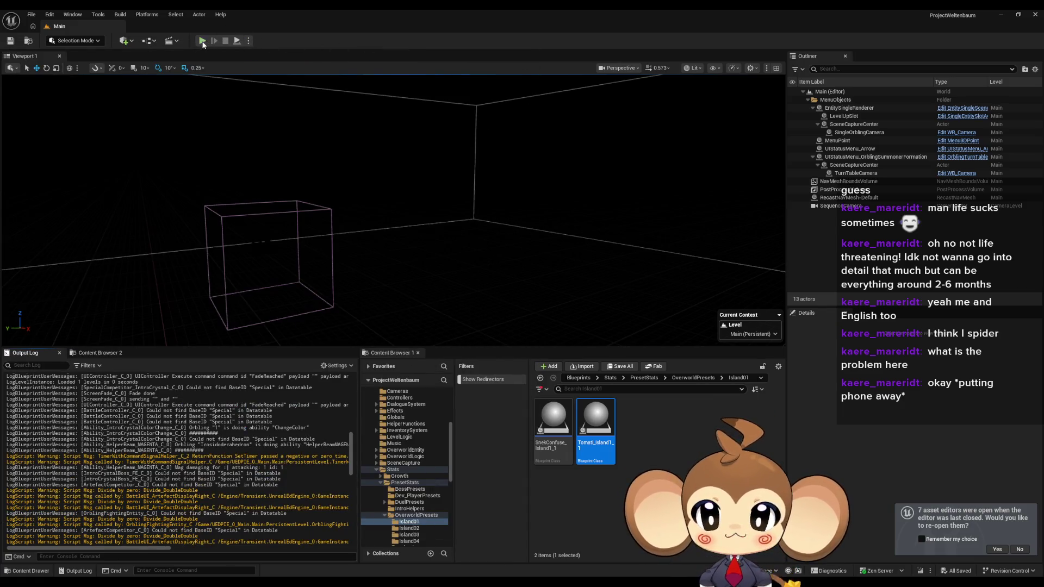
click(201, 41)
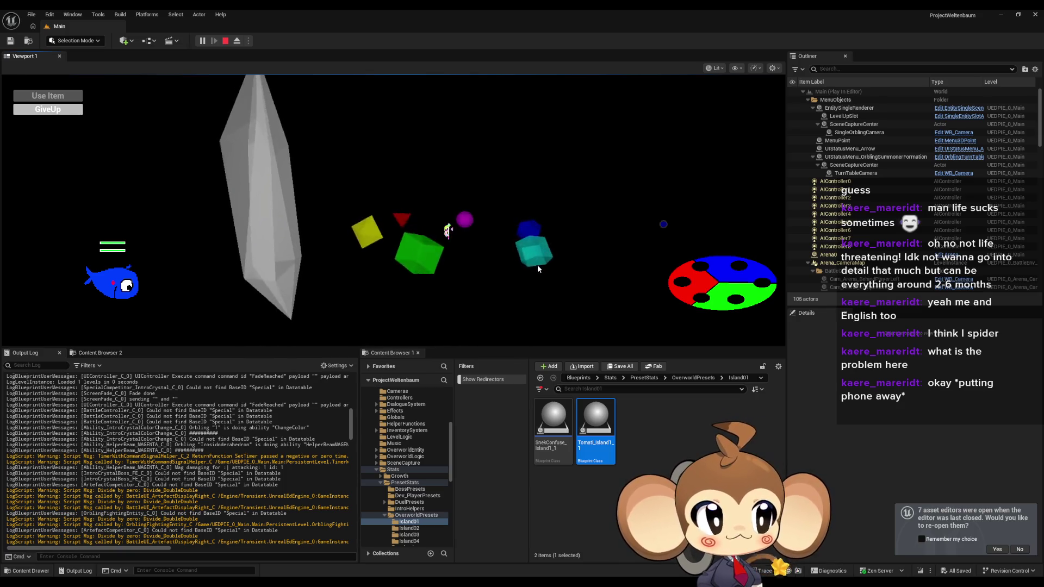
click(227, 41)
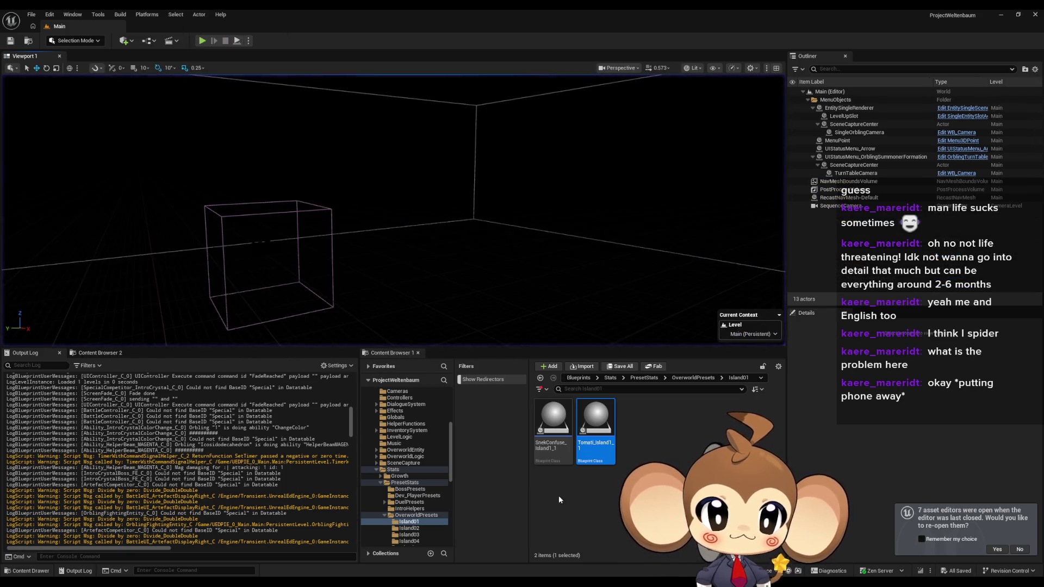
click(650, 380)
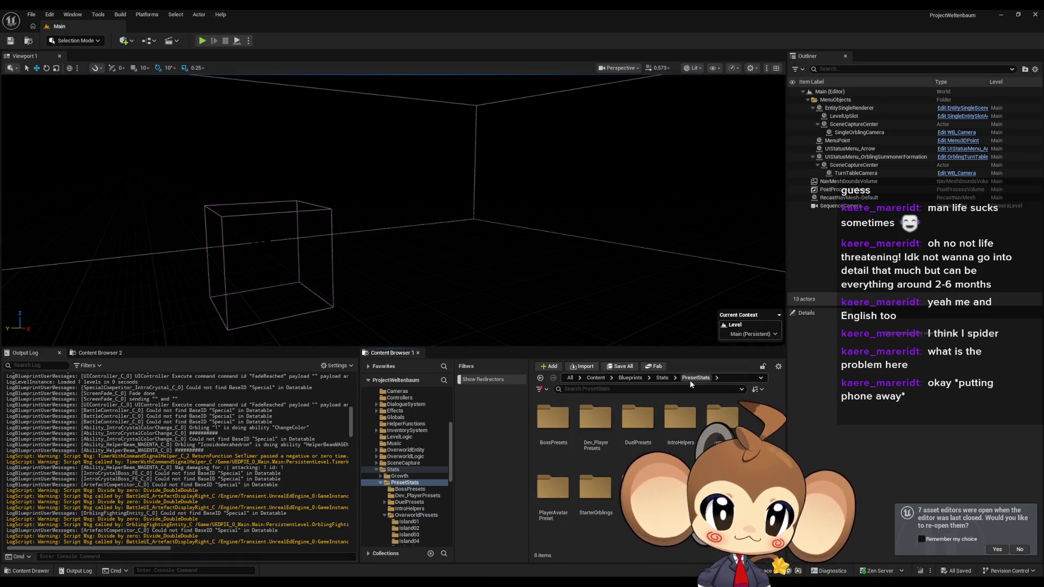
Open IntroHelpers > IS_IntroHelper_BLUE to view its Special BaseID, then return to OrblingBaseStat.
double_click(681, 418)
click(561, 418)
double_click(561, 418)
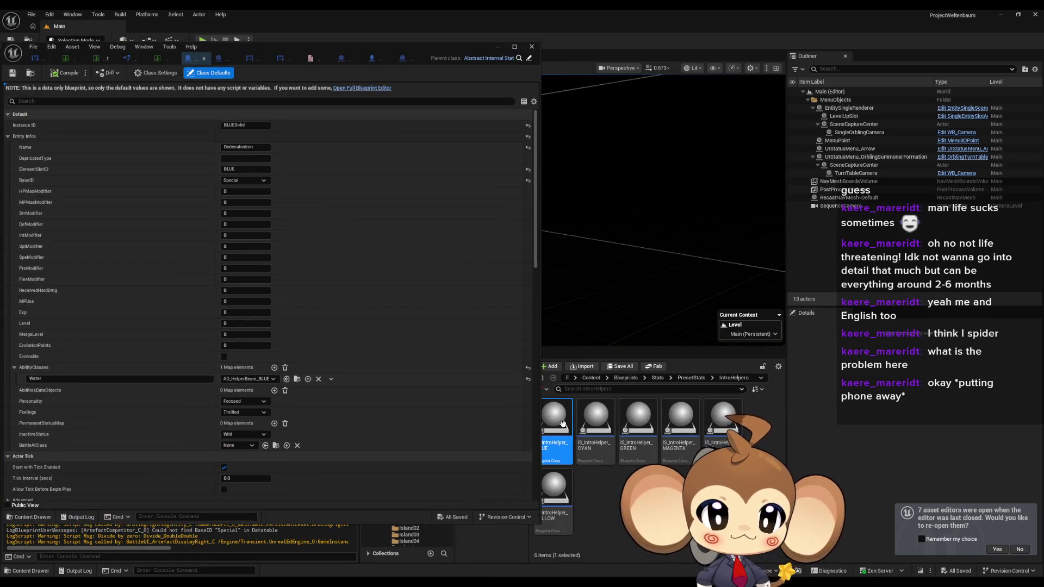
drag(276, 44, 470, 47)
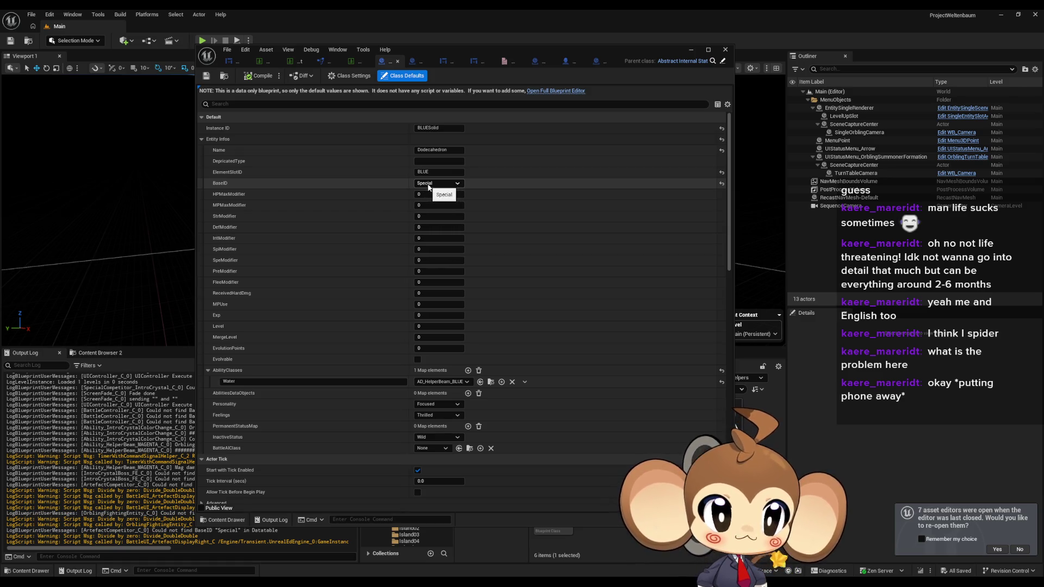
click(296, 63)
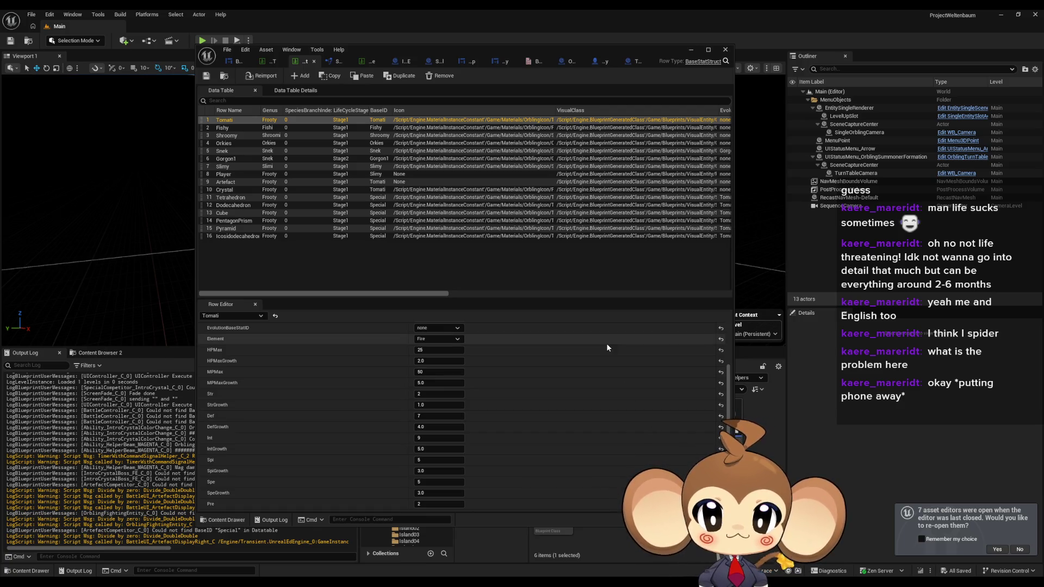
drag(419, 51, 427, 75)
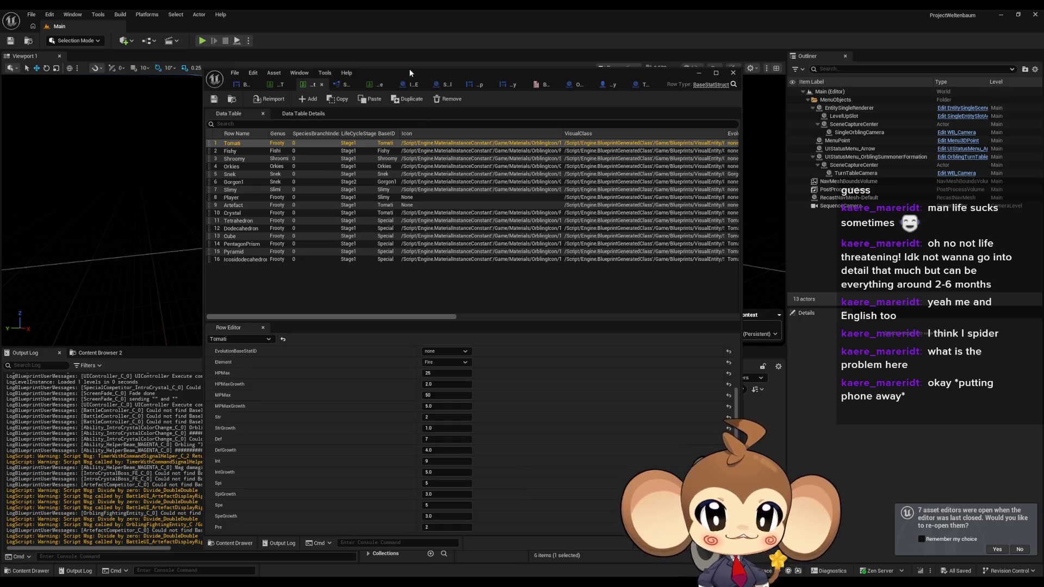
mouse_move(409, 68)
mouse_down()
mouse_move(423, 110)
mouse_move(397, 99)
mouse_up()
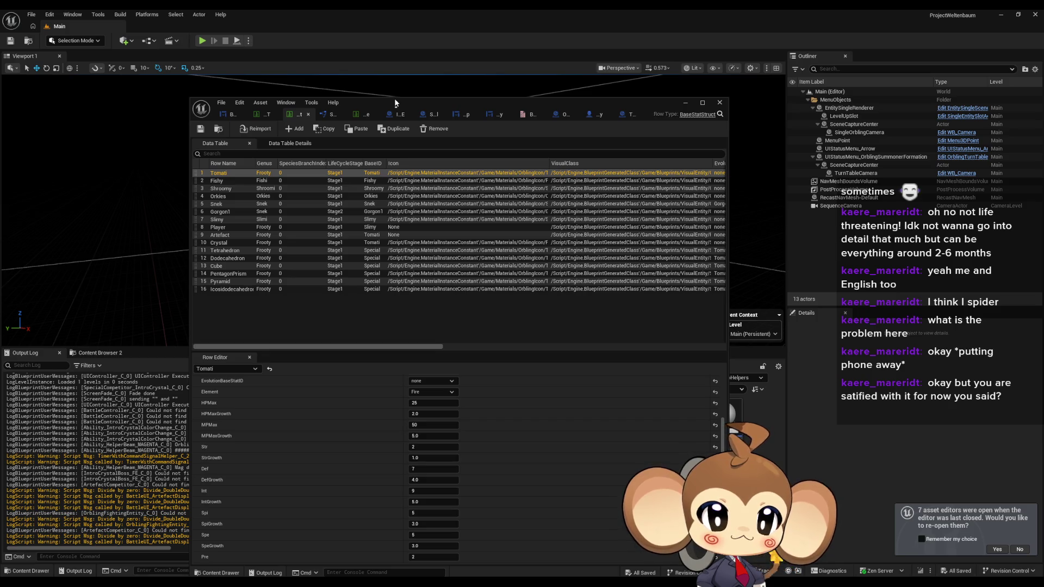
double_click(395, 102)
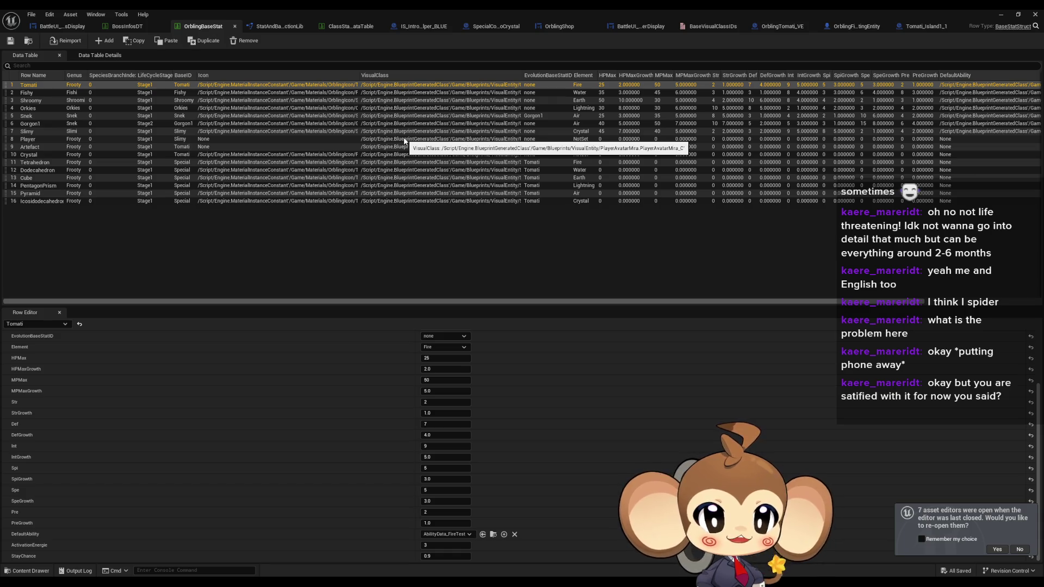
double_click(390, 8)
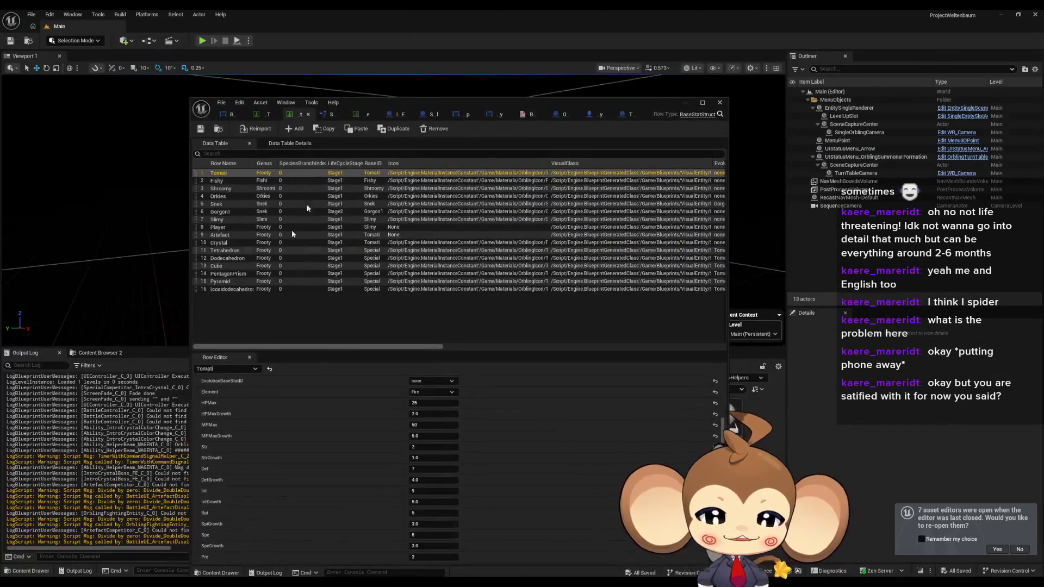
drag(367, 113, 659, 93)
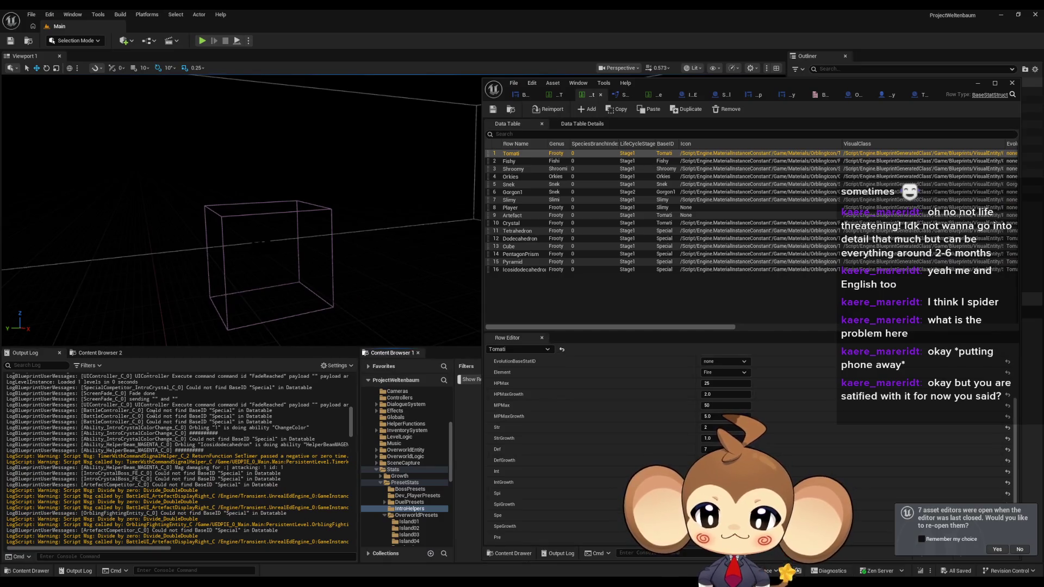
double_click(154, 410)
drag(186, 409, 241, 415)
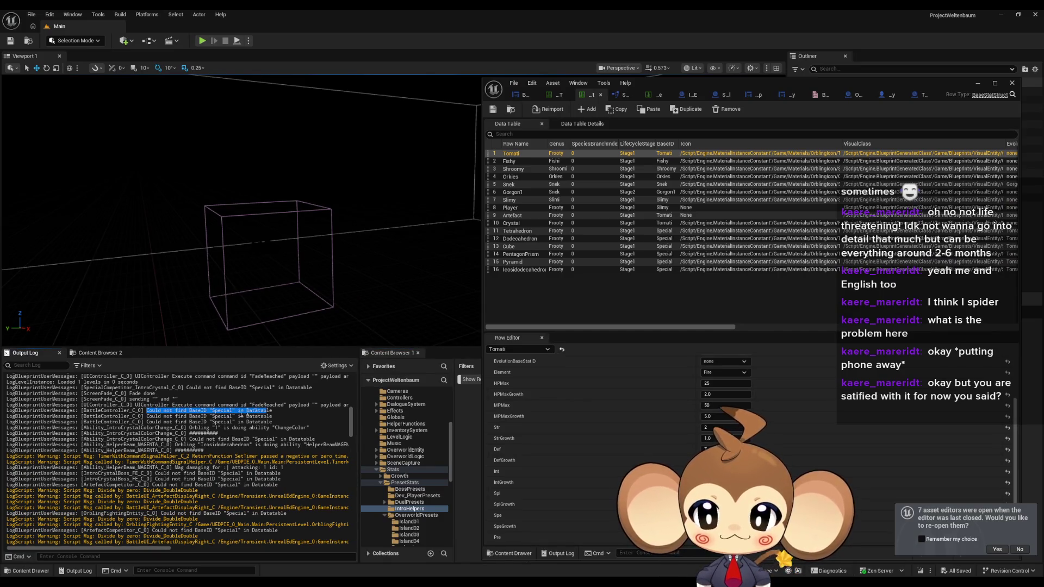
drag(42, 410, 259, 413)
click(118, 413)
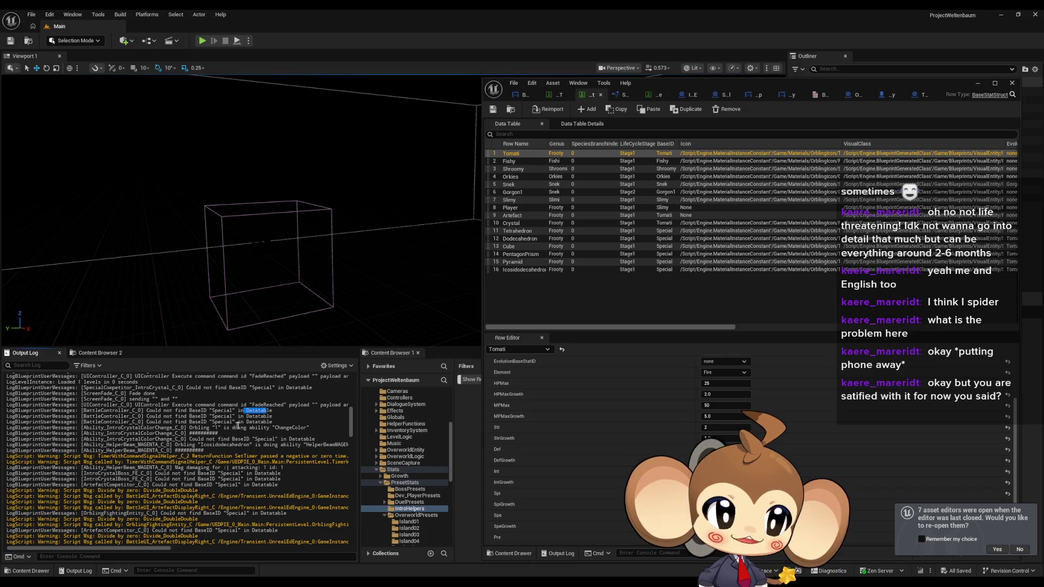
double_click(192, 411)
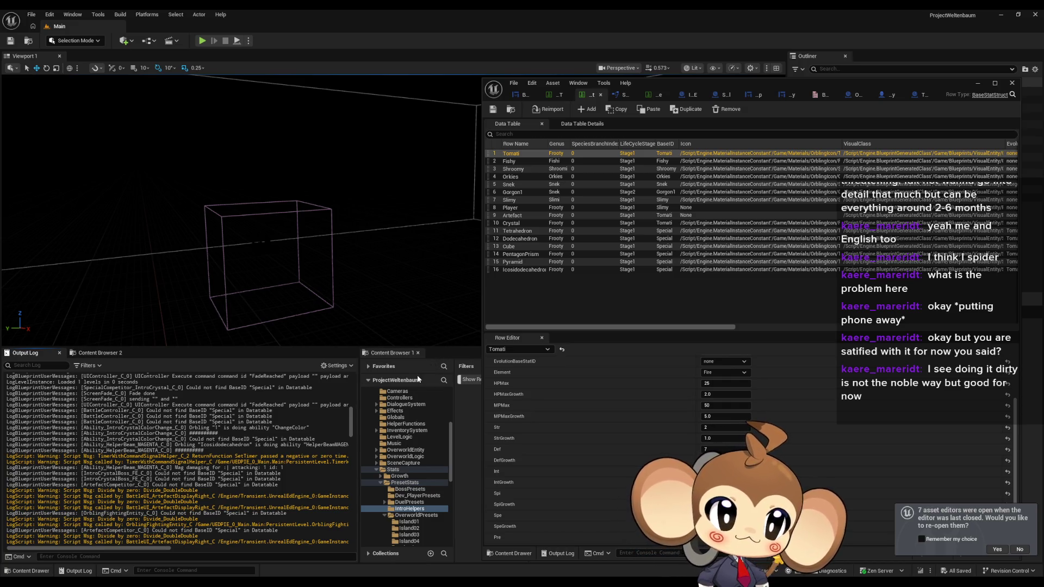
mouse_move(719, 86)
mouse_down()
mouse_move(571, 132)
mouse_move(433, 84)
mouse_move(451, 92)
mouse_up()
double_click(452, 92)
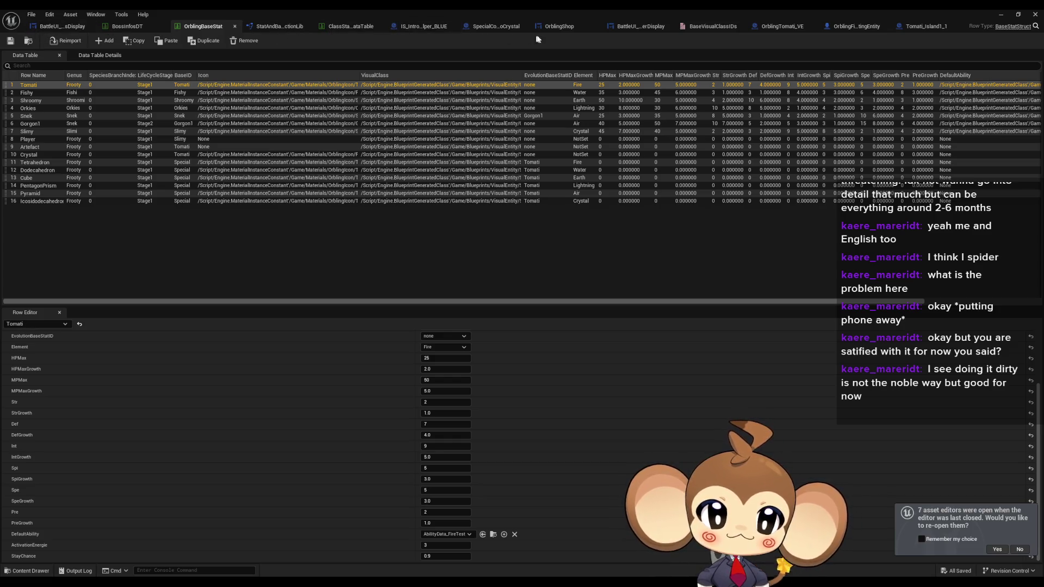
double_click(632, 9)
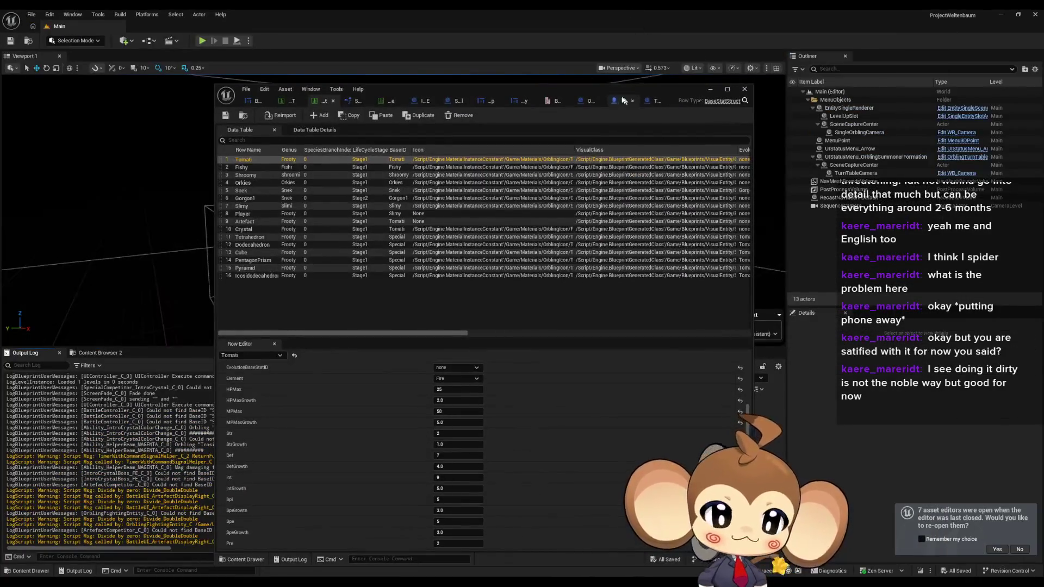
drag(585, 92, 296, 83)
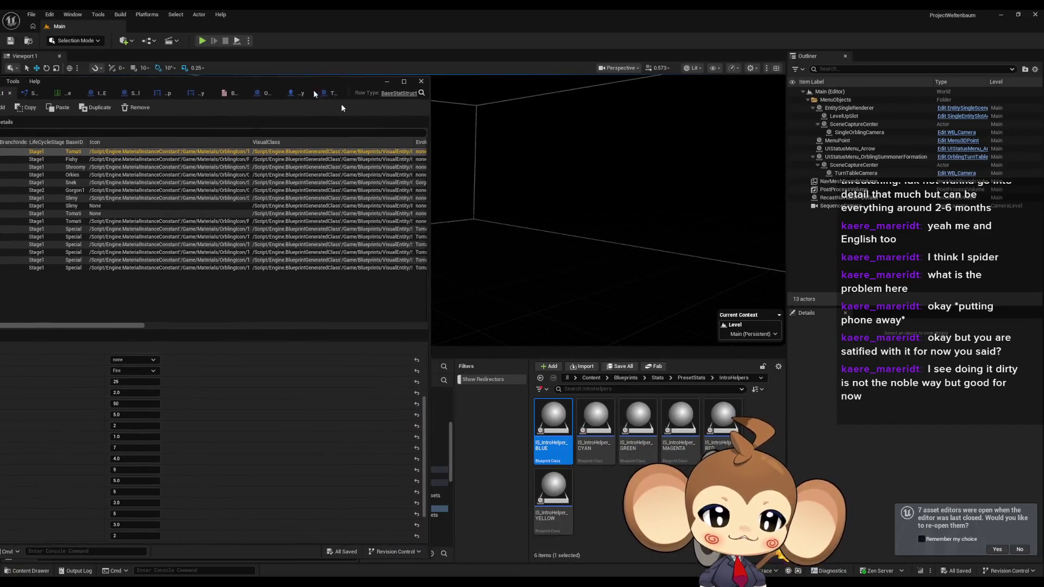
Open the BattleController blueprint from Blueprints/BattleSystem and maximise its editor.
click(631, 379)
double_click(553, 419)
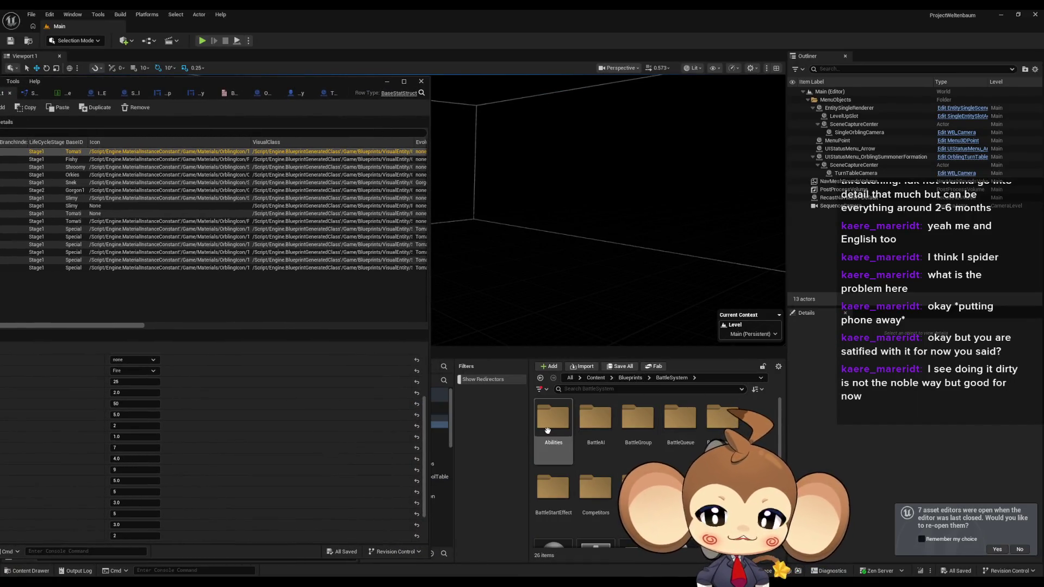
scroll(595, 435, down, 5)
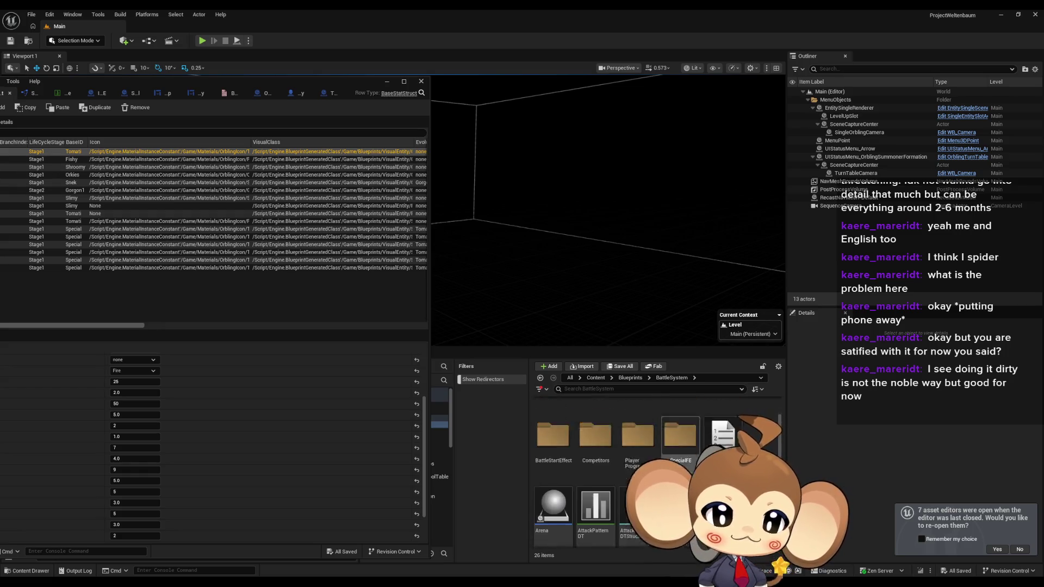
scroll(603, 449, down, 1)
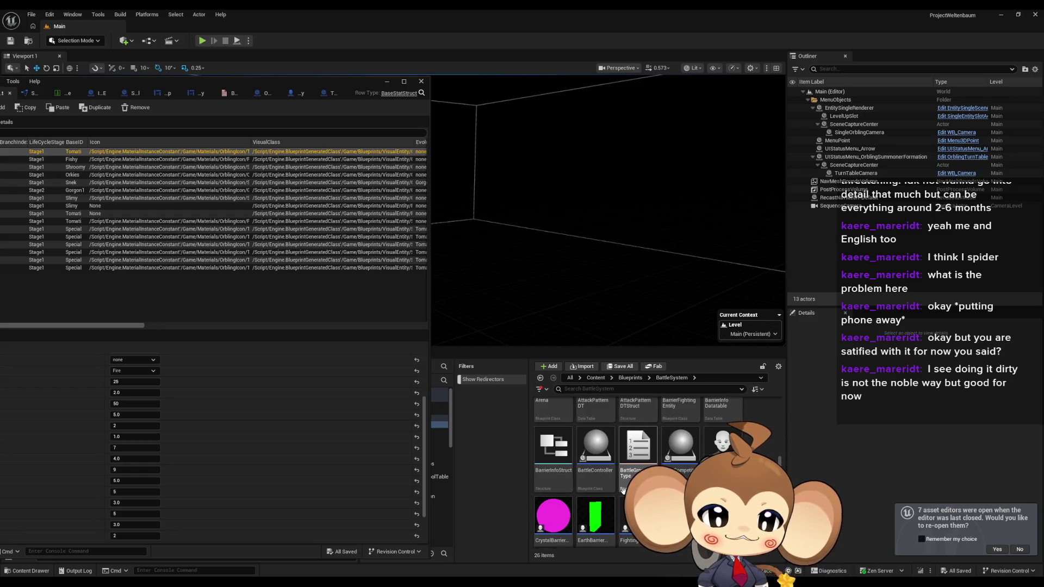
click(598, 452)
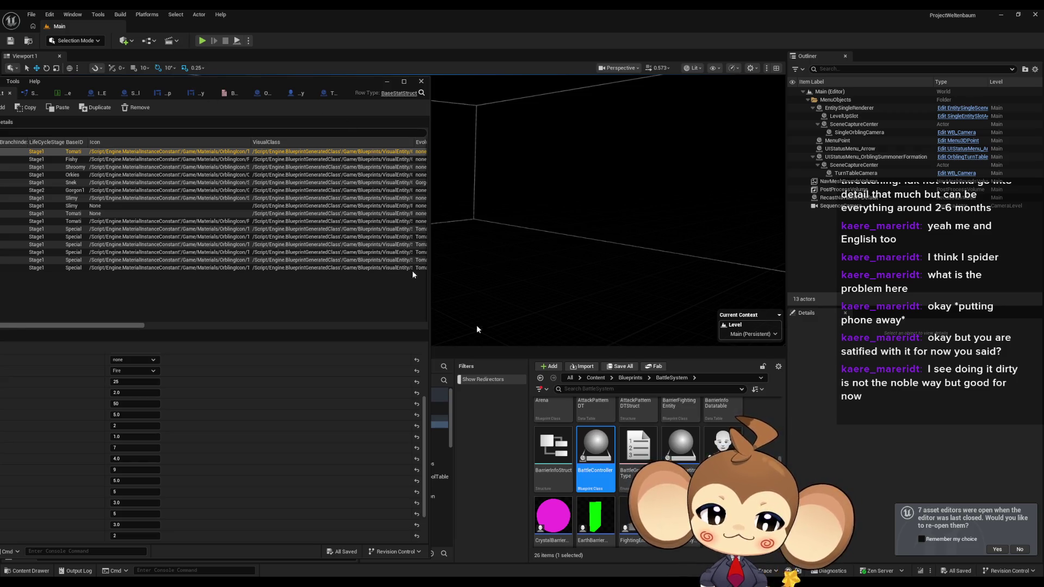
drag(200, 85, 594, 87)
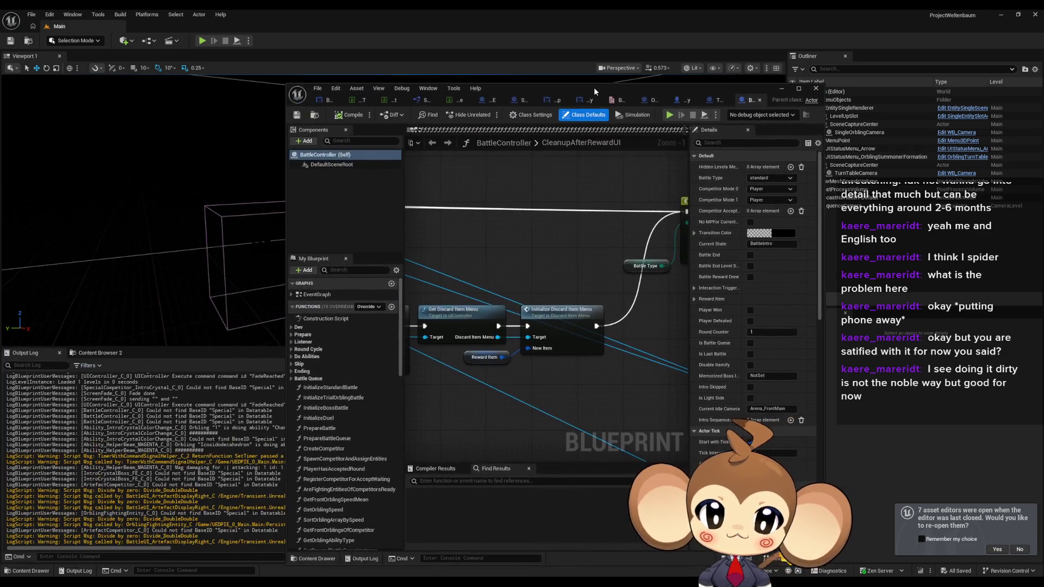
double_click(593, 87)
Scroll through the BattleController event graph to review the Switch on BattleType section.
scroll(561, 267, down, 8)
scroll(524, 325, down, 3)
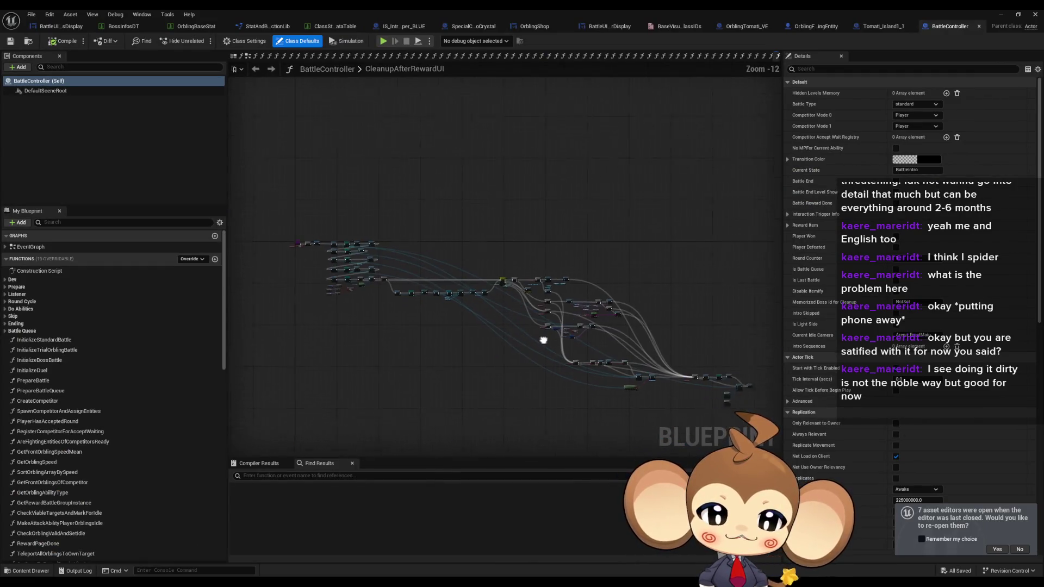
scroll(531, 365, up, 11)
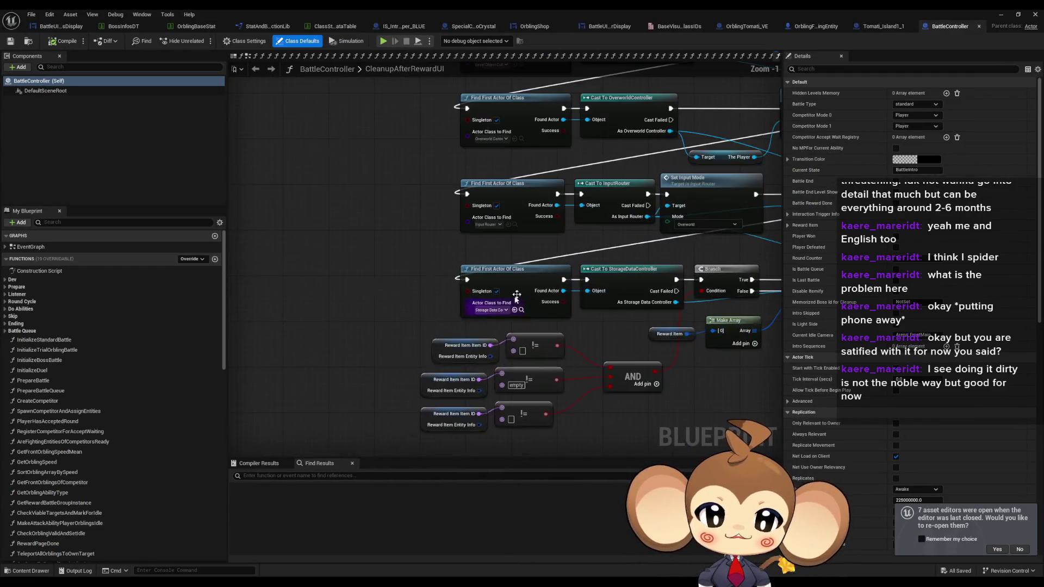
scroll(586, 291, down, 6)
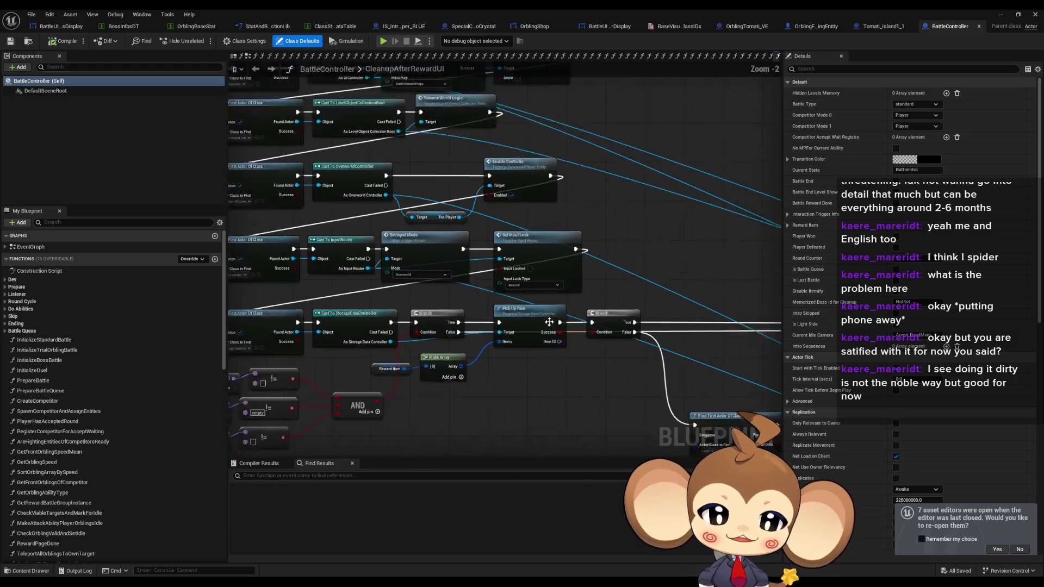
scroll(632, 278, up, 5)
scroll(632, 278, down, 3)
scroll(519, 356, up, 3)
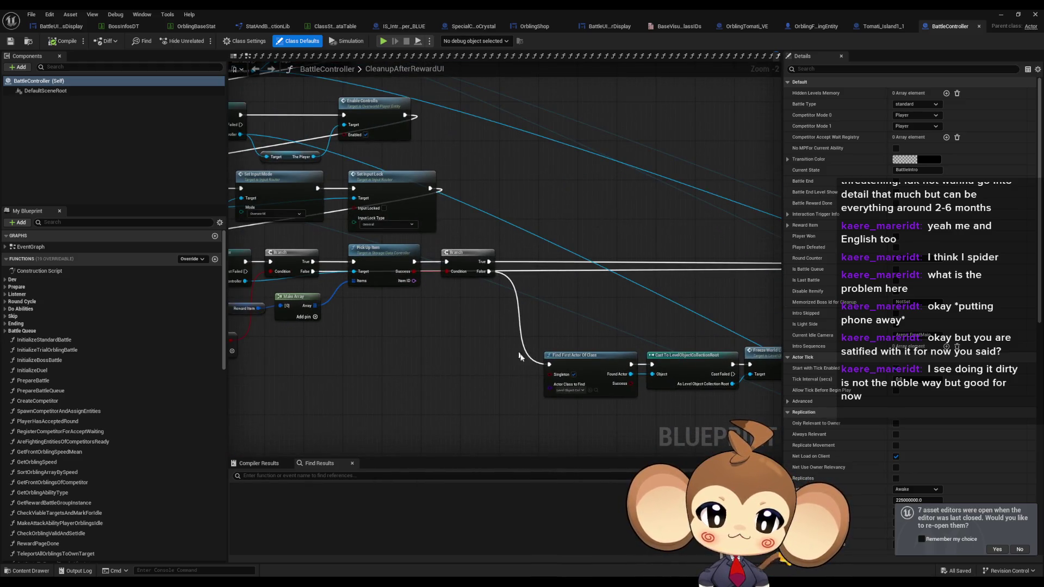
scroll(513, 237, down, 3)
scroll(311, 146, up, 4)
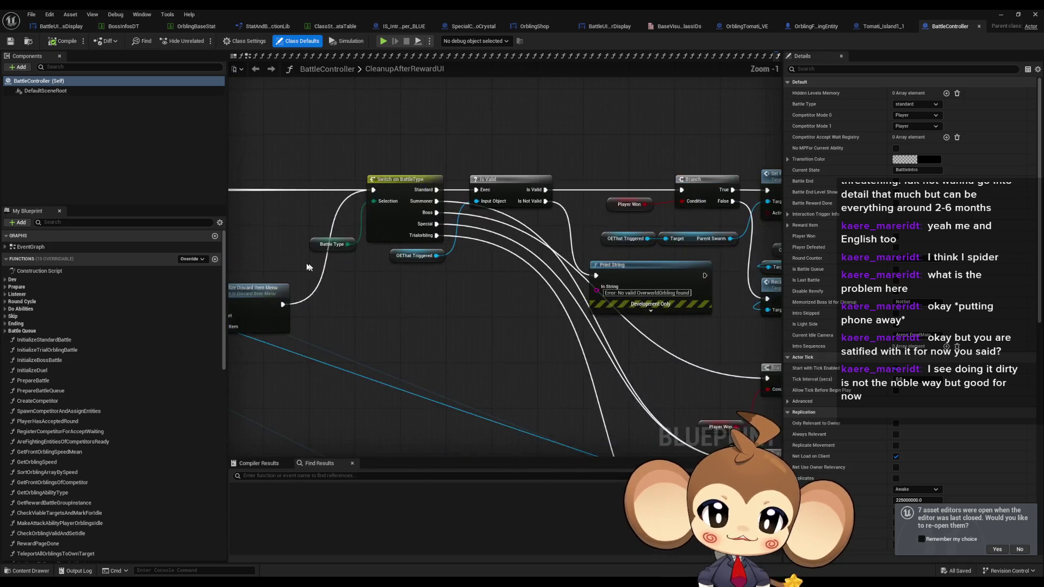
drag(454, 361, 375, 190)
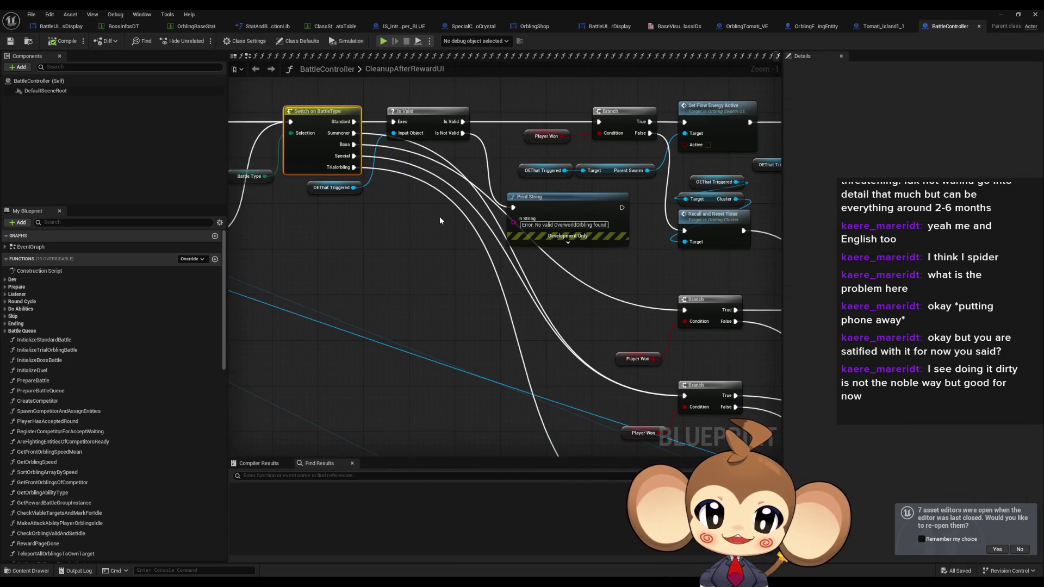
scroll(409, 223, down, 2)
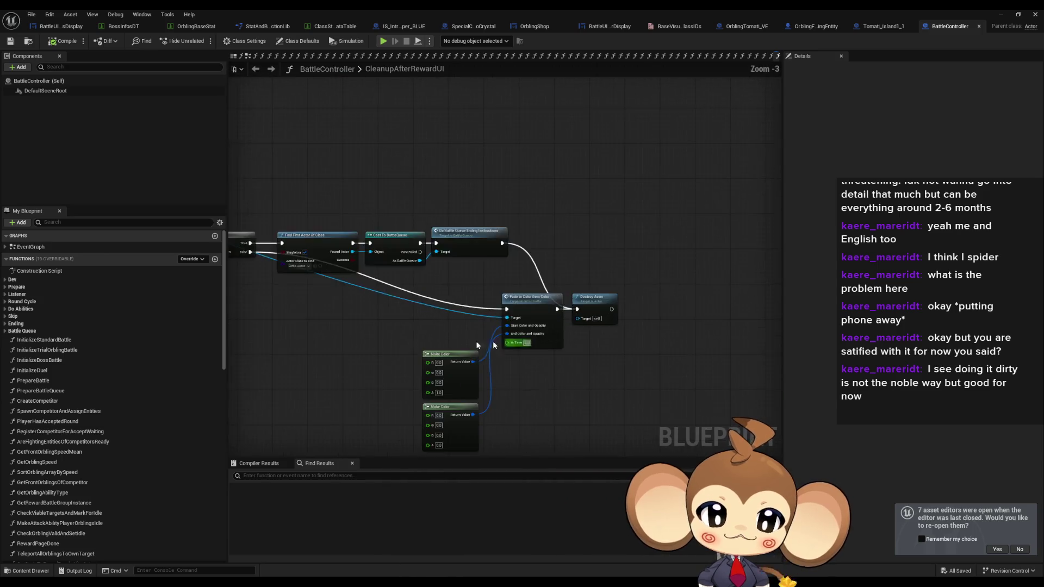
scroll(493, 344, down, 5)
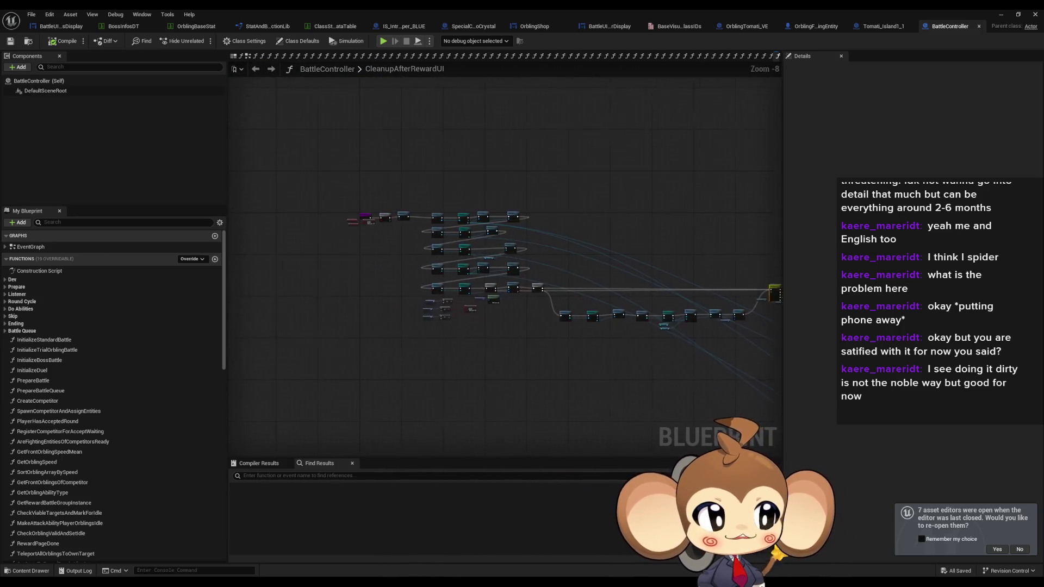
scroll(427, 251, up, 5)
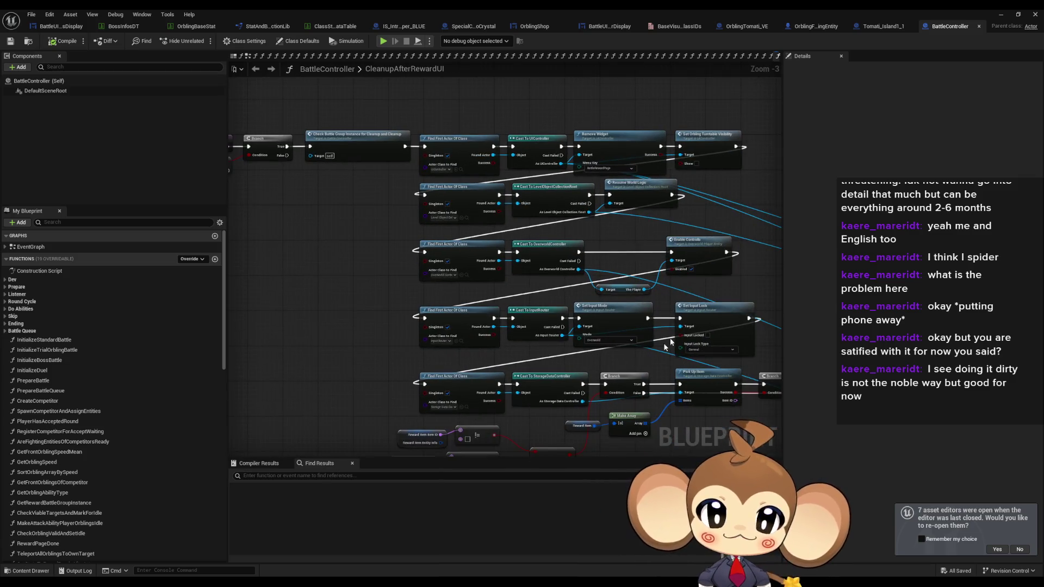
Check the Do Abilities category, then expand Prepare to list its three listener functions.
click(6, 310)
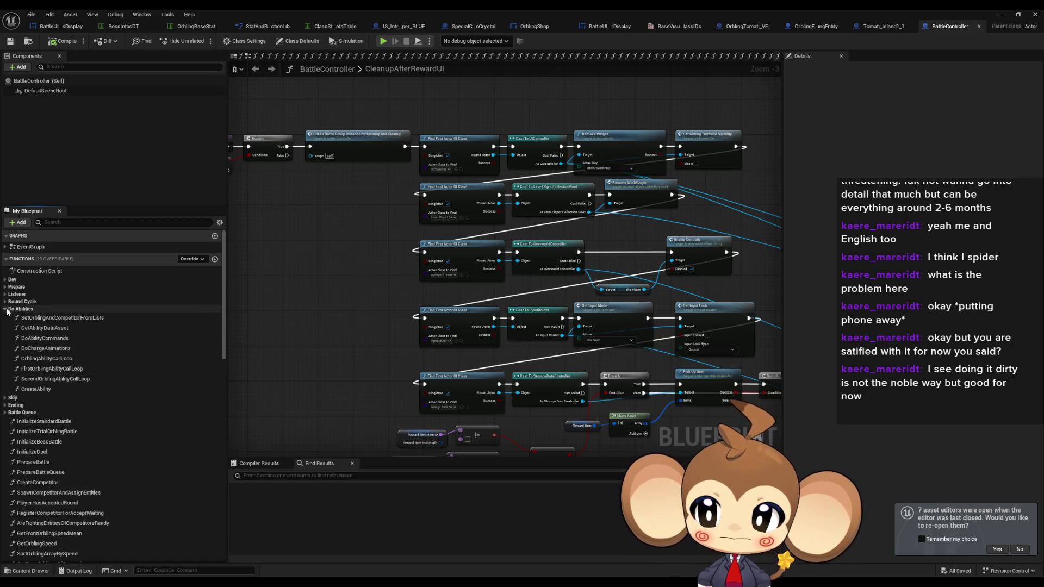
click(6, 310)
click(6, 288)
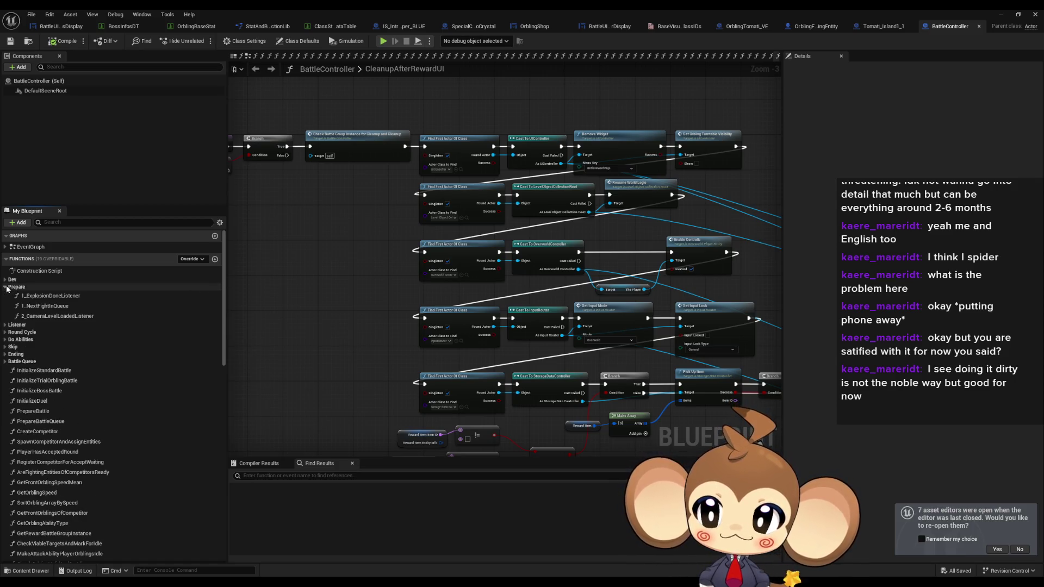
Bring up the 1_ExplosionDoneListener function graph and frame its node chain.
double_click(60, 296)
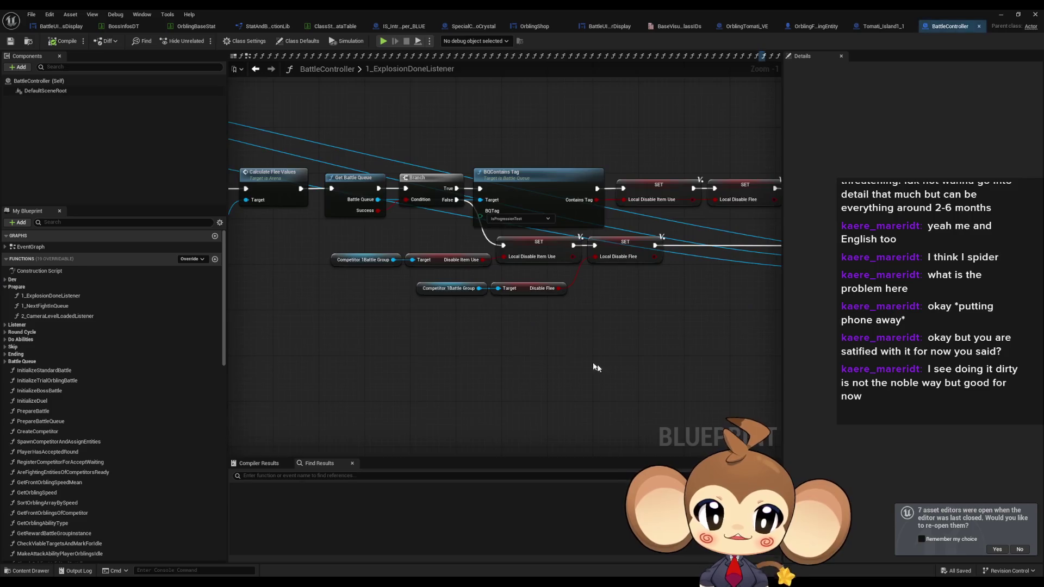
scroll(597, 368, down, 4)
mouse_move(289, 333)
mouse_down()
mouse_move(559, 360)
mouse_move(475, 370)
mouse_move(266, 362)
mouse_move(260, 353)
mouse_up()
scroll(553, 366, up, 3)
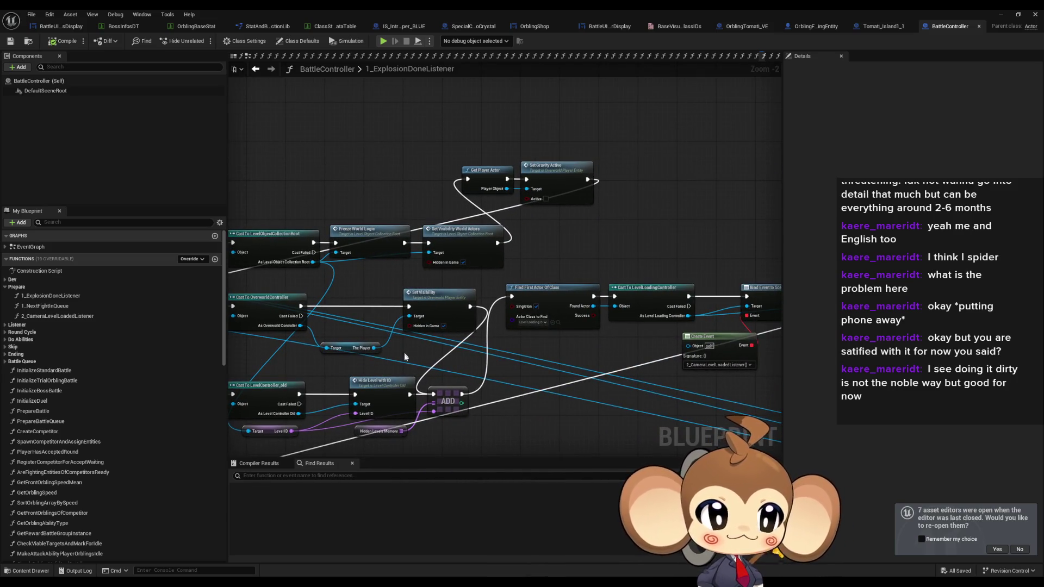
scroll(447, 367, down, 1)
scroll(448, 368, down, 1)
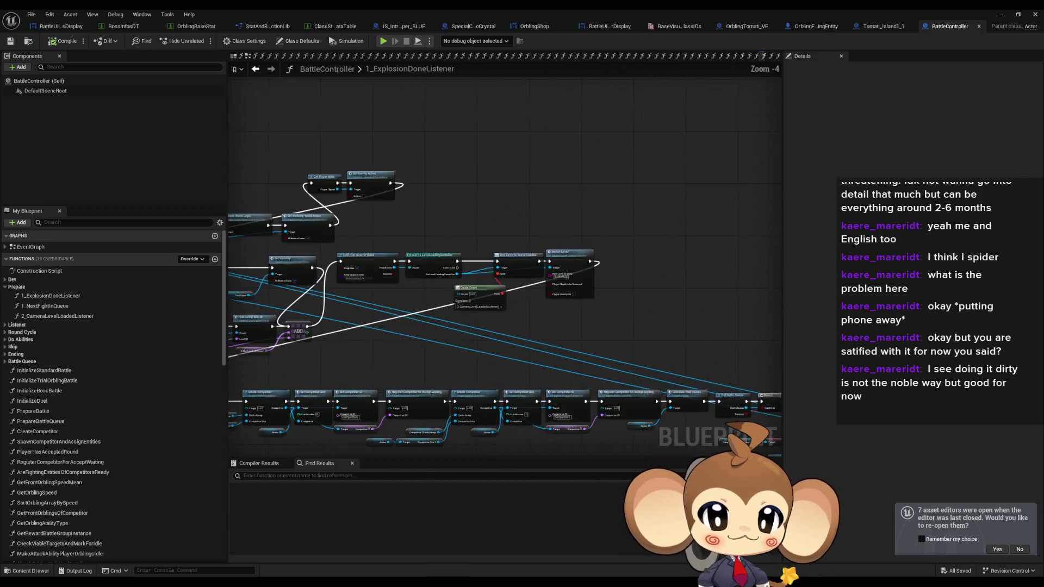
scroll(405, 258, up, 1)
Tidy the graph layout, moving the ADD node up and to the right.
drag(338, 121, 605, 395)
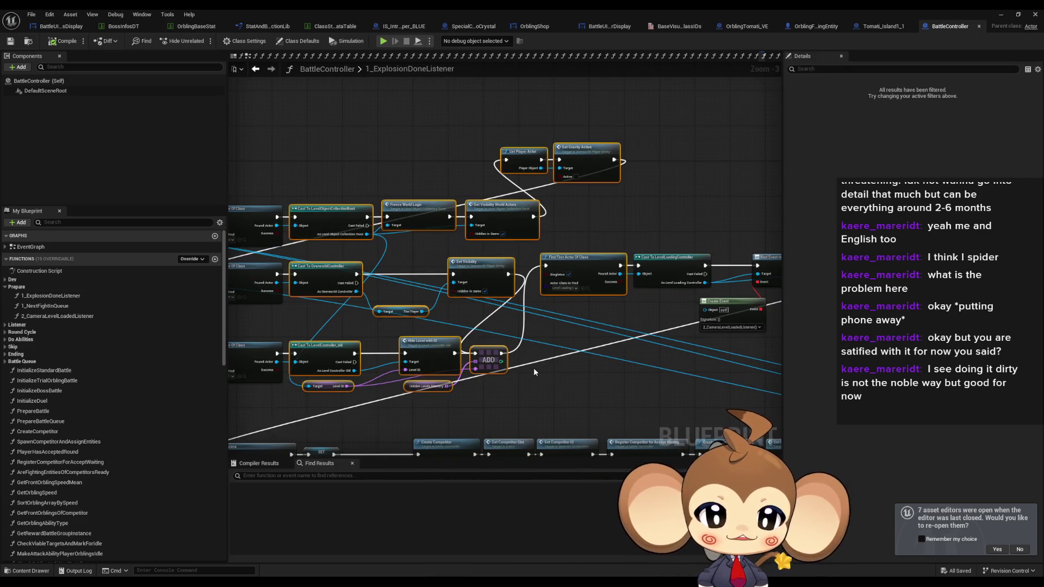
click(578, 396)
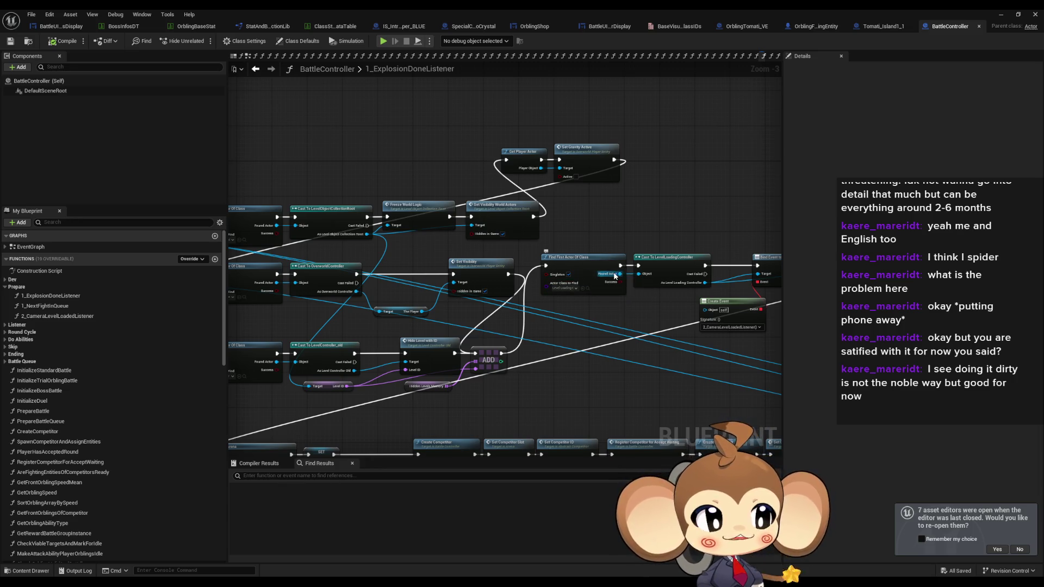
drag(504, 122, 631, 190)
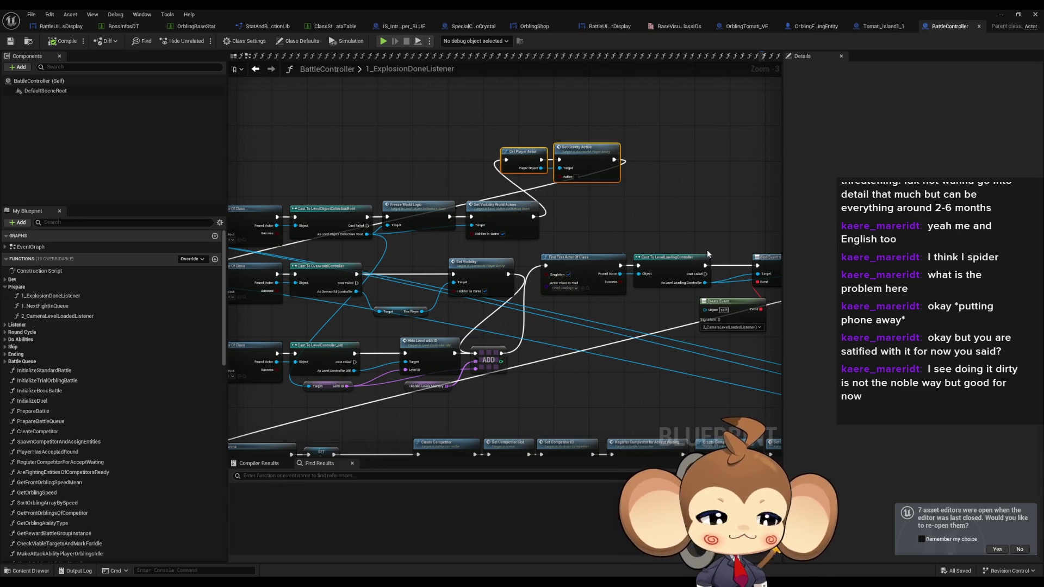
scroll(636, 246, down, 1)
mouse_move(544, 327)
mouse_down()
mouse_move(603, 302)
mouse_move(571, 312)
mouse_up()
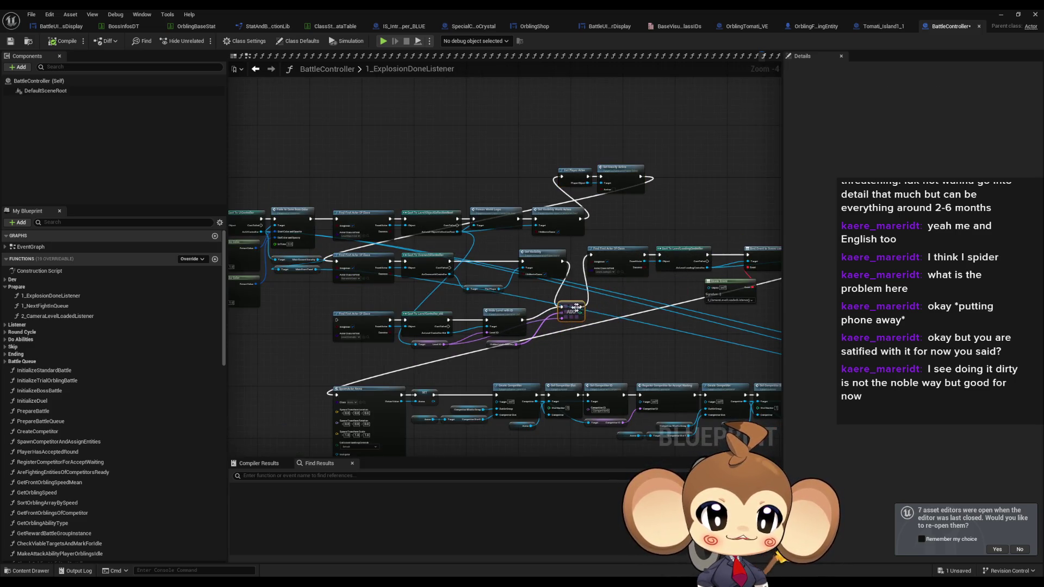
click(676, 358)
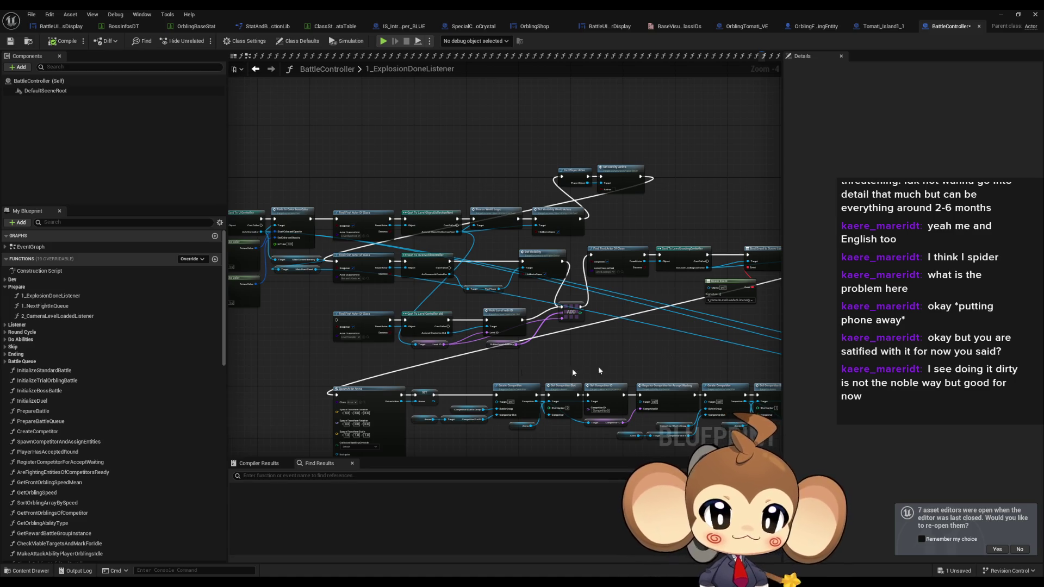
Delete the Find First Actor Of Class, Cast To LevelController_old and Hide Level with ID nodes.
mouse_move(304, 306)
mouse_down()
mouse_move(354, 337)
mouse_move(343, 297)
mouse_move(387, 324)
mouse_move(420, 364)
mouse_up()
scroll(353, 337, up, 5)
key(Delete)
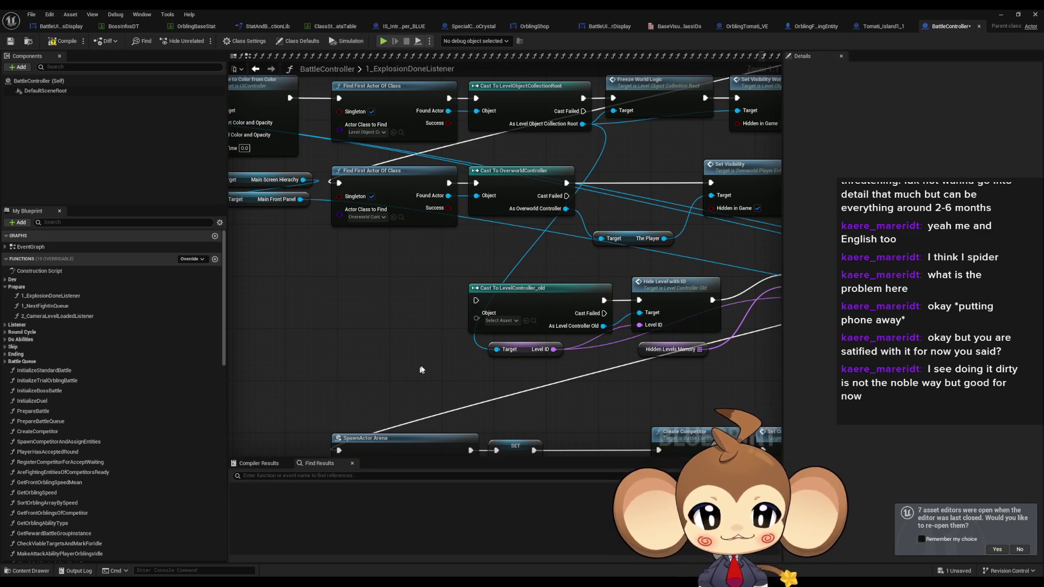
click(526, 319)
key(Delete)
click(593, 289)
key(Delete)
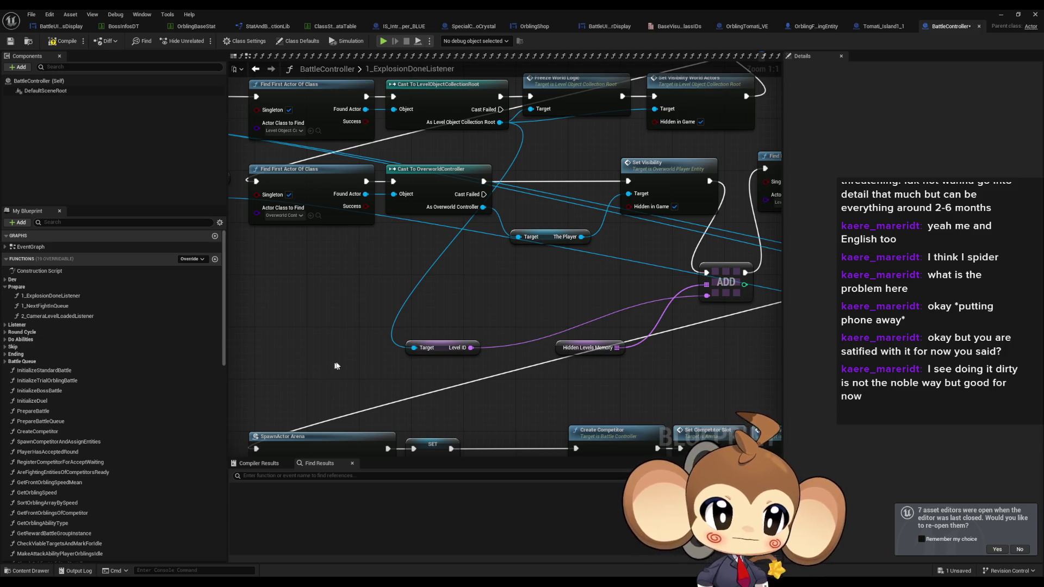
Compile and save the BattleController blueprint.
scroll(321, 366, down, 5)
scroll(466, 360, down, 3)
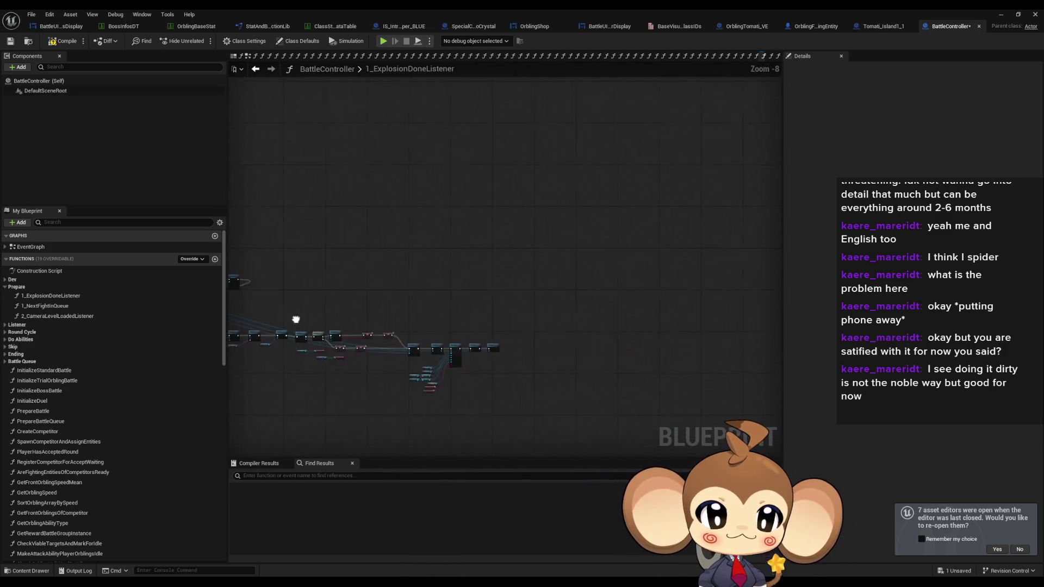
scroll(589, 342, up, 3)
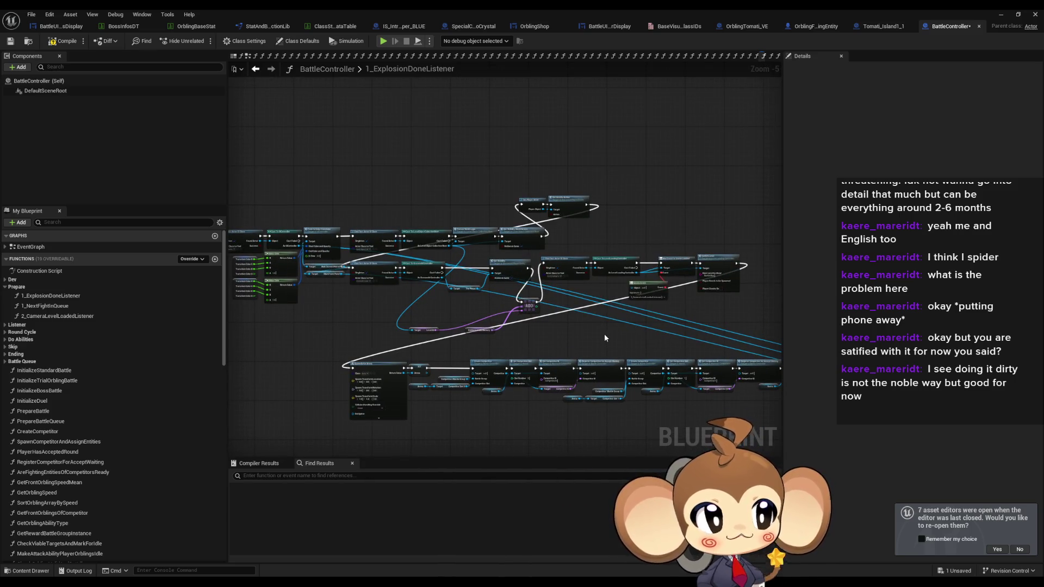
drag(604, 334, 585, 345)
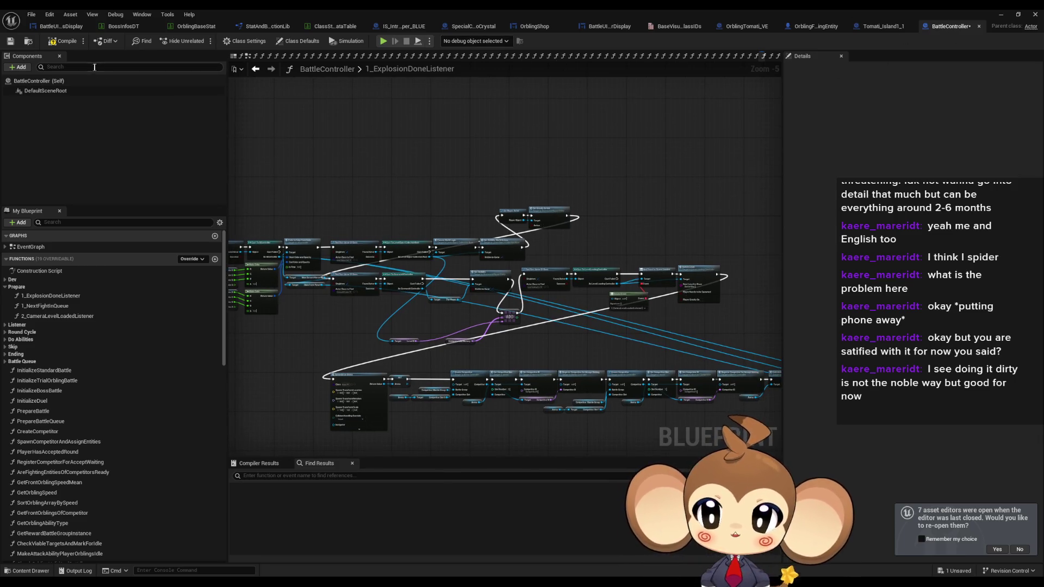
click(61, 53)
Review the cleaned-up graph and minimise the blueprint editor to return to the level editor.
scroll(628, 165, down, 1)
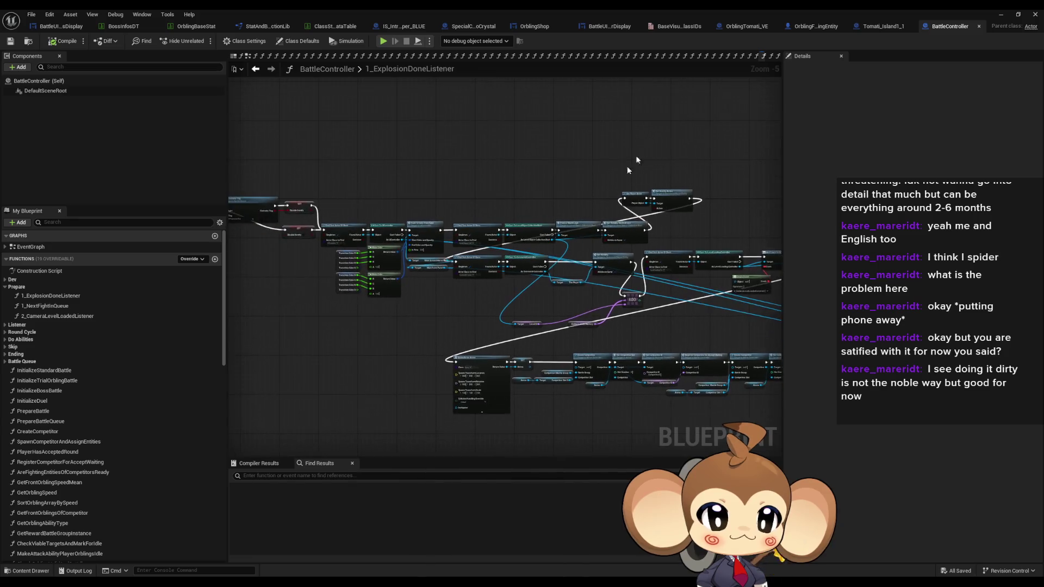
drag(521, 220, 585, 230)
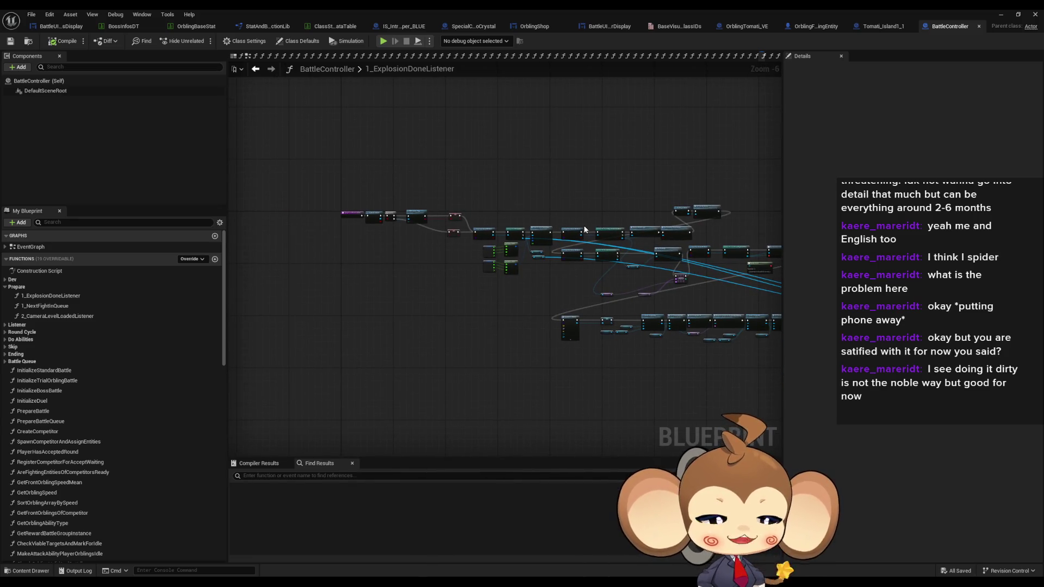
scroll(598, 228, up, 1)
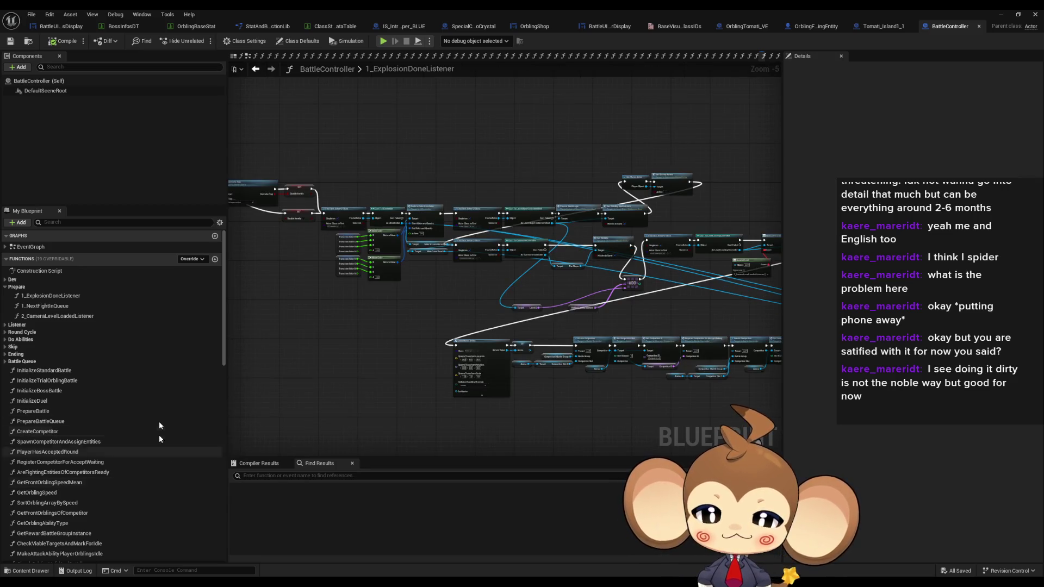
drag(456, 343, 533, 359)
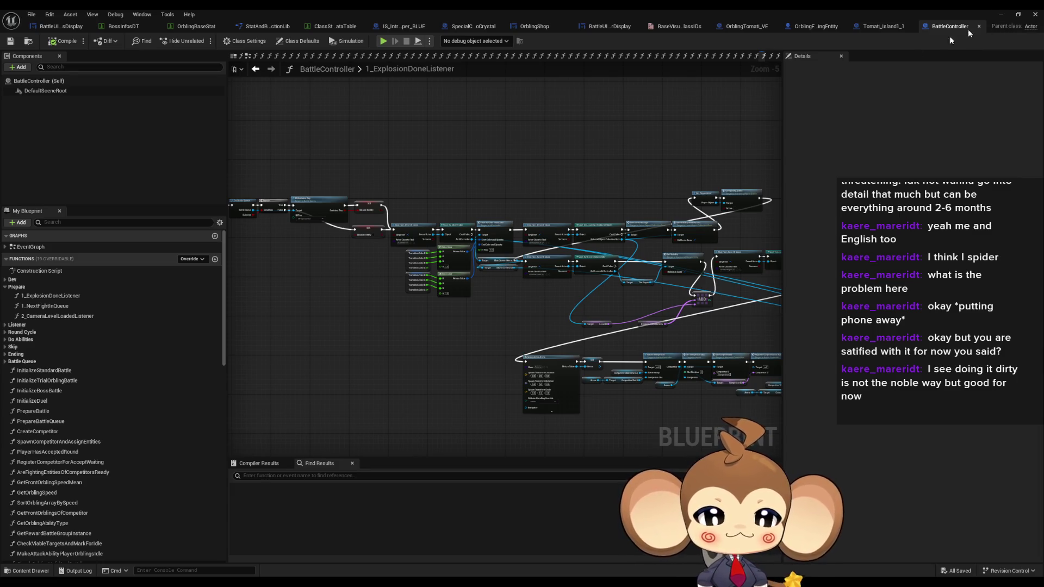
click(1001, 14)
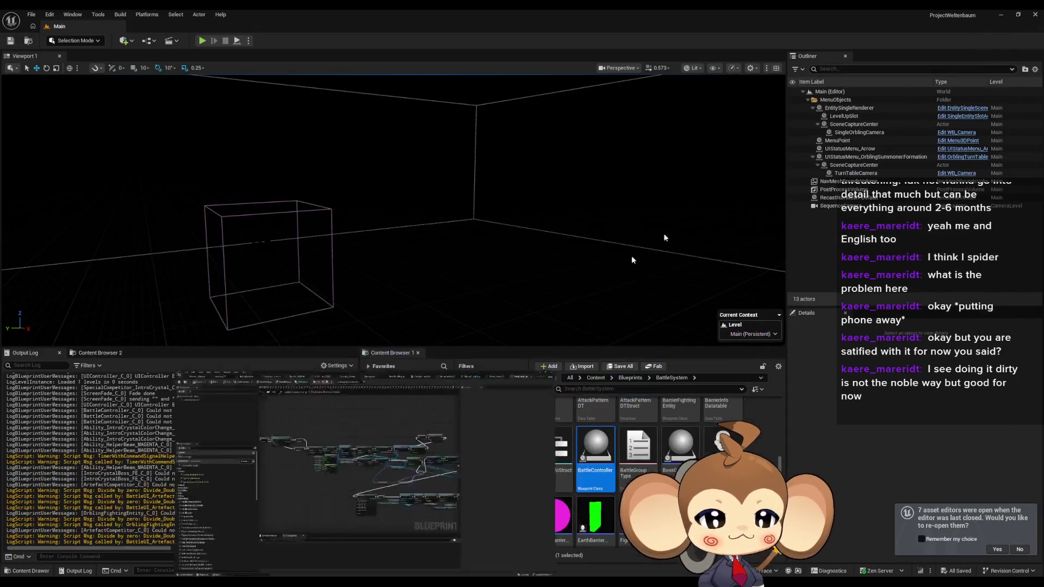
Select the 'Divide by zero: Divide_DoubleDouble' warning lines from BattleUI_ArtefactDisplayRight in the Output Log.
drag(148, 411, 258, 411)
scroll(191, 521, down, 2)
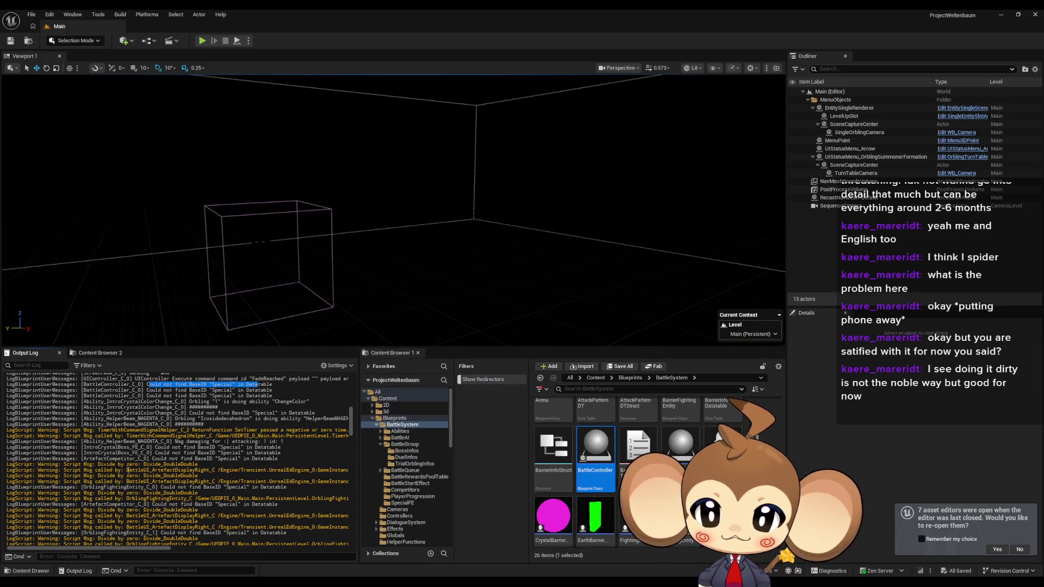
drag(135, 464, 277, 481)
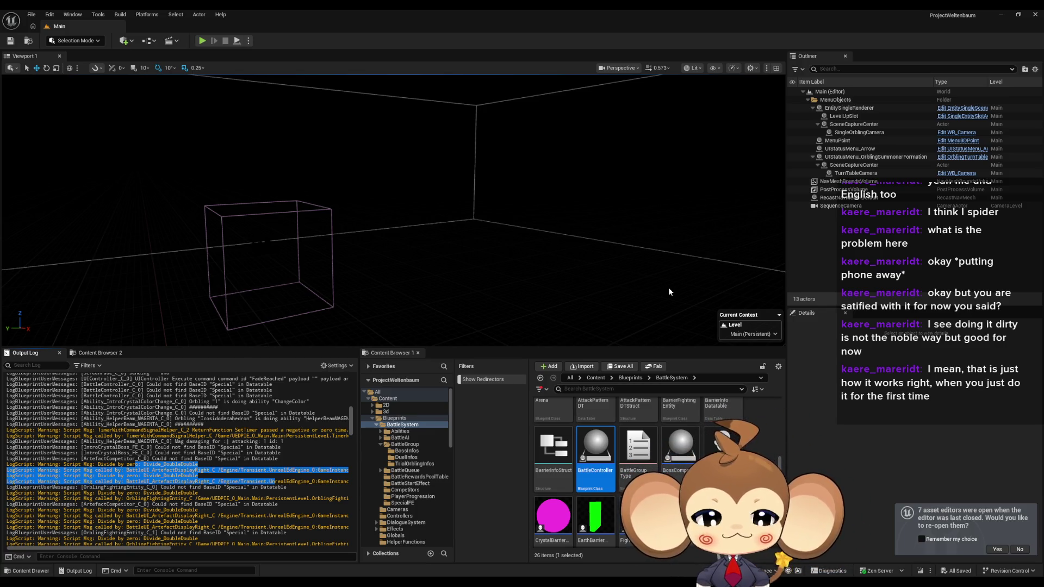
scroll(701, 538, down, 1)
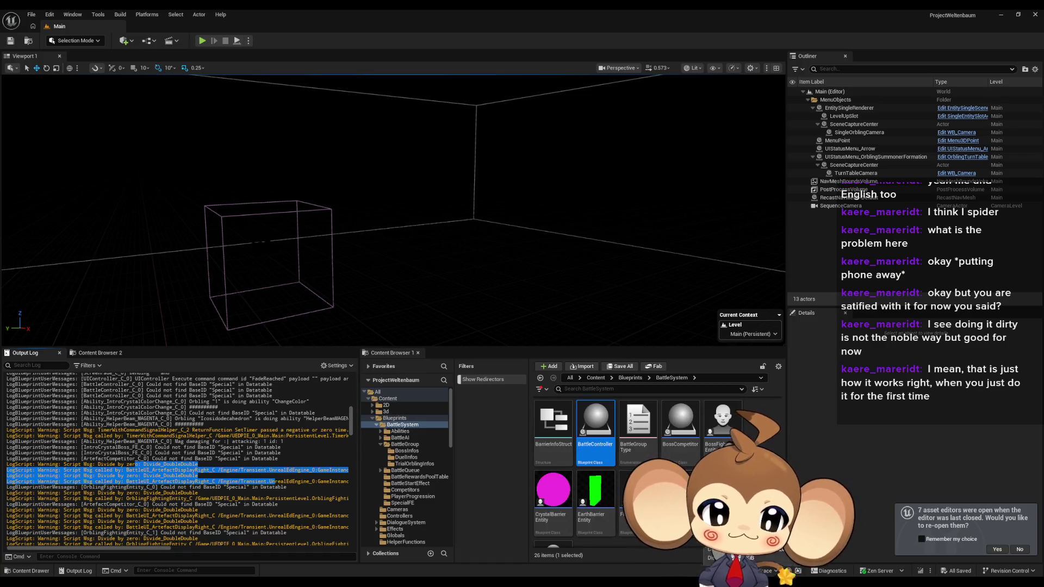
scroll(688, 544, down, 1)
click(688, 550)
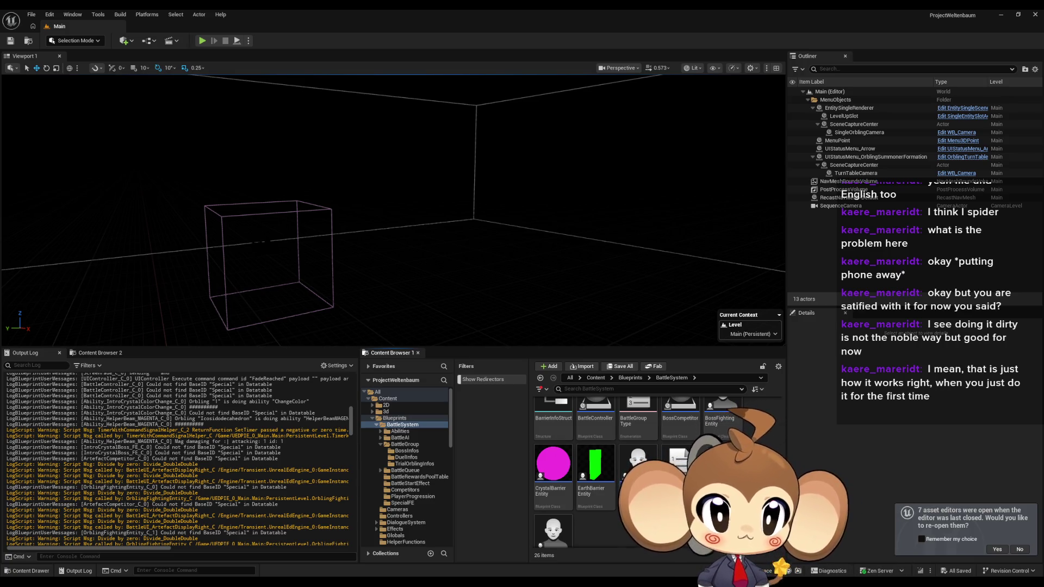
scroll(652, 473, up, 1)
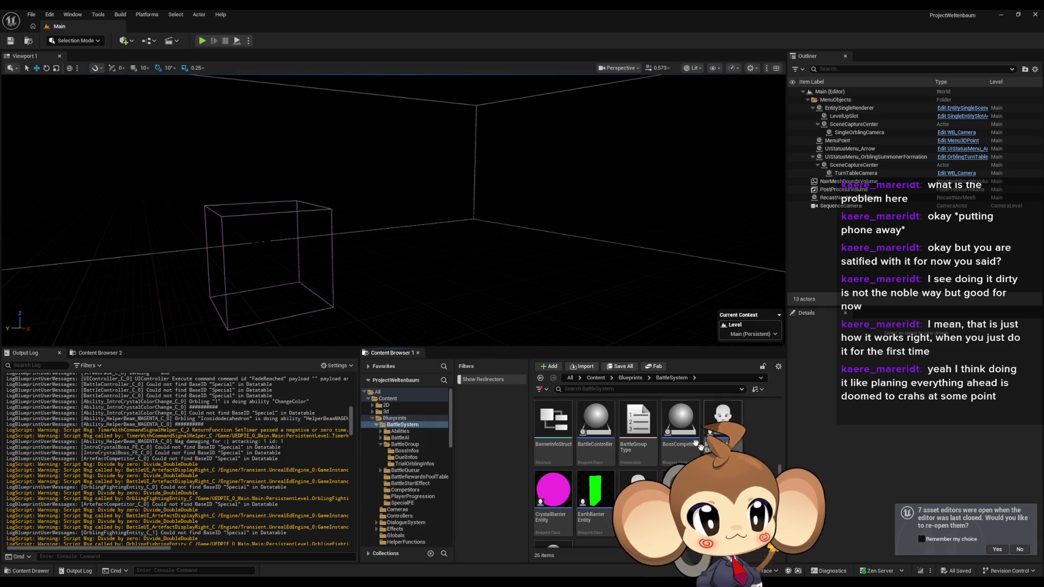
scroll(598, 435, up, 1)
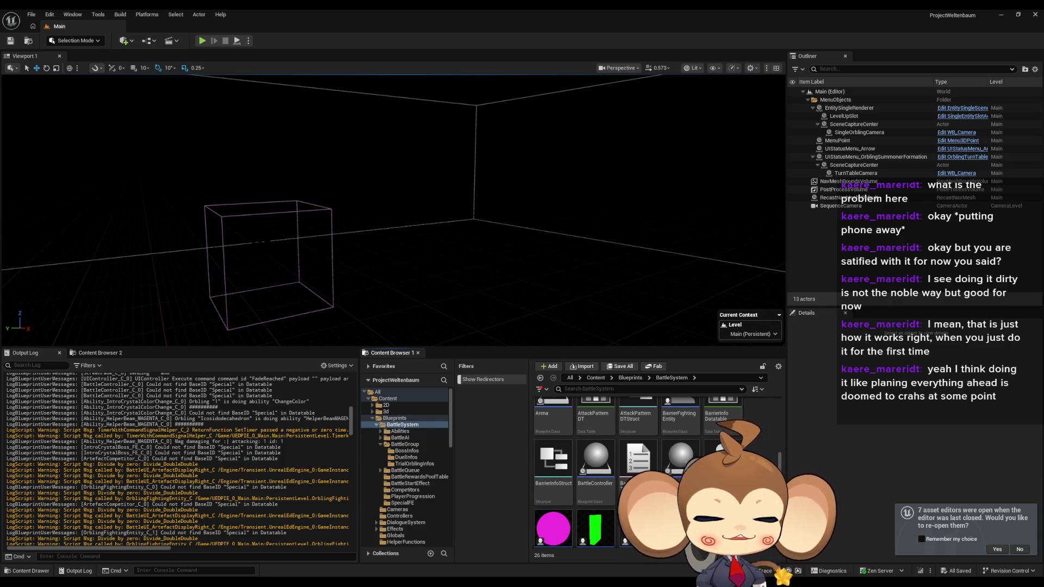
scroll(598, 462, up, 1)
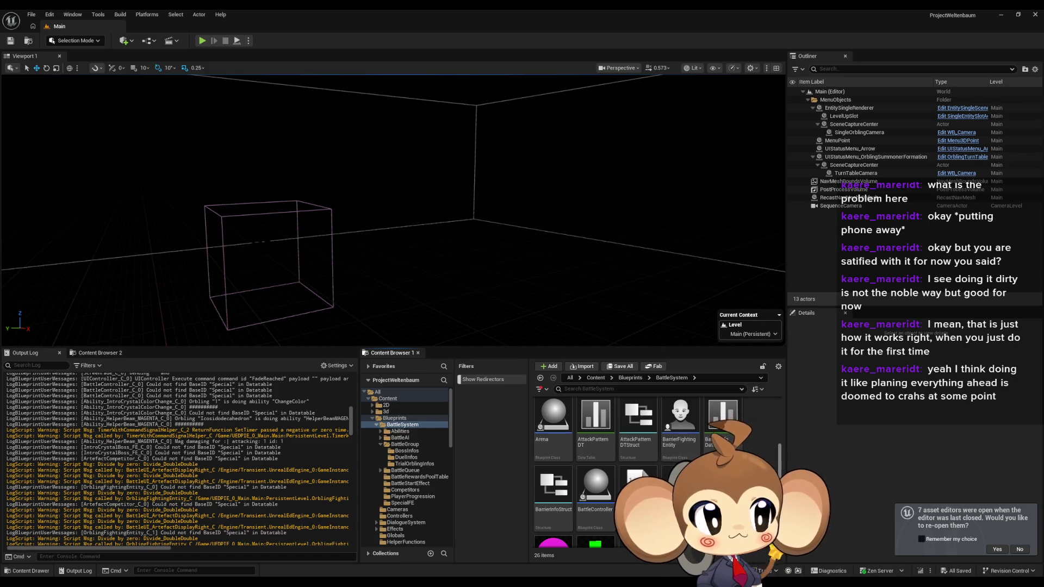
scroll(598, 463, up, 1)
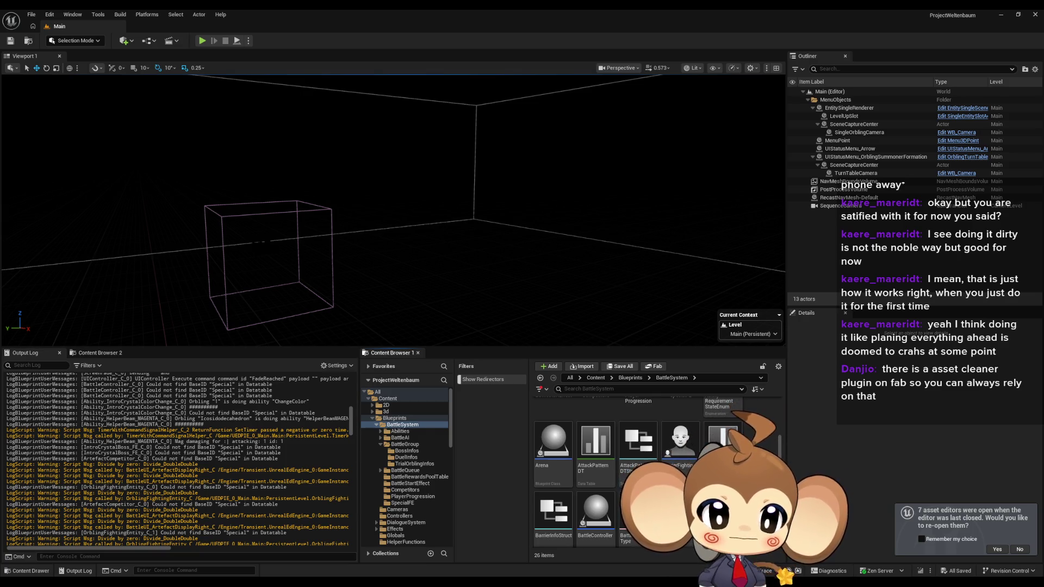
scroll(653, 473, down, 2)
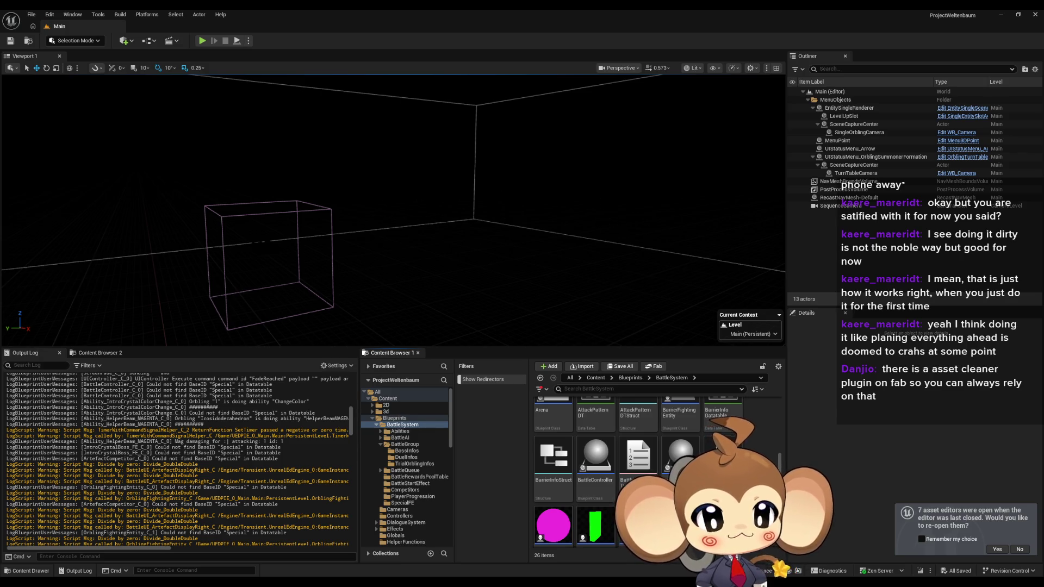
scroll(630, 473, down, 3)
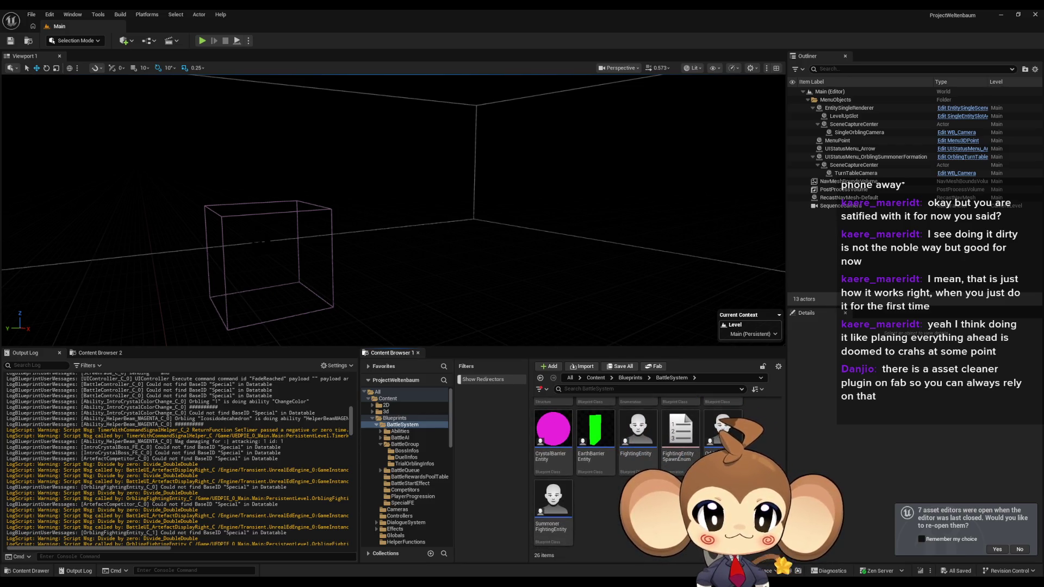
scroll(598, 468, up, 8)
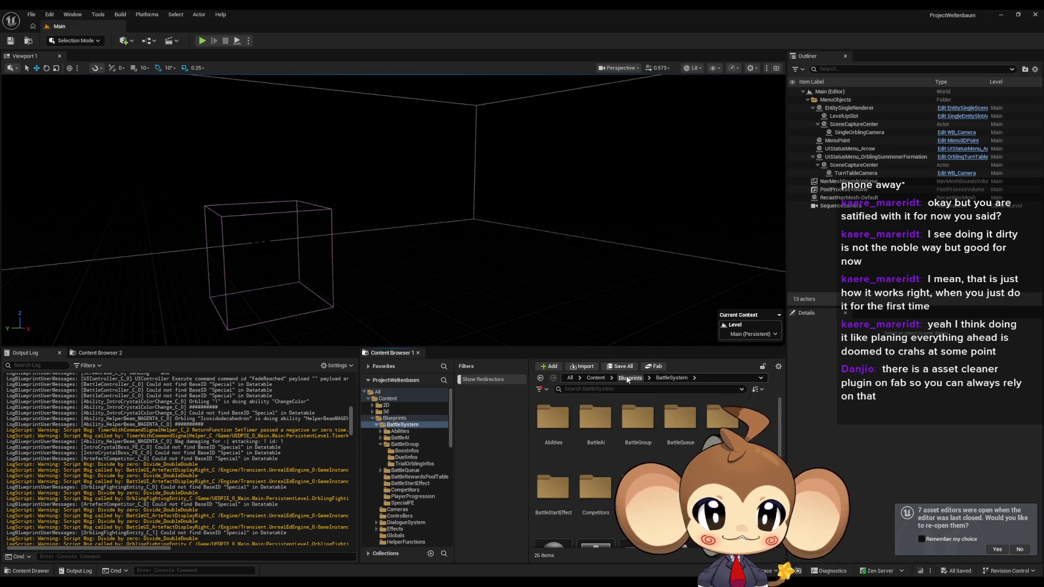
Navigate from the Content folder into UI > BattleUI in the Content Browser.
click(595, 378)
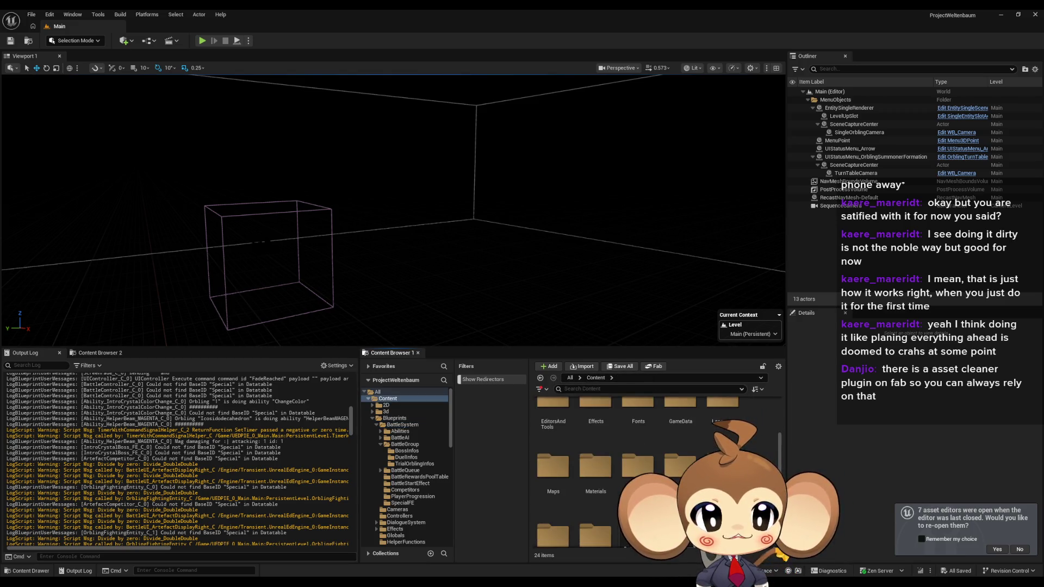
scroll(631, 474, down, 3)
double_click(596, 503)
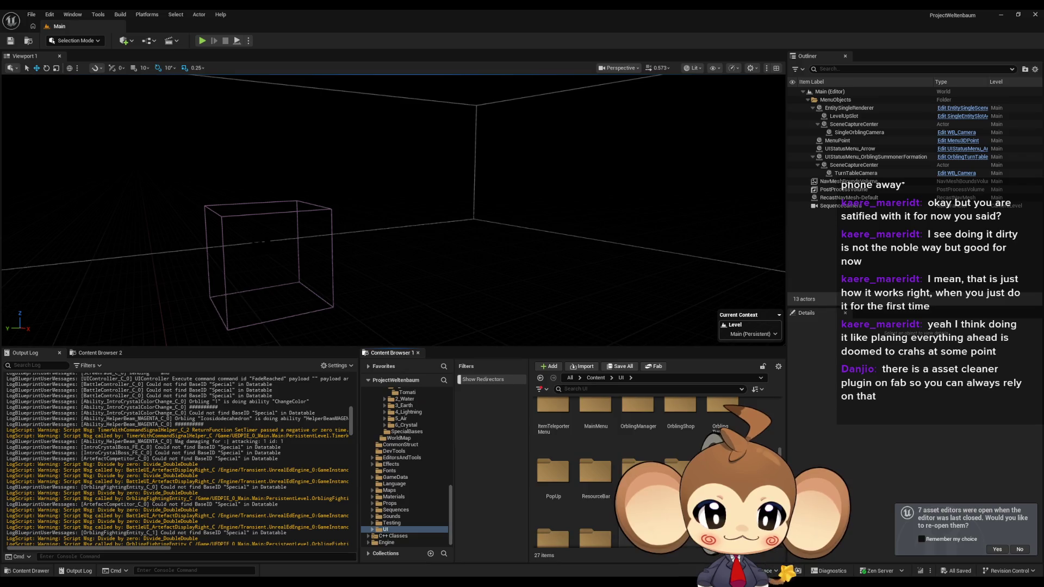
scroll(652, 468, down, 2)
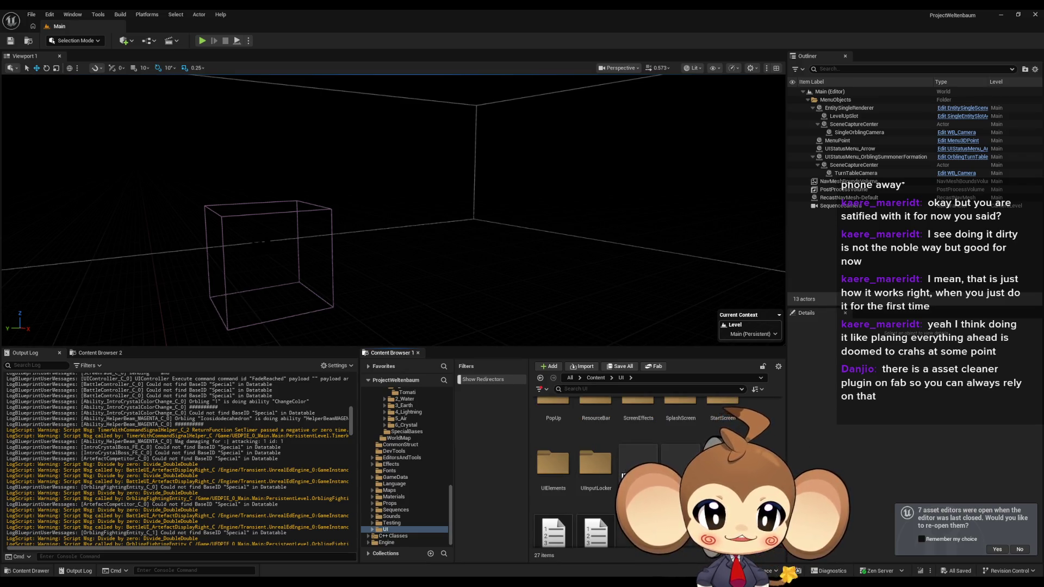
scroll(652, 467, up, 5)
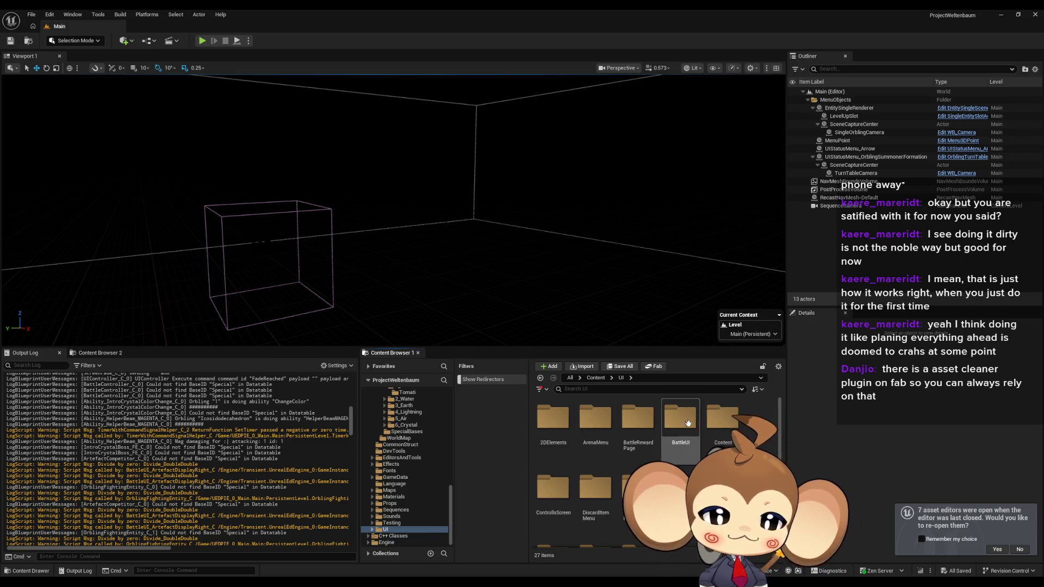
double_click(670, 428)
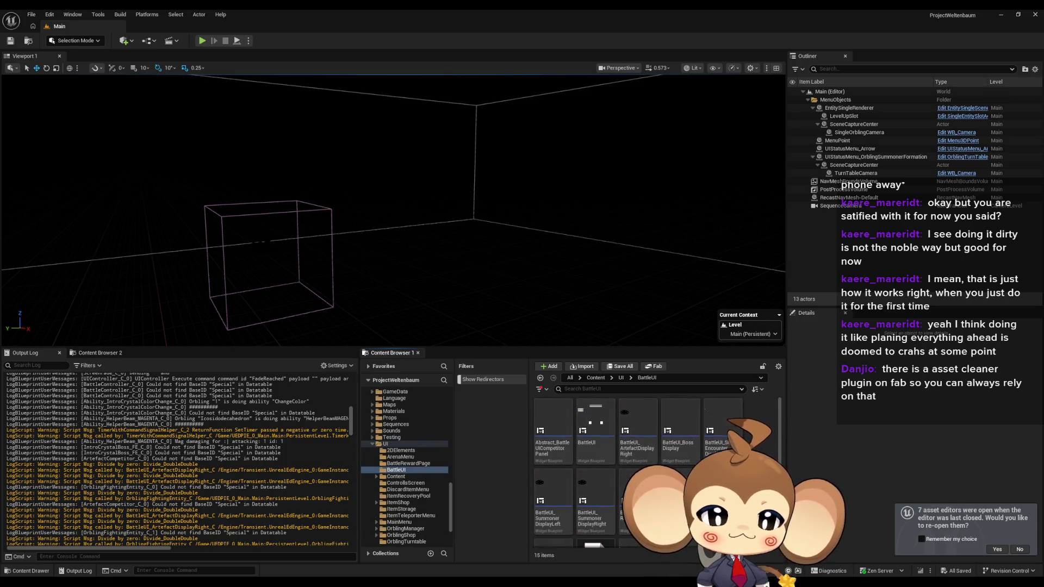
Look over the BattleUI widgets and open BattleUI_ArtefactDisplayRight for editing.
click(680, 430)
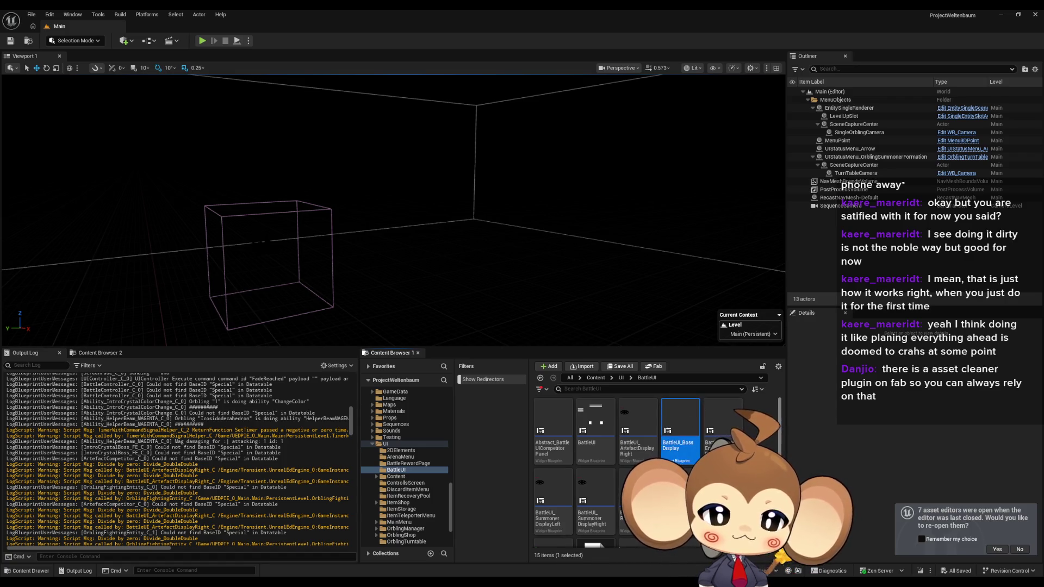
click(715, 420)
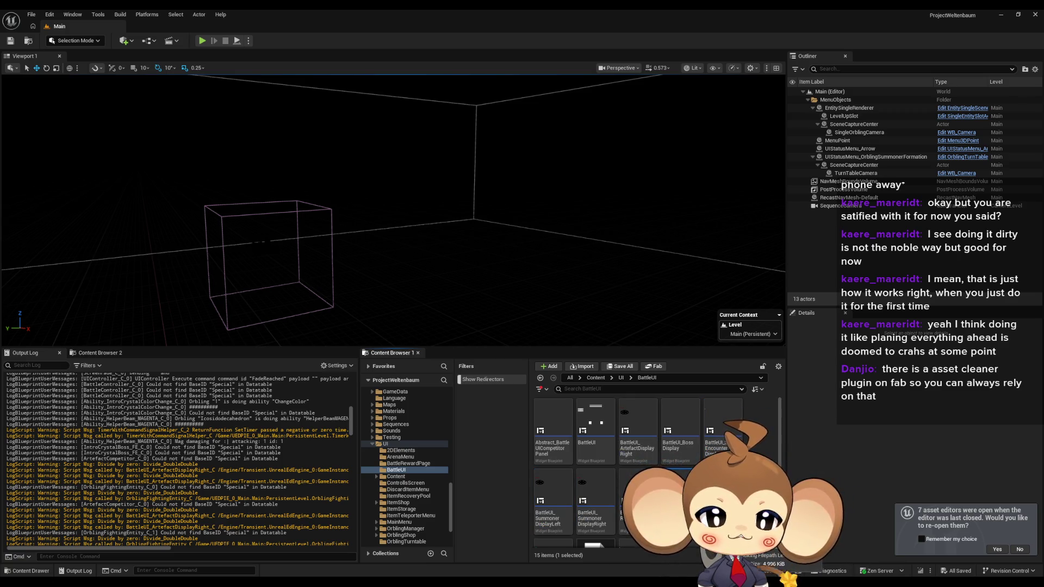
scroll(653, 473, down, 1)
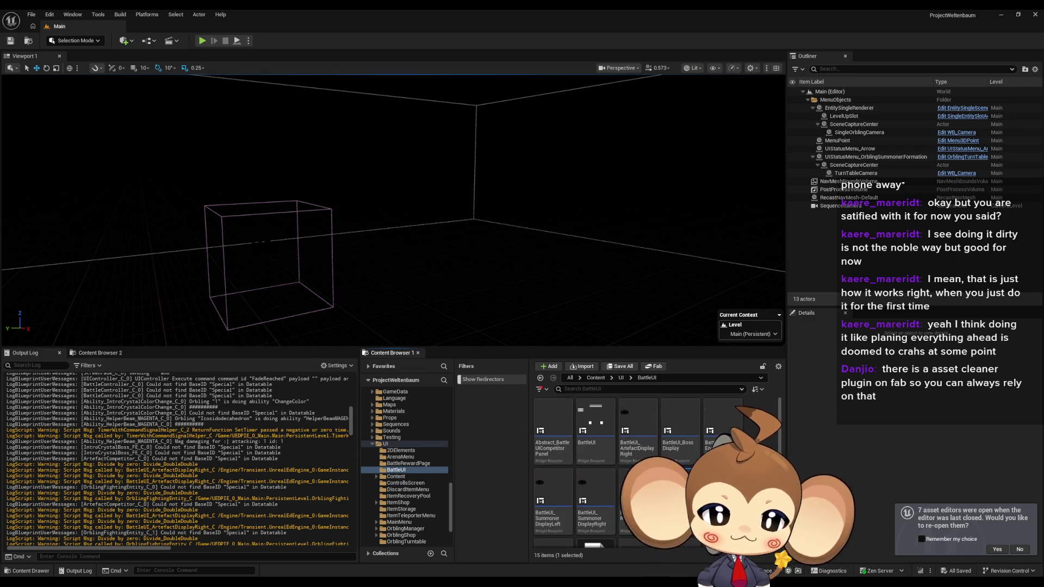
click(680, 435)
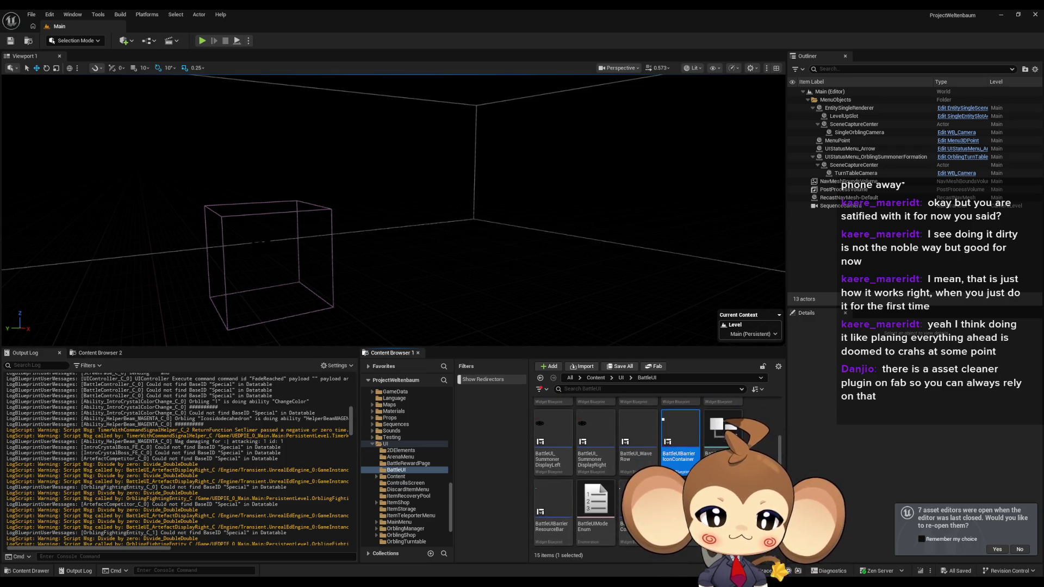
click(634, 511)
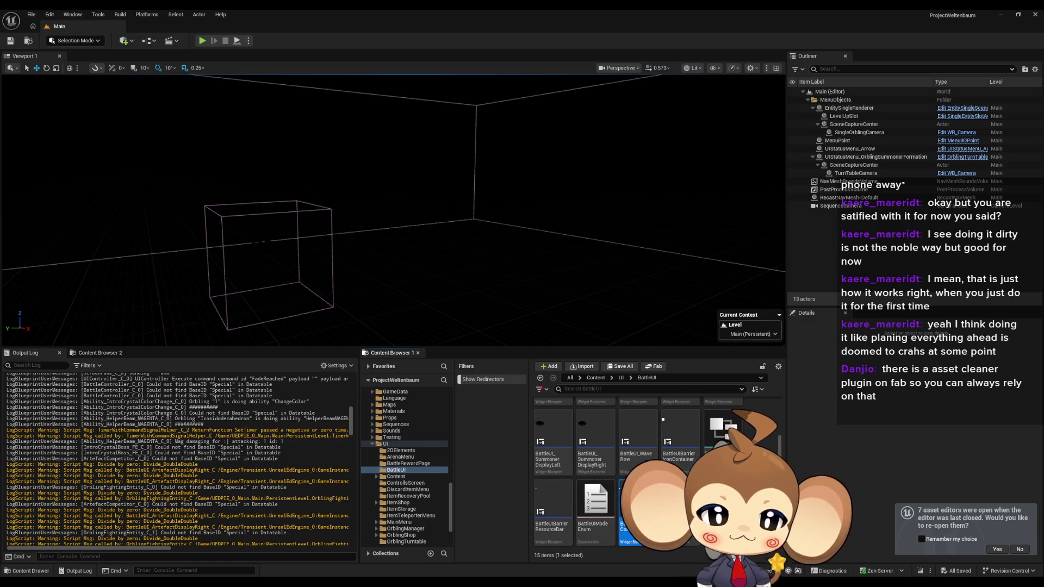
scroll(653, 473, up, 2)
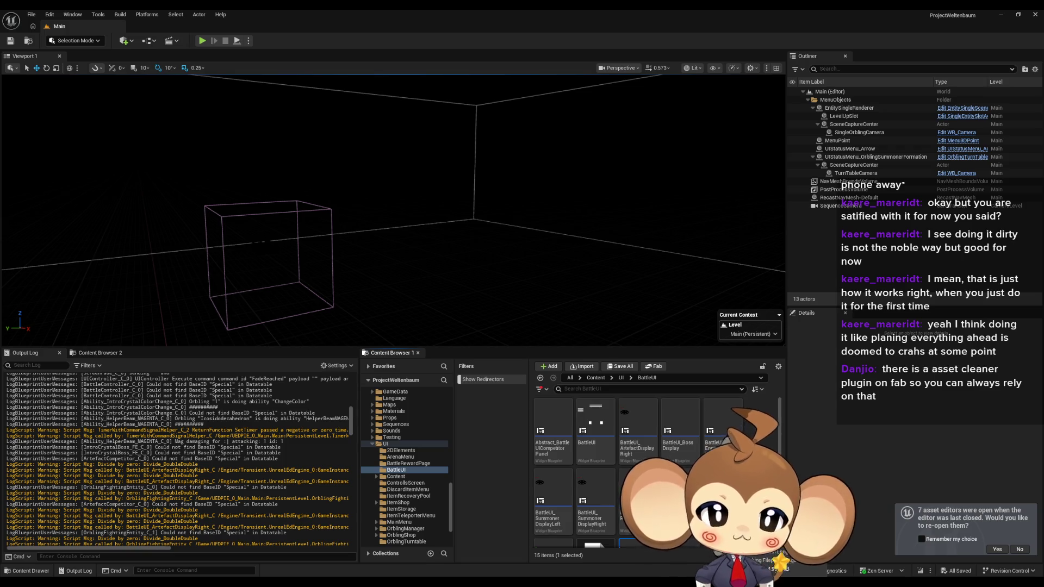
click(553, 500)
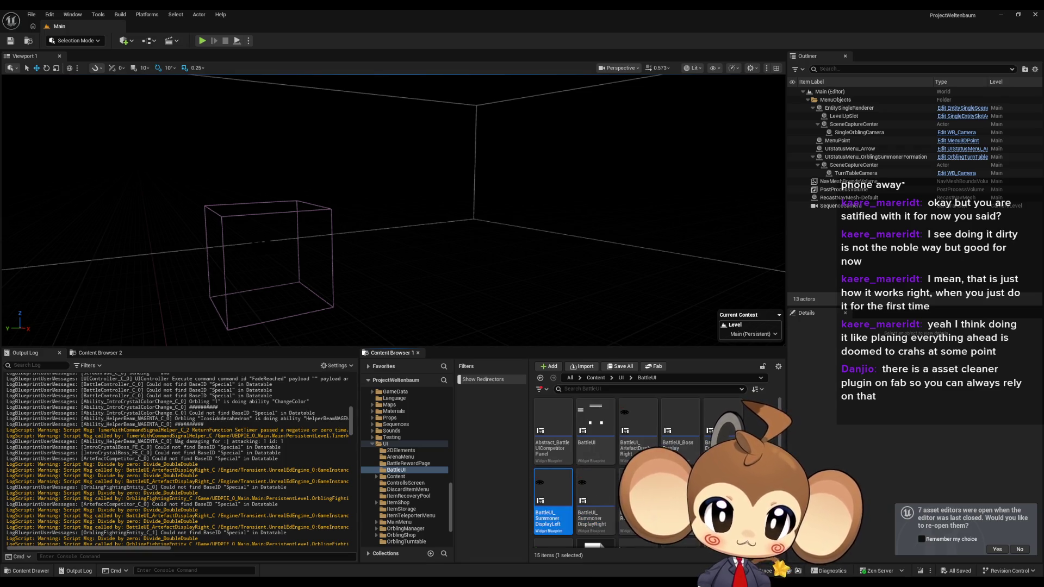
click(645, 415)
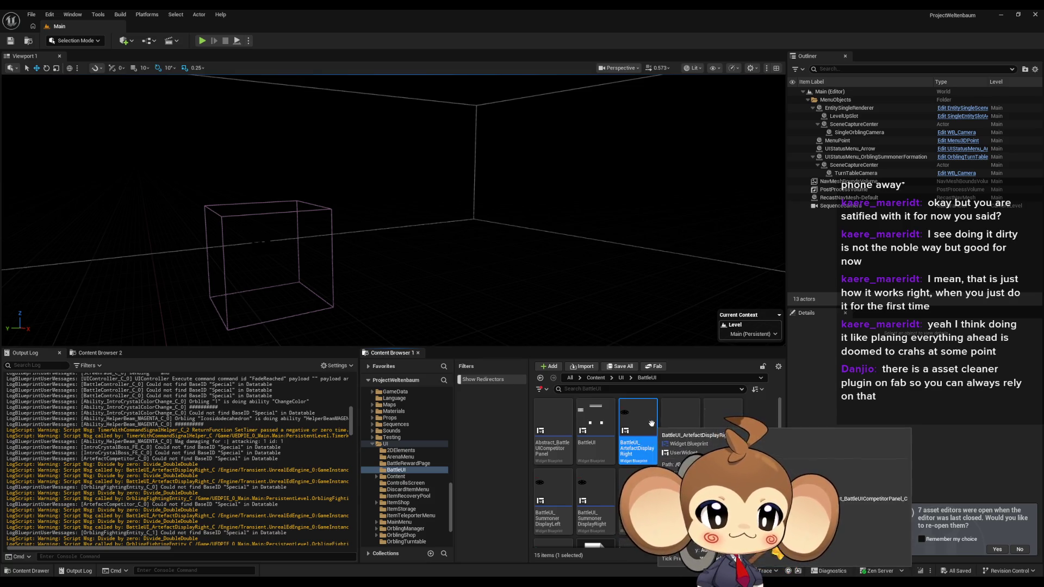
double_click(652, 426)
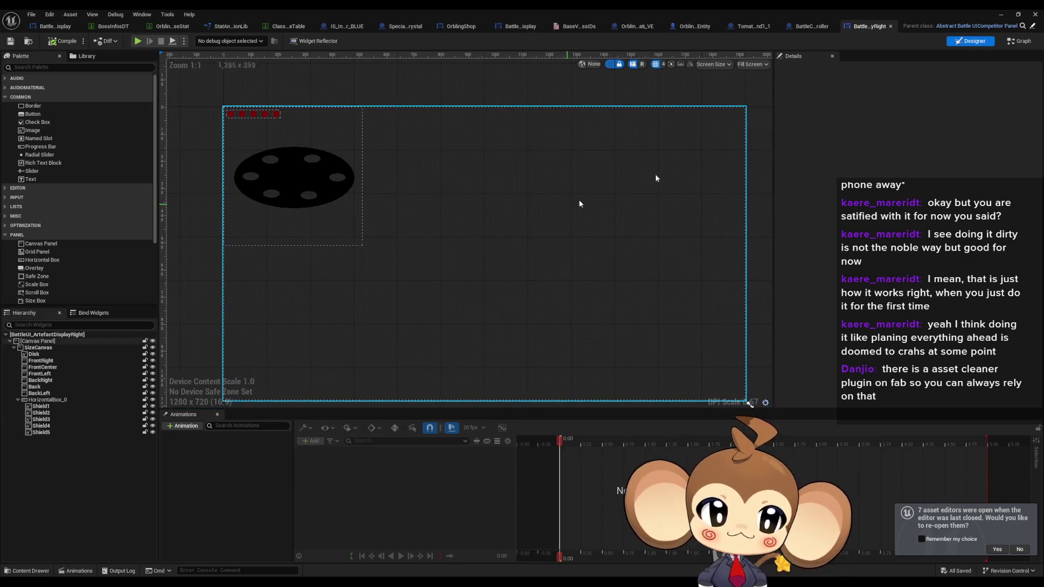
Switch to the widget's Graph view and inspect the InitializeBattleUIArtefactDisplay function.
click(1021, 41)
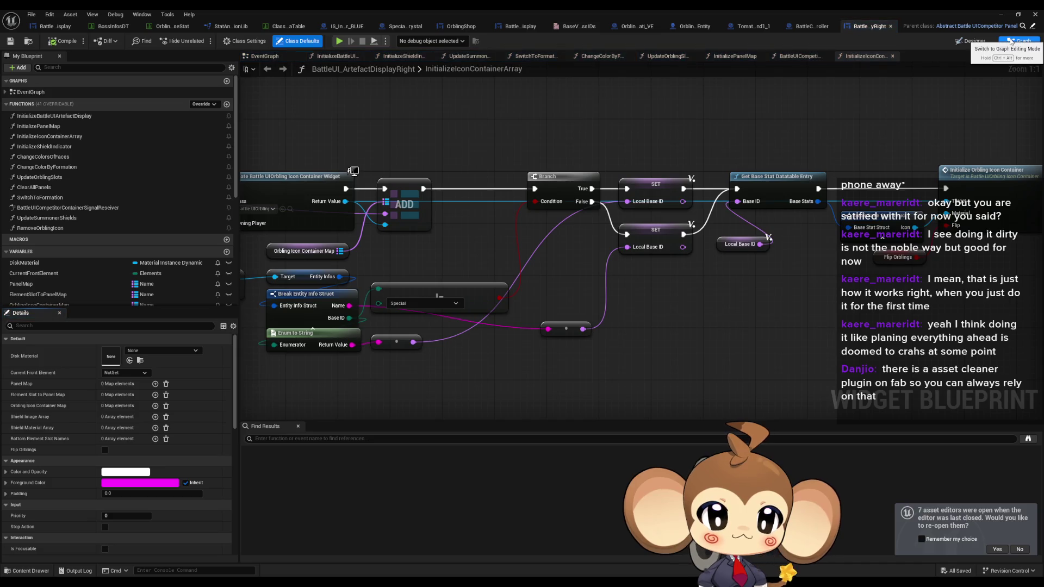
scroll(654, 210, down, 7)
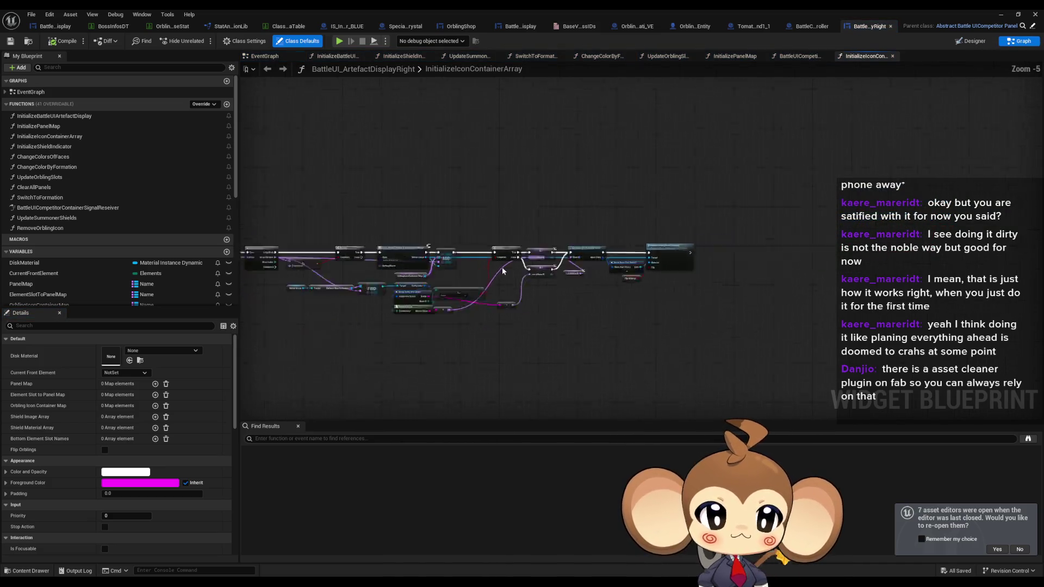
scroll(588, 276, up, 4)
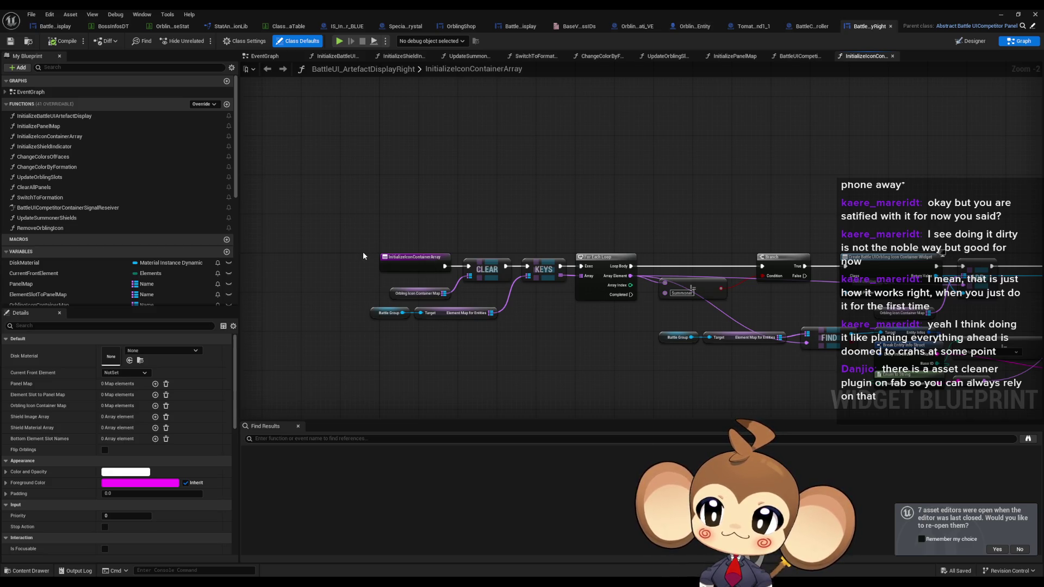
double_click(54, 116)
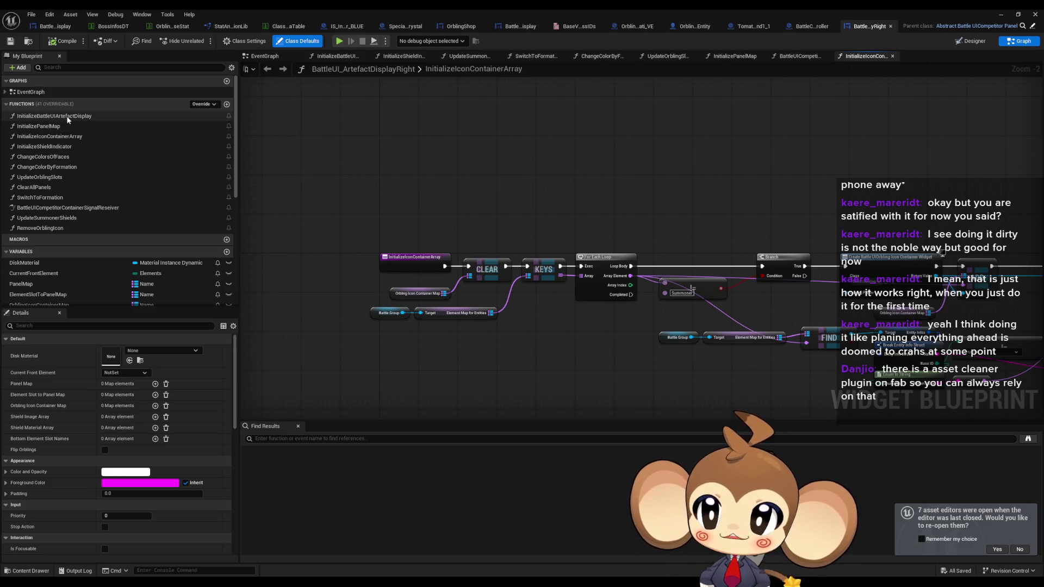
scroll(485, 279, down, 5)
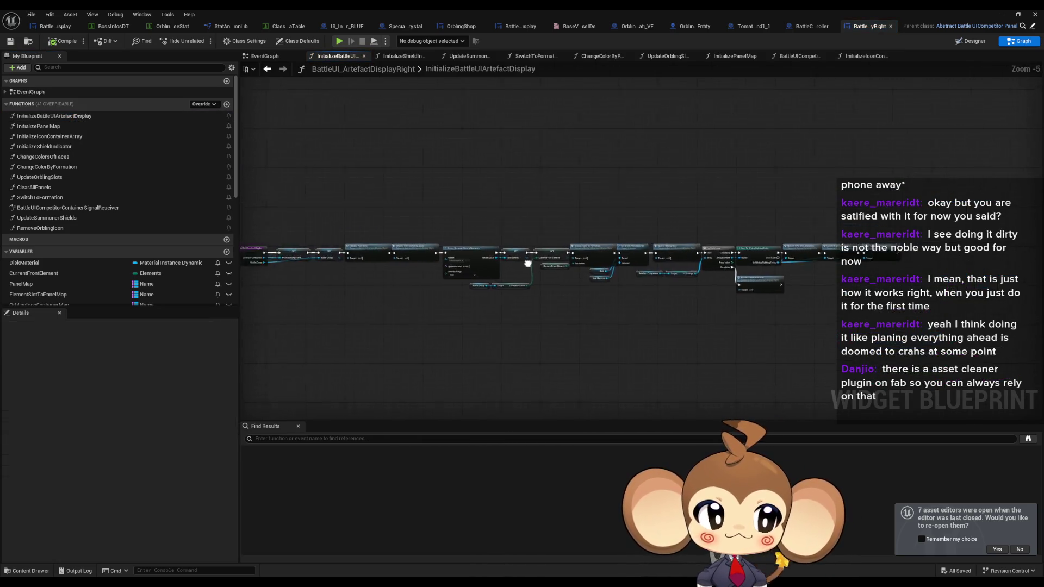
scroll(440, 263, up, 5)
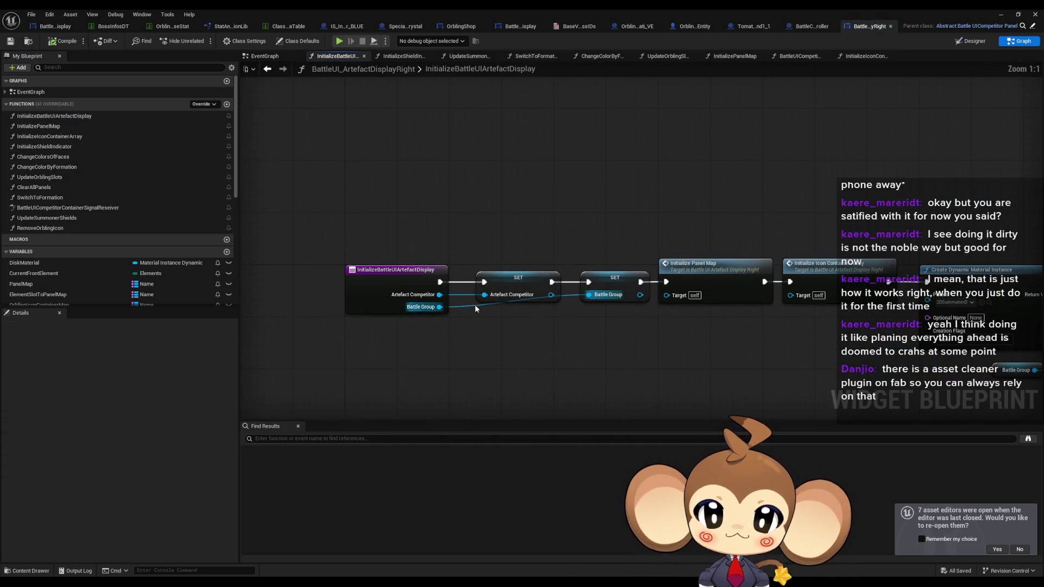
drag(365, 223, 435, 328)
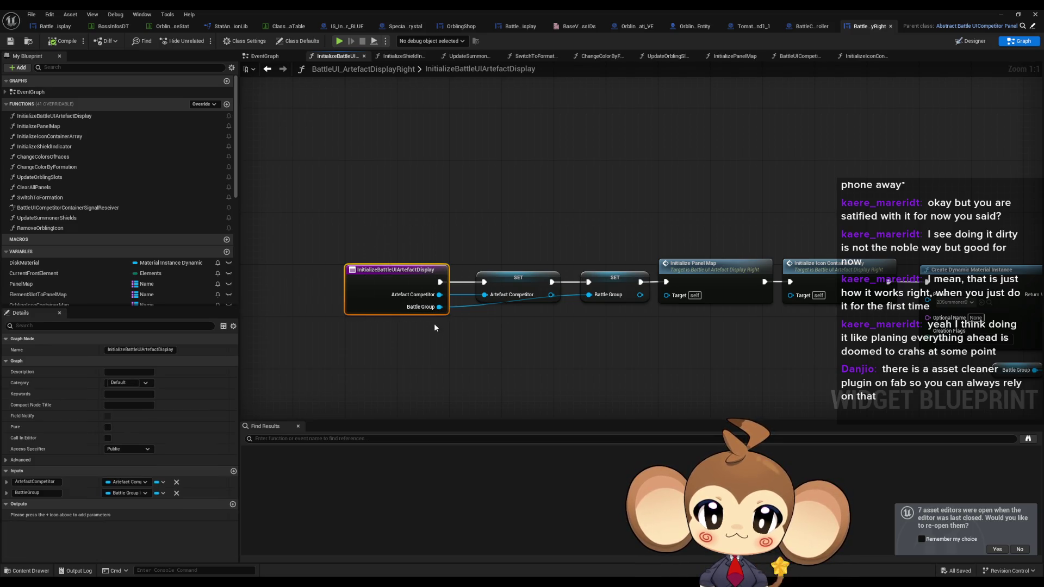
scroll(434, 323, down, 2)
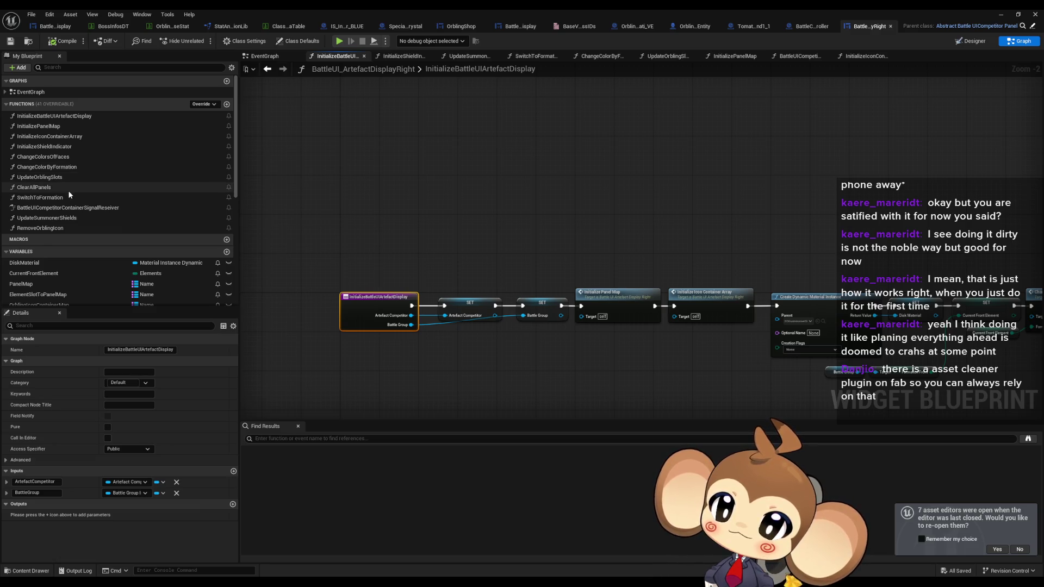
Review SwitchToFormation, go back to InitializeBattleUIArtefactDisplay, then bring up InitializePanelMap.
click(40, 197)
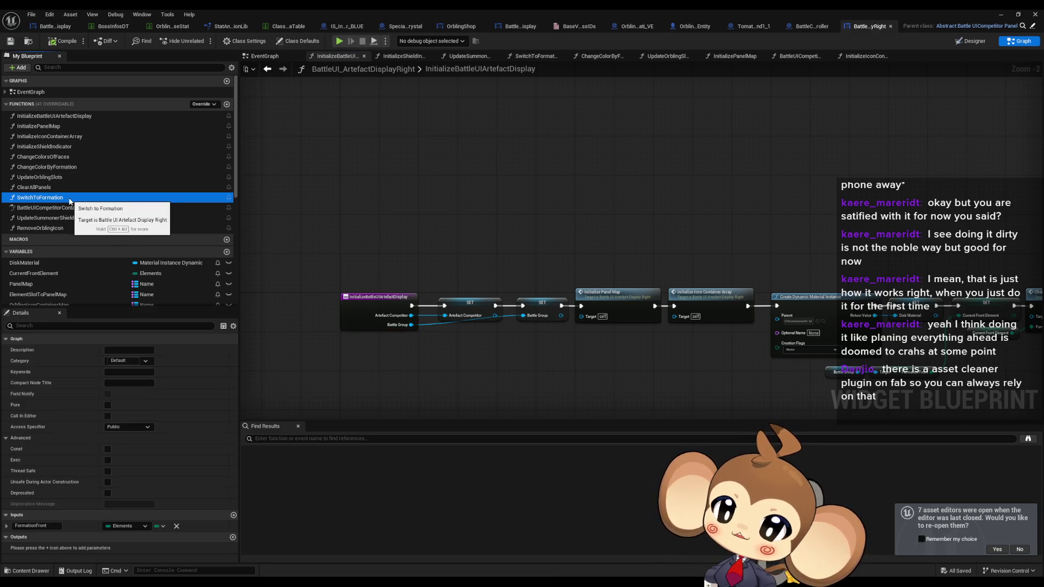
double_click(40, 198)
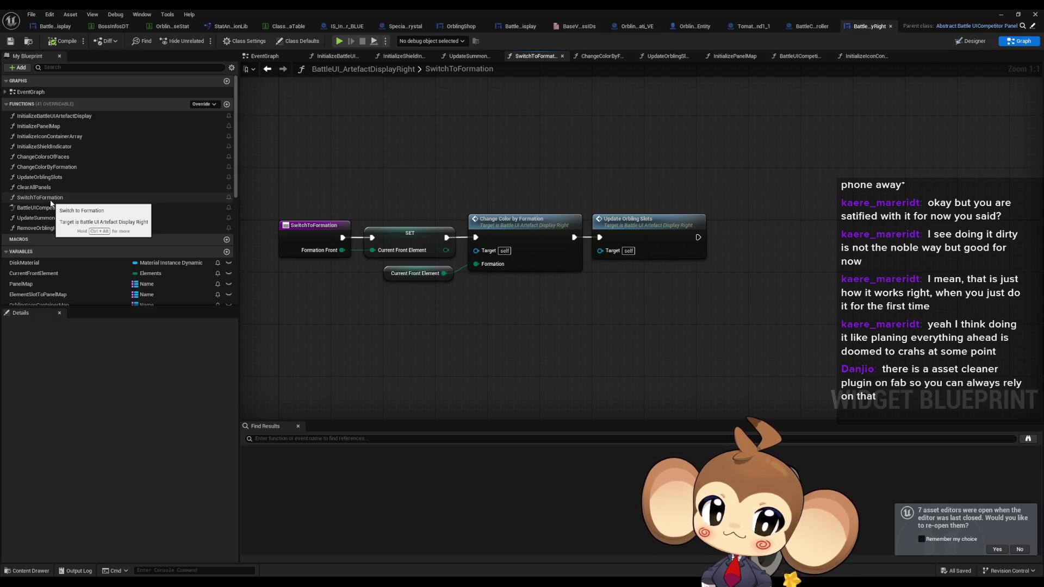
double_click(51, 117)
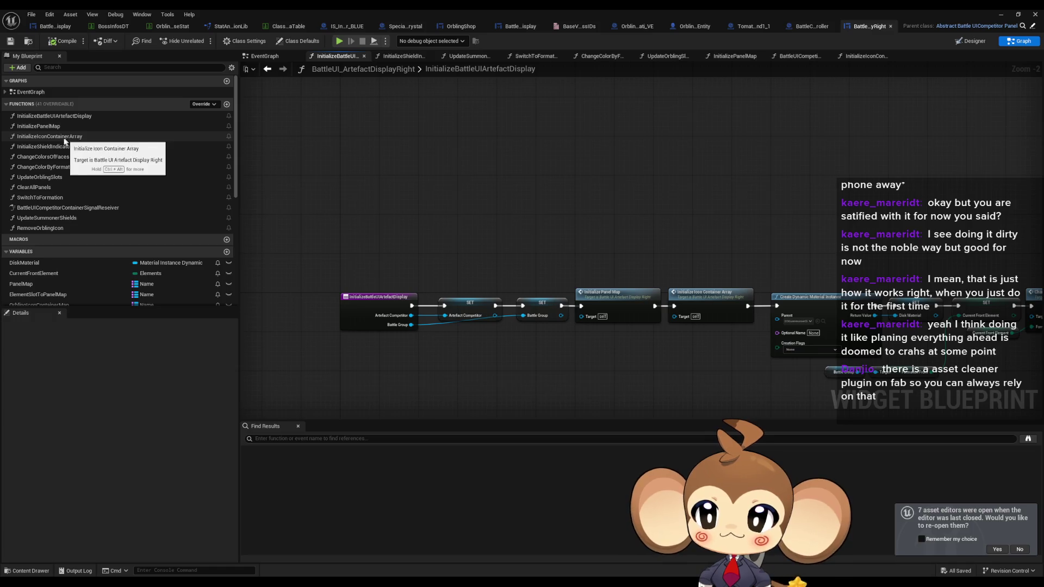
click(56, 127)
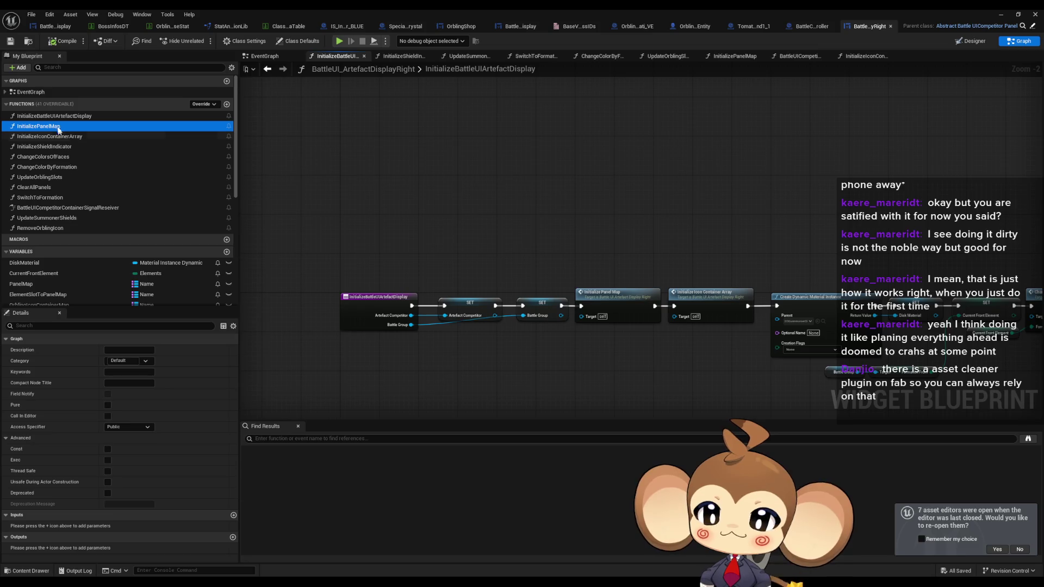
double_click(63, 128)
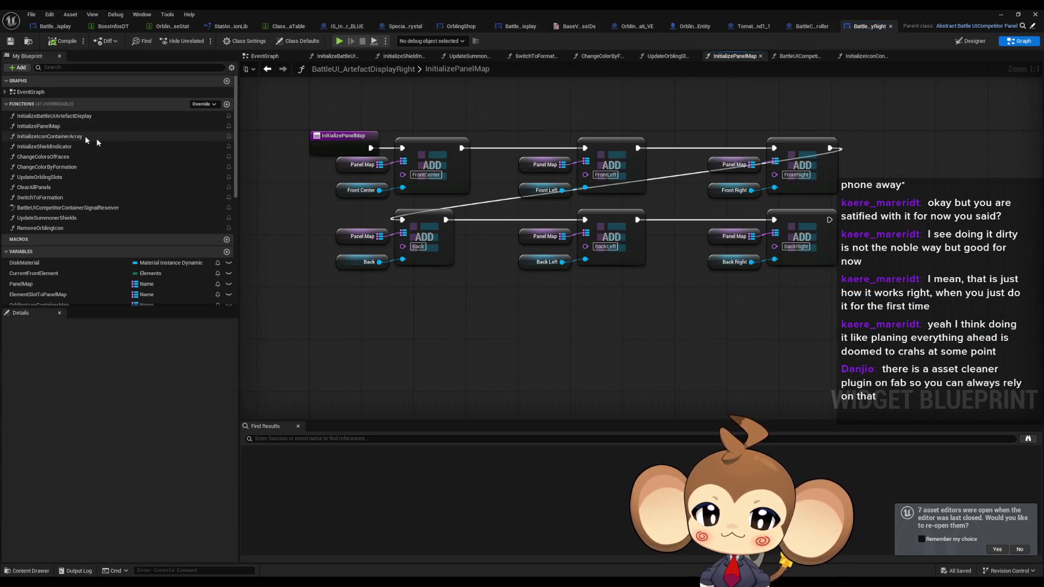
drag(306, 187, 306, 253)
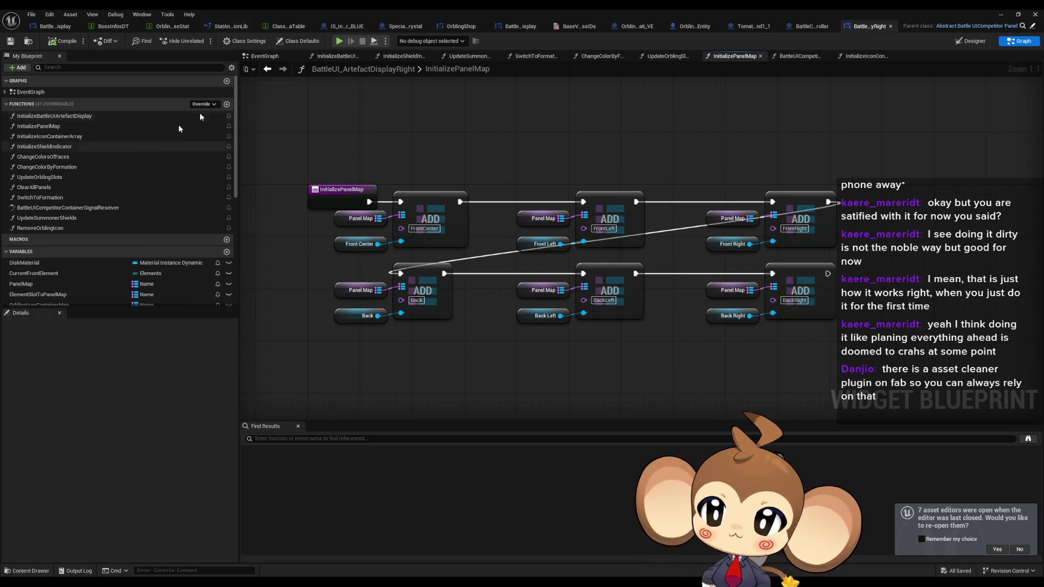
scroll(86, 277, down, 5)
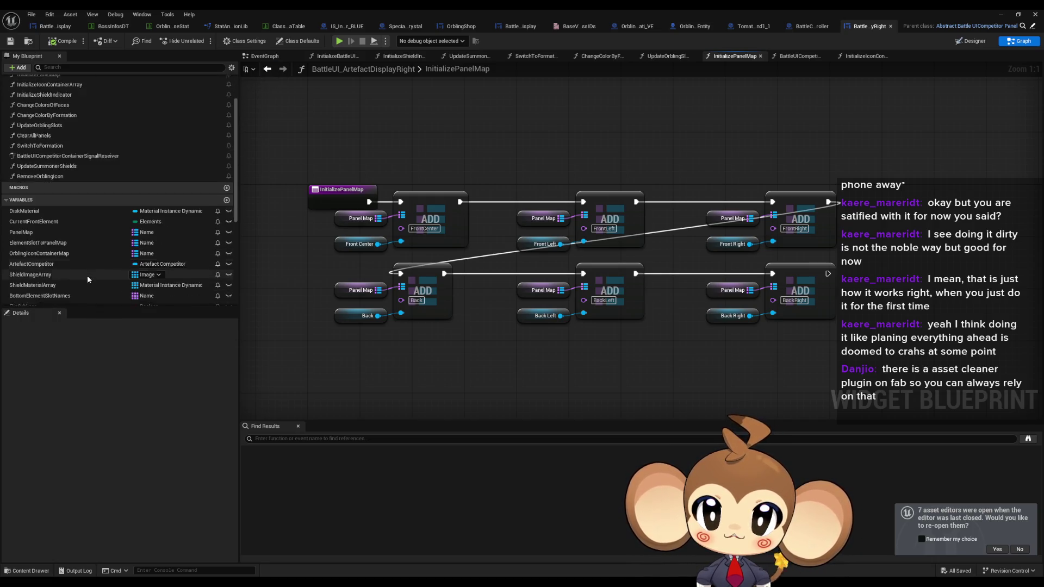
scroll(90, 275, down, 3)
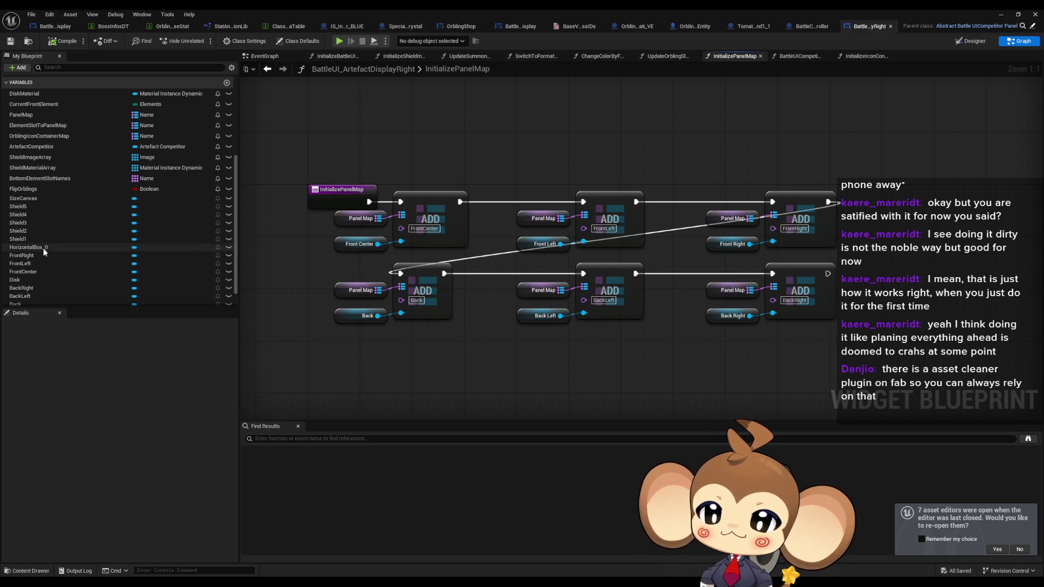
scroll(43, 248, down, 1)
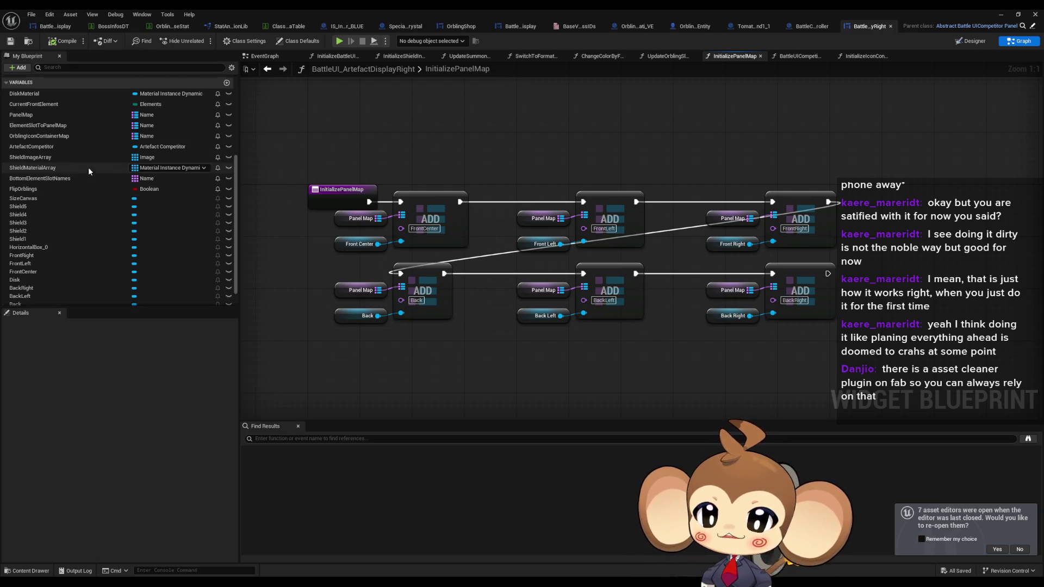
scroll(163, 205, up, 3)
scroll(108, 191, up, 4)
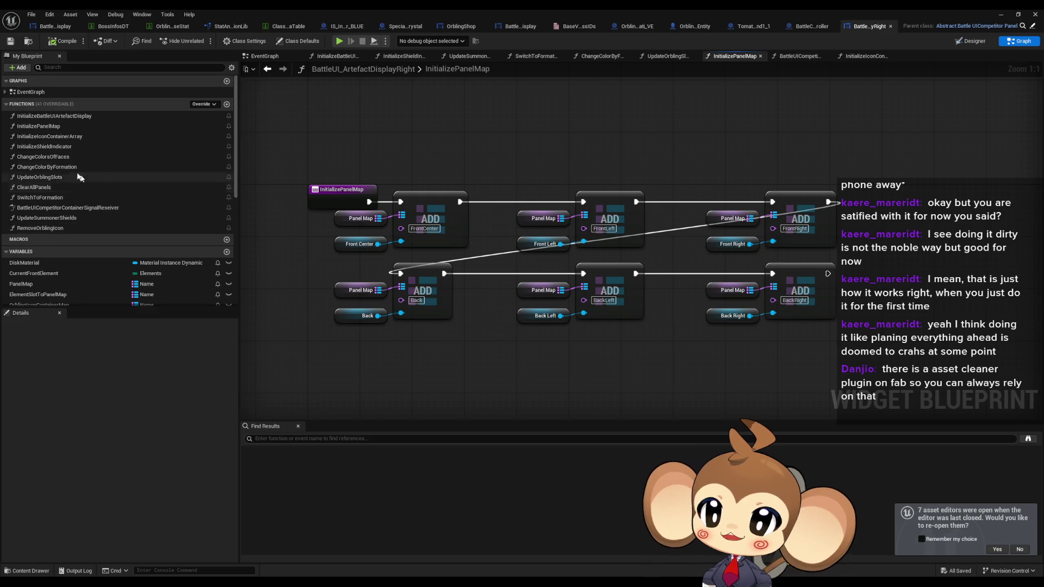
double_click(54, 136)
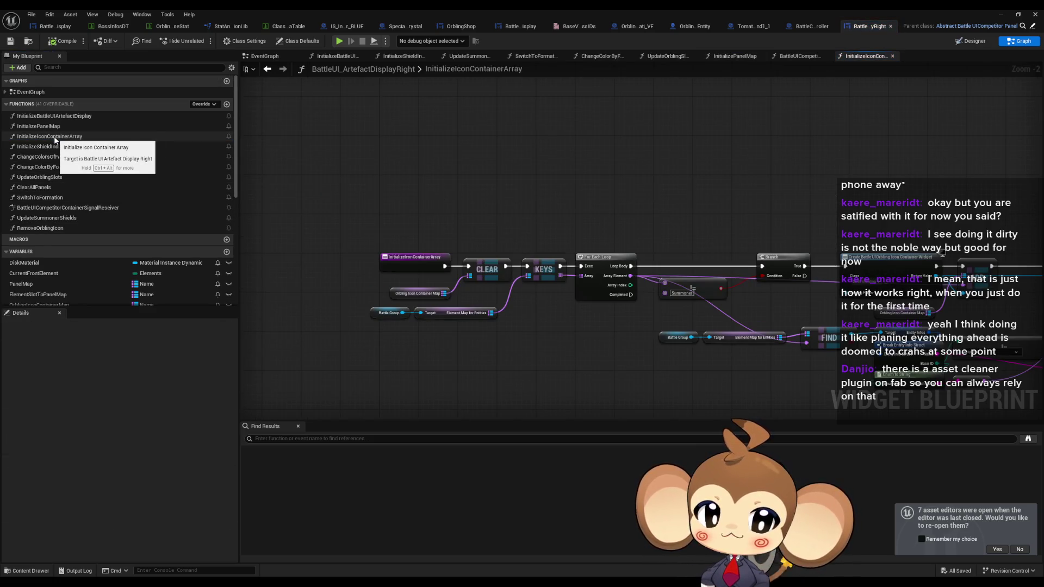
double_click(53, 128)
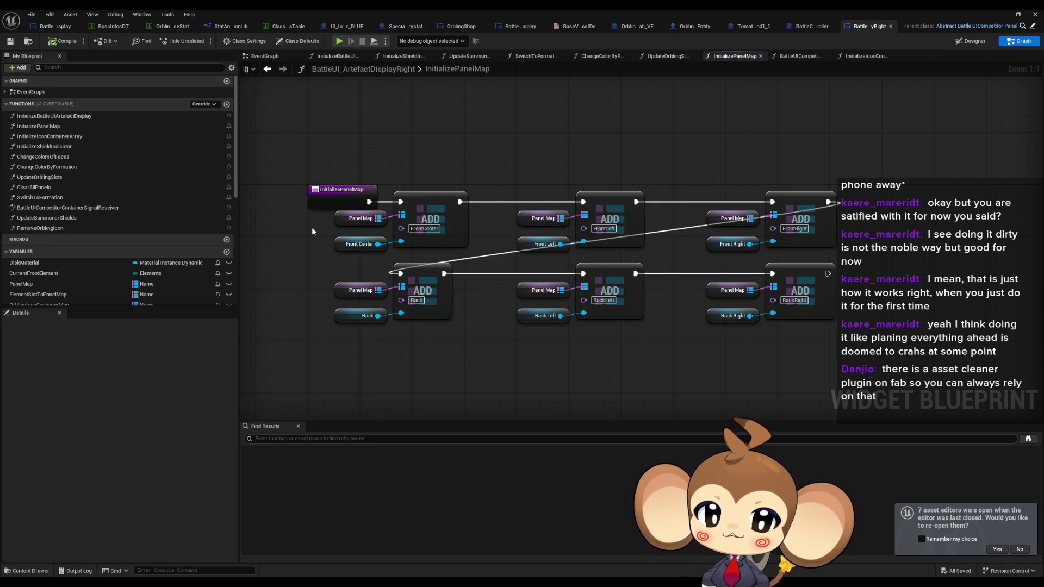
drag(311, 223, 397, 252)
click(356, 245)
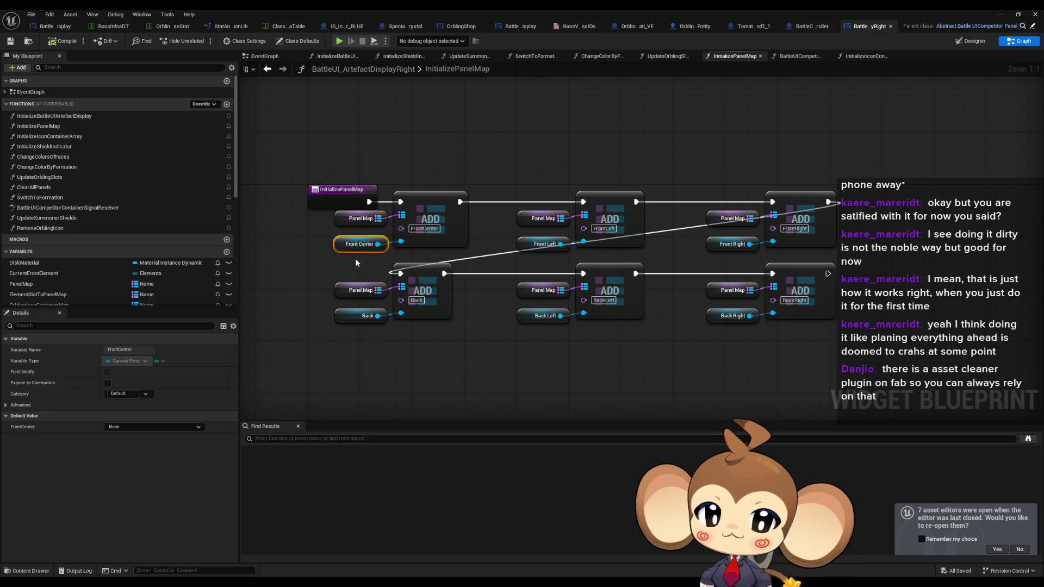
click(80, 145)
click(84, 137)
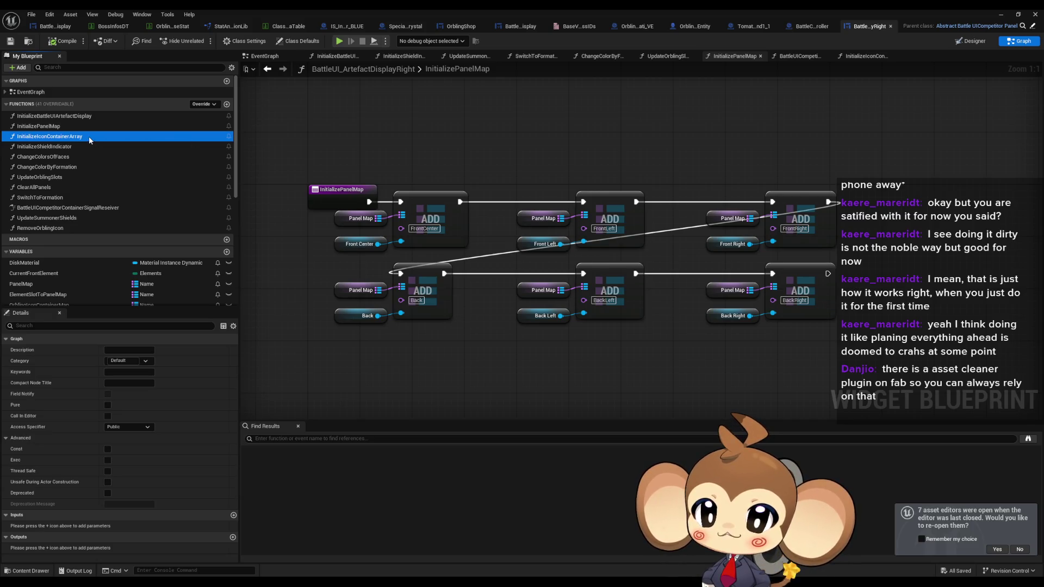
Inspect the Orbling Icon Container Map and Element Map for Entities nodes in InitializeIconContainerArray.
double_click(90, 136)
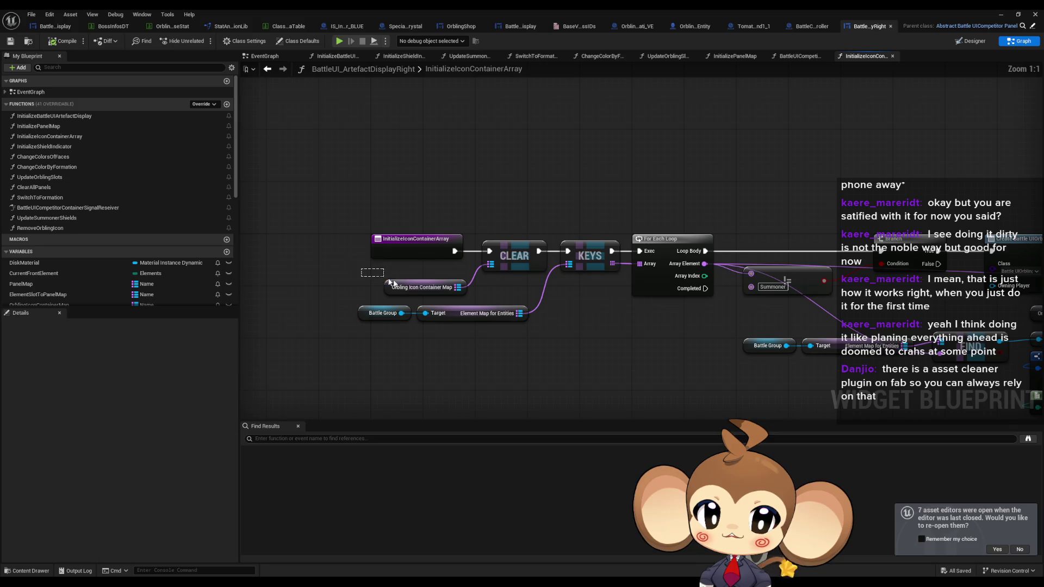
click(406, 288)
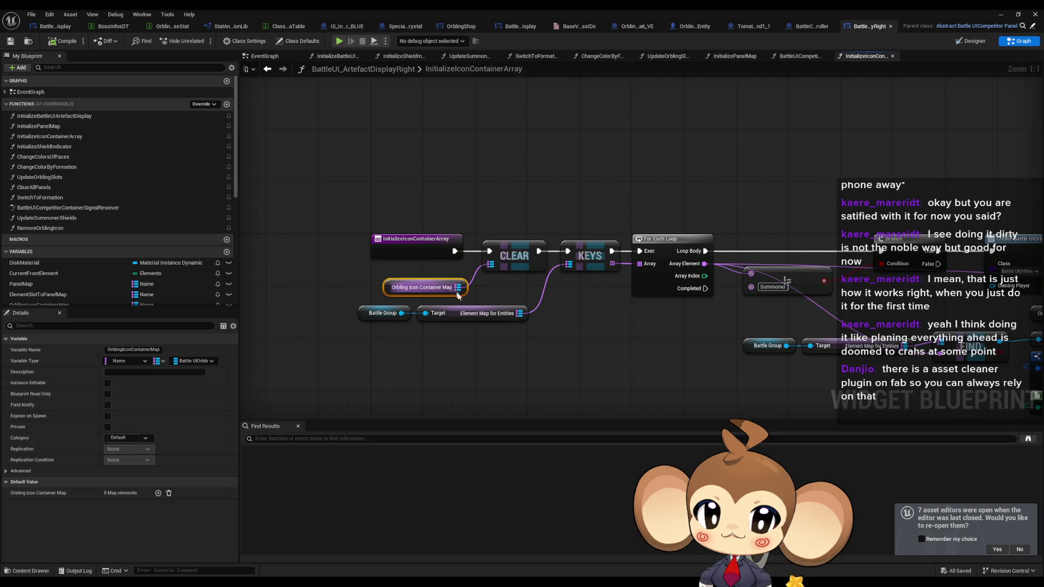
click(454, 330)
mouse_move(478, 354)
mouse_down()
mouse_move(412, 338)
mouse_move(405, 319)
mouse_up()
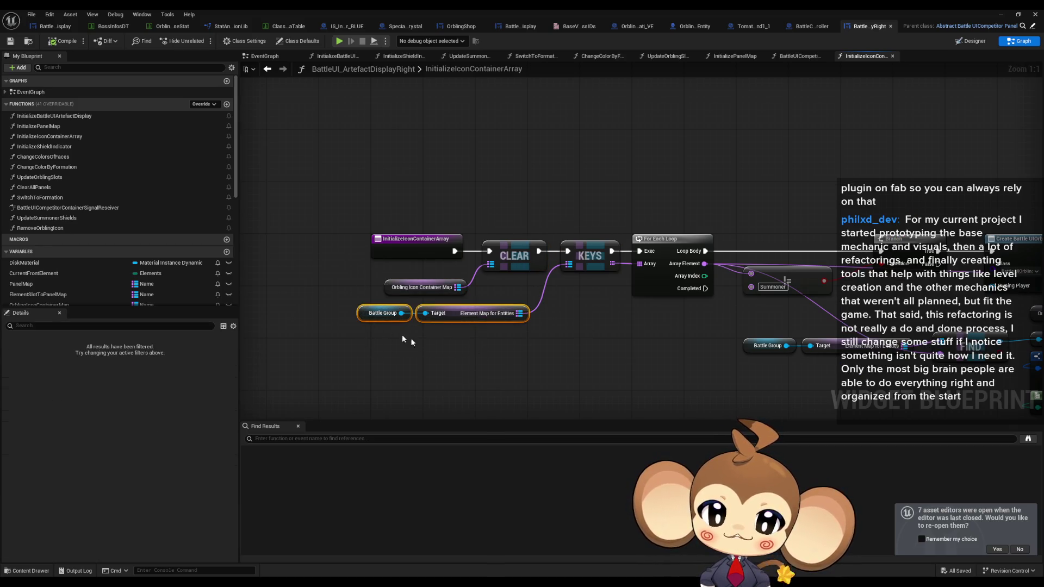
drag(445, 367, 522, 361)
click(520, 355)
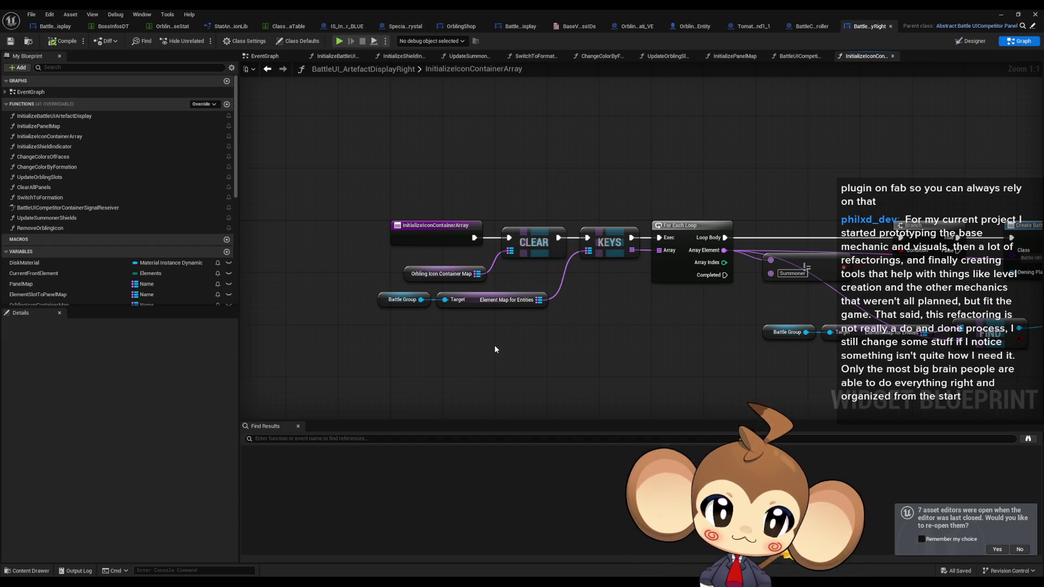
drag(516, 281, 538, 331)
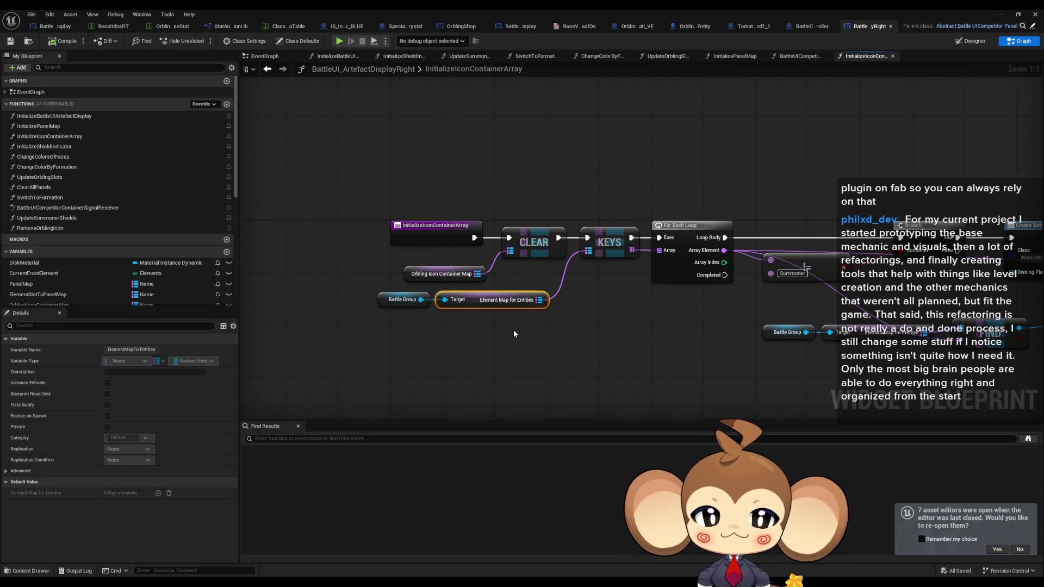
Add a breakpoint on the KEYS node and minimise the Blueprint editor.
right_click(609, 238)
click(687, 418)
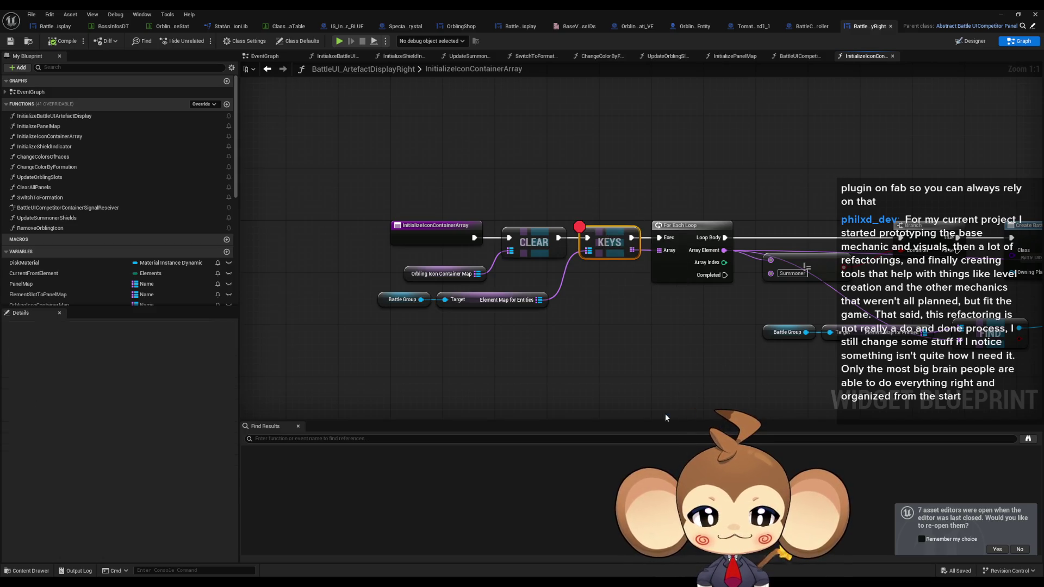
click(999, 15)
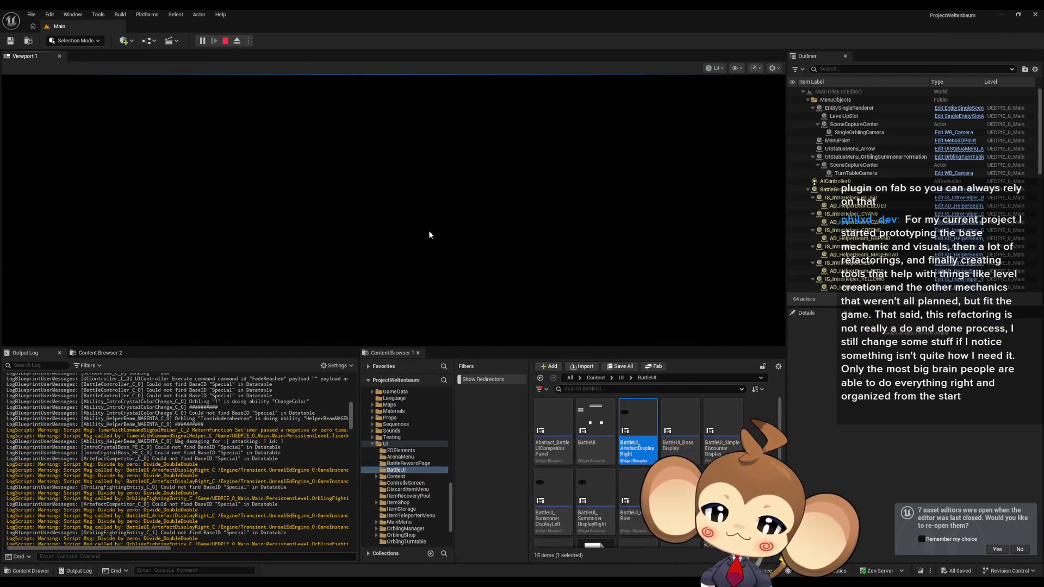
Clear the output log, check the seven Element Map for Entities entries, and remove the KEYS breakpoint.
right_click(218, 442)
click(252, 449)
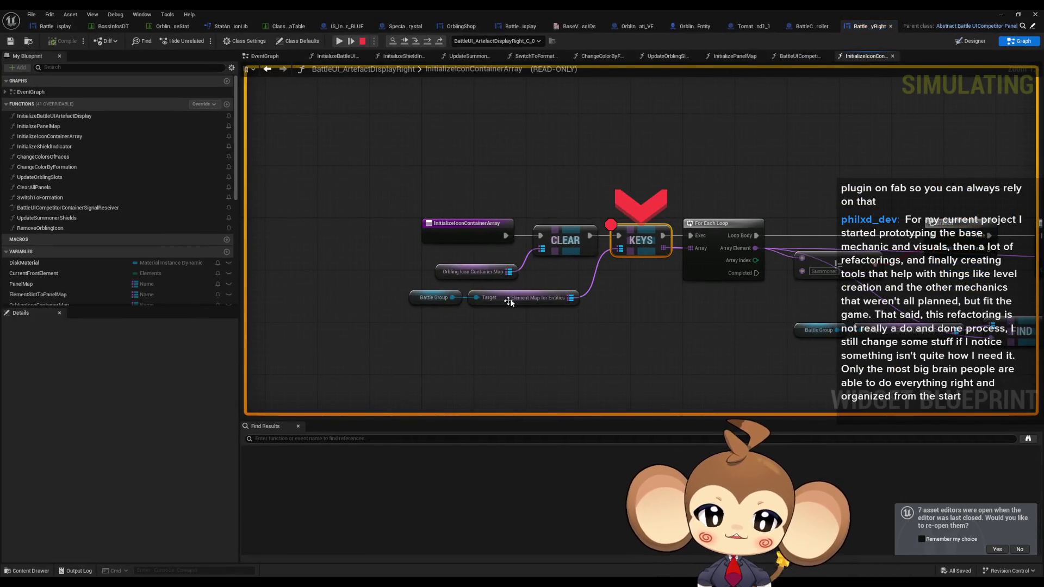
mouse_move(531, 299)
click(585, 307)
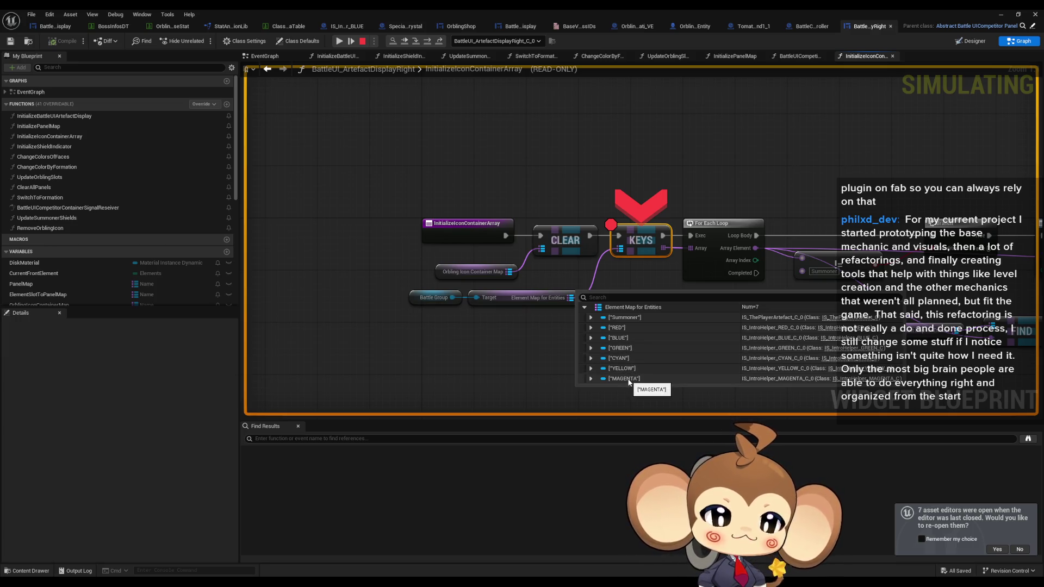
right_click(645, 240)
click(671, 317)
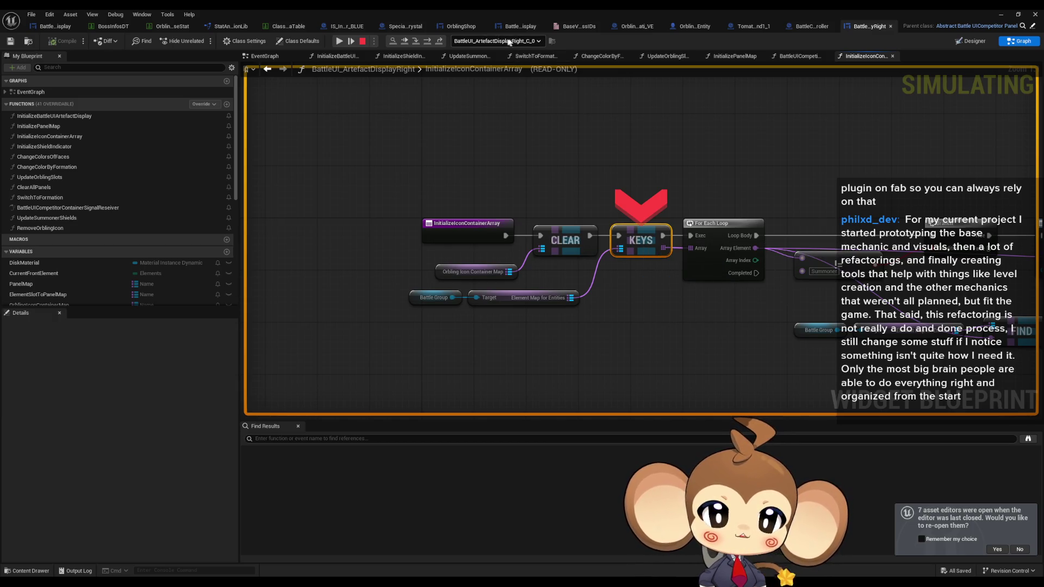
Step through the For Each Loop and Branch, entering and leaving the ForEachLoop macro.
click(428, 43)
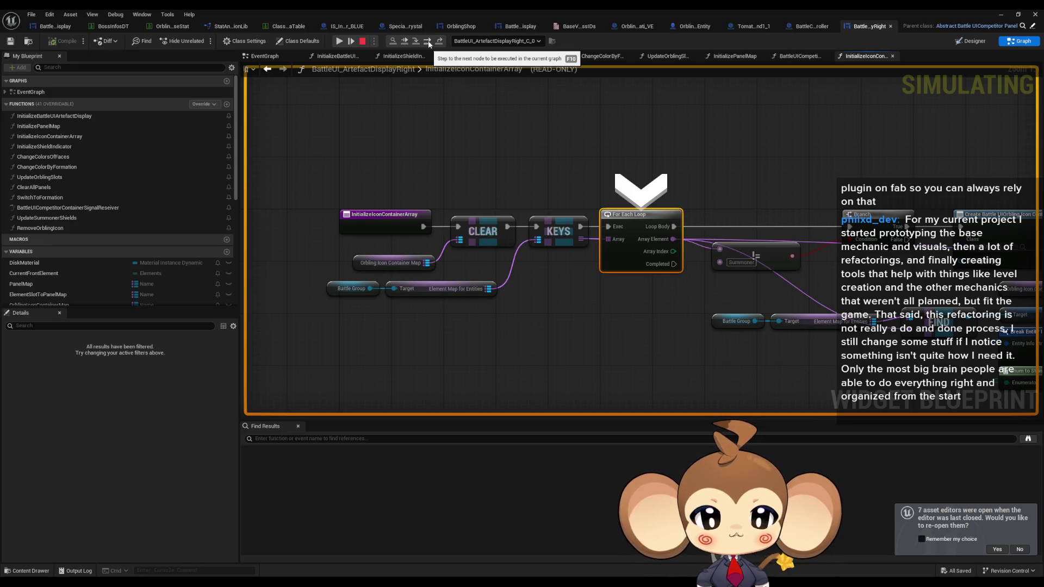
click(428, 42)
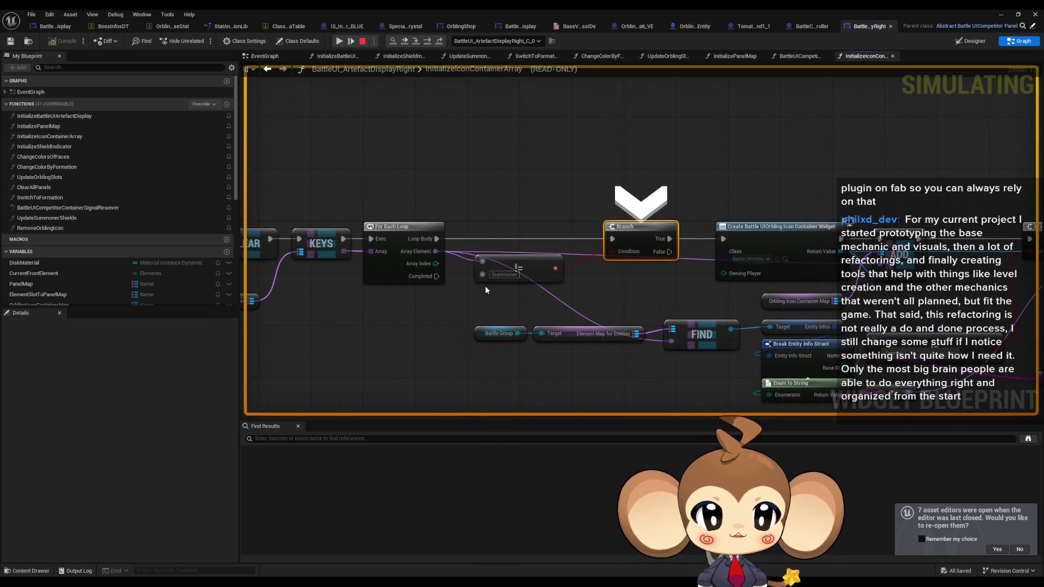
mouse_move(519, 273)
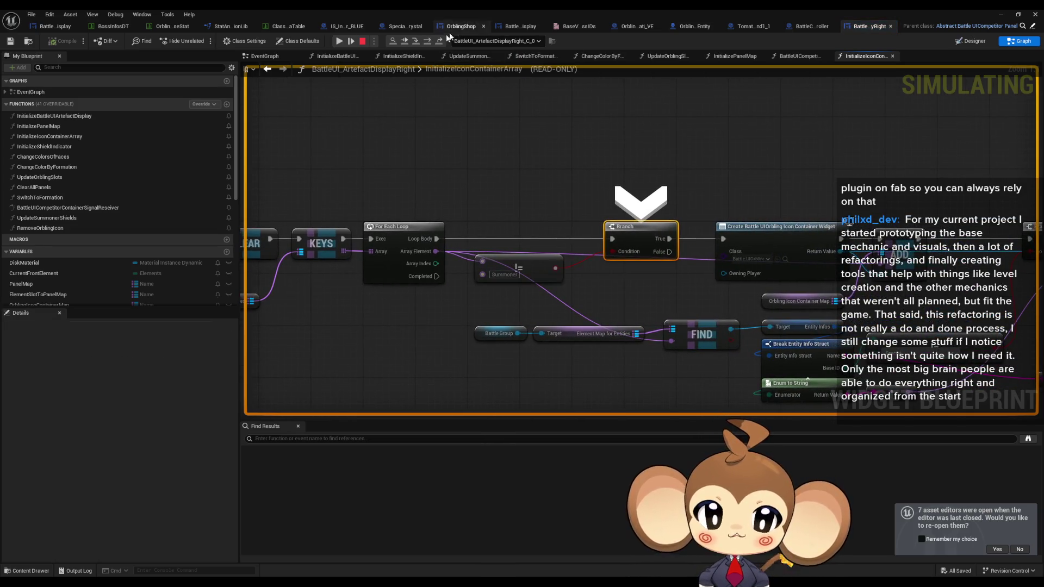
click(428, 42)
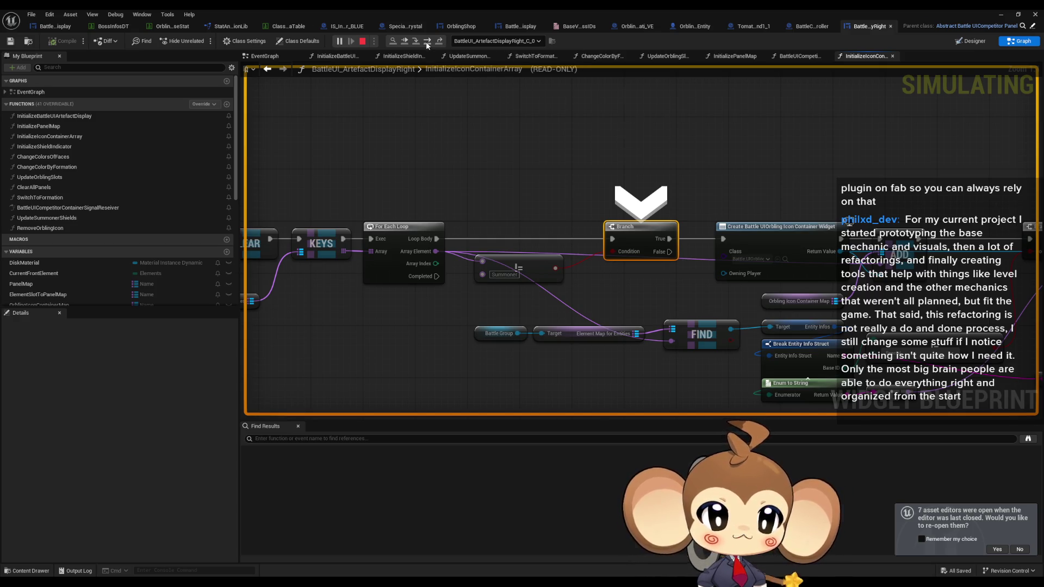
click(439, 44)
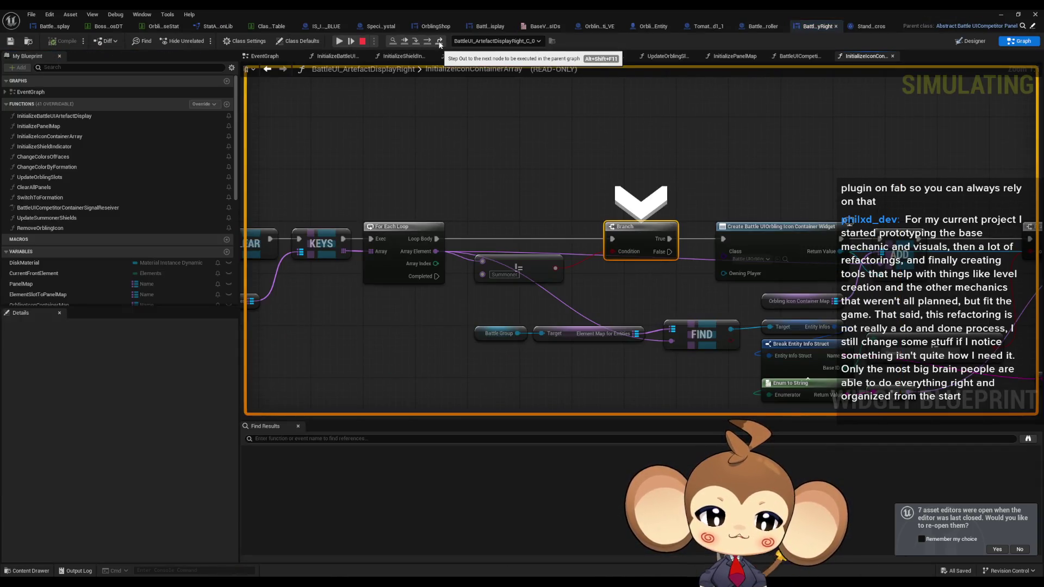
mouse_move(504, 272)
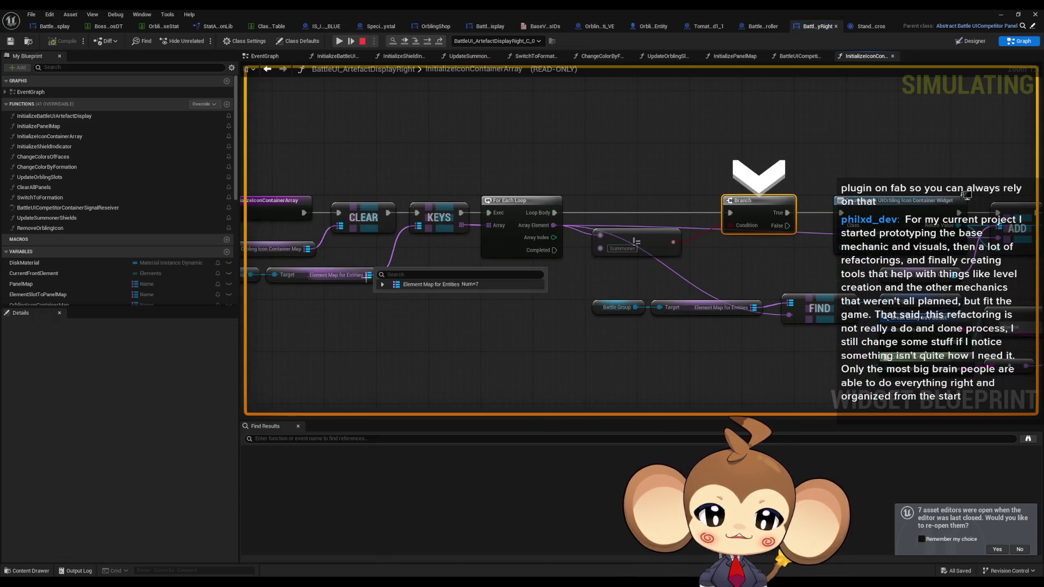
click(383, 285)
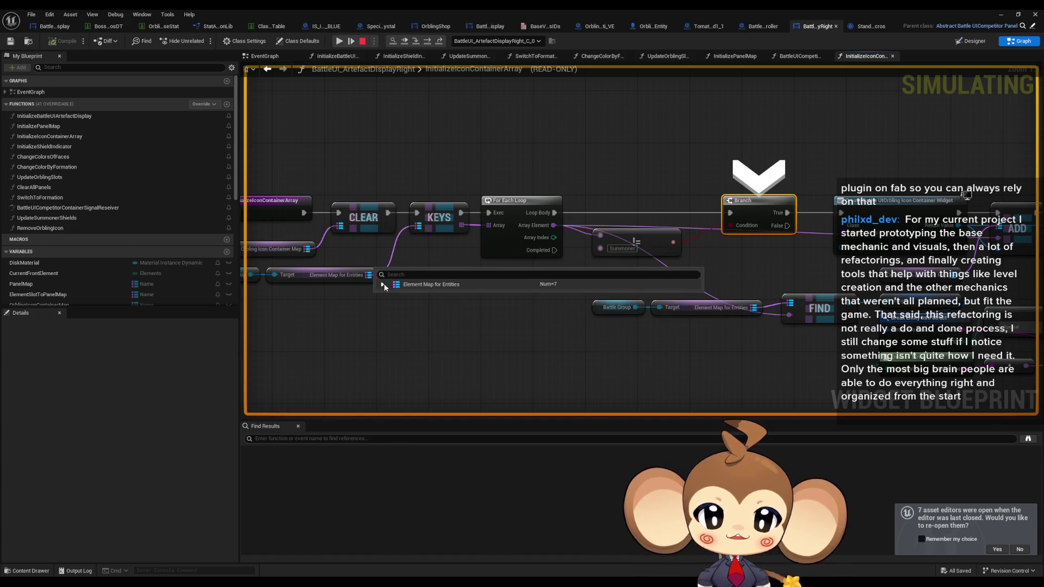
Step past icon container creation, ADD, Branch and SET nodes into Get Base Stat Datatable Entry.
click(428, 43)
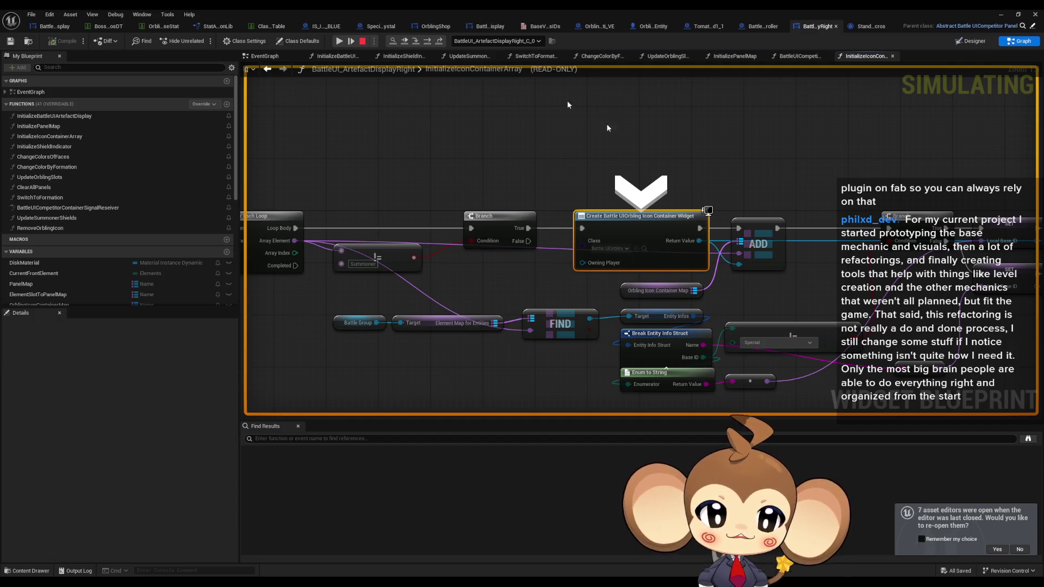
mouse_move(692, 291)
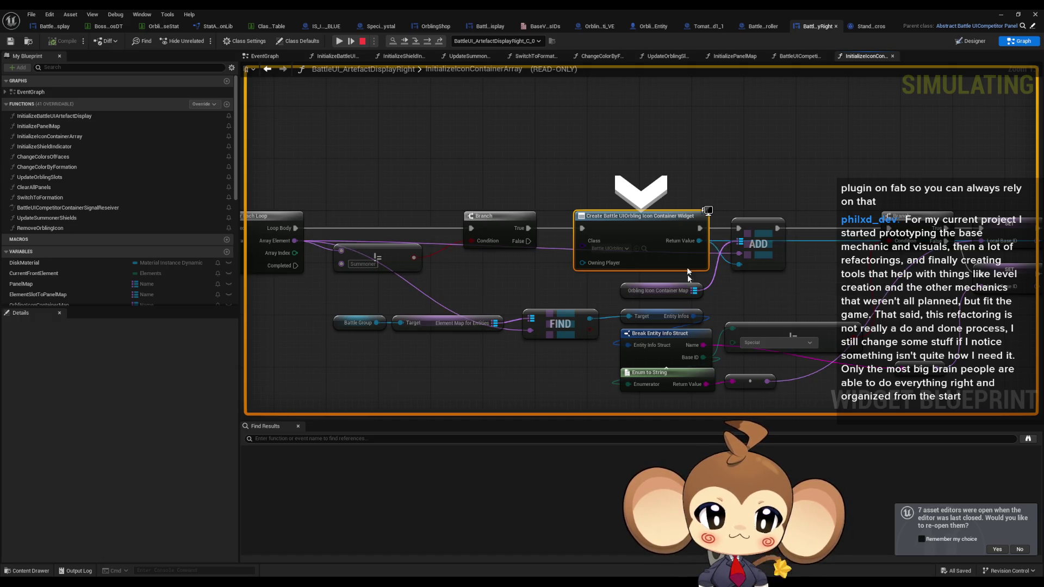
click(426, 43)
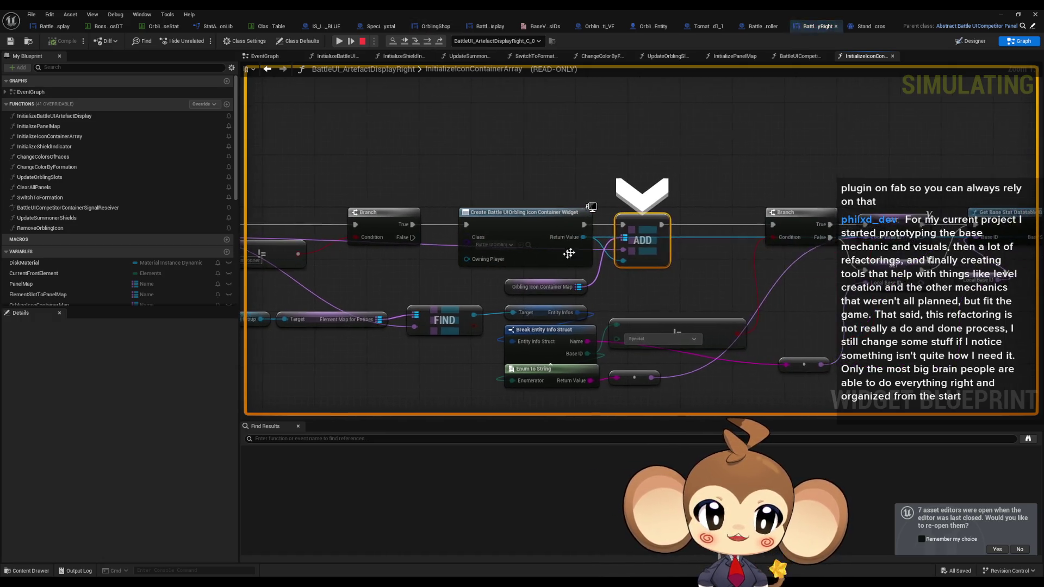
mouse_move(566, 237)
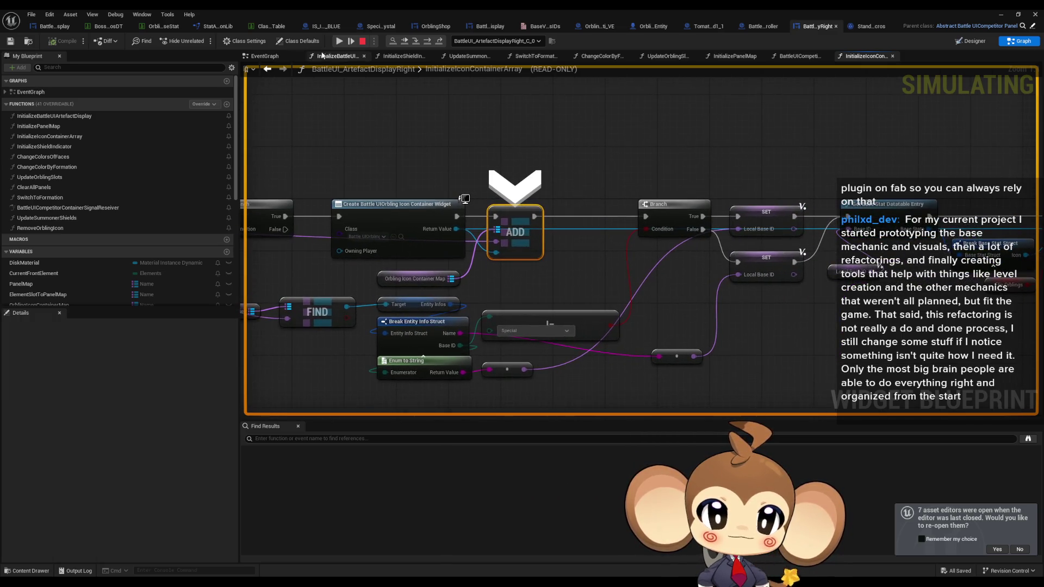
click(429, 43)
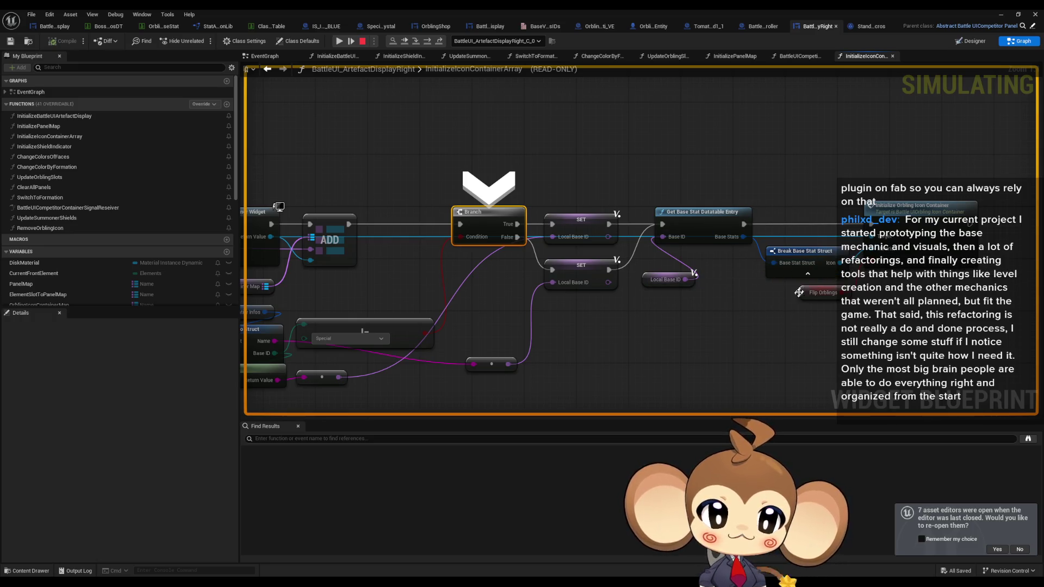
click(427, 43)
click(426, 43)
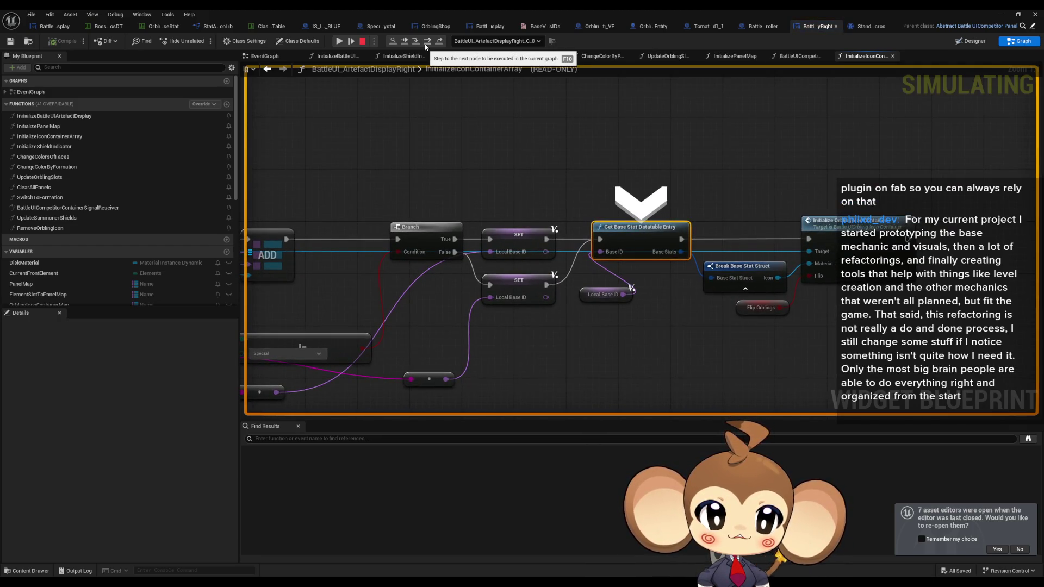
click(426, 43)
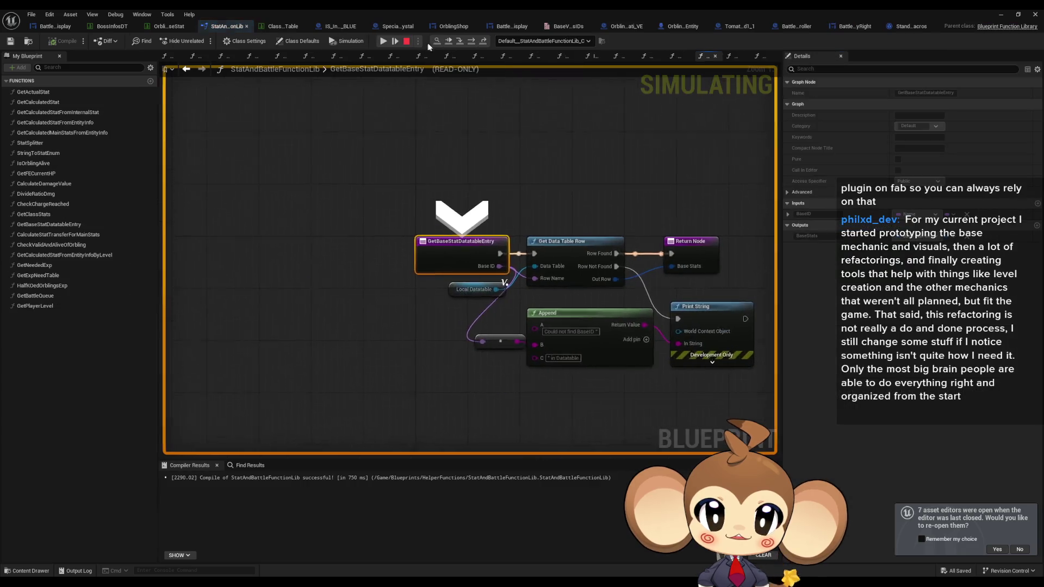
Step the lookup to its Return Node, check Local Datatable and Base ID Tetrahedron, then view OrblingBaseStat.
click(472, 43)
click(472, 44)
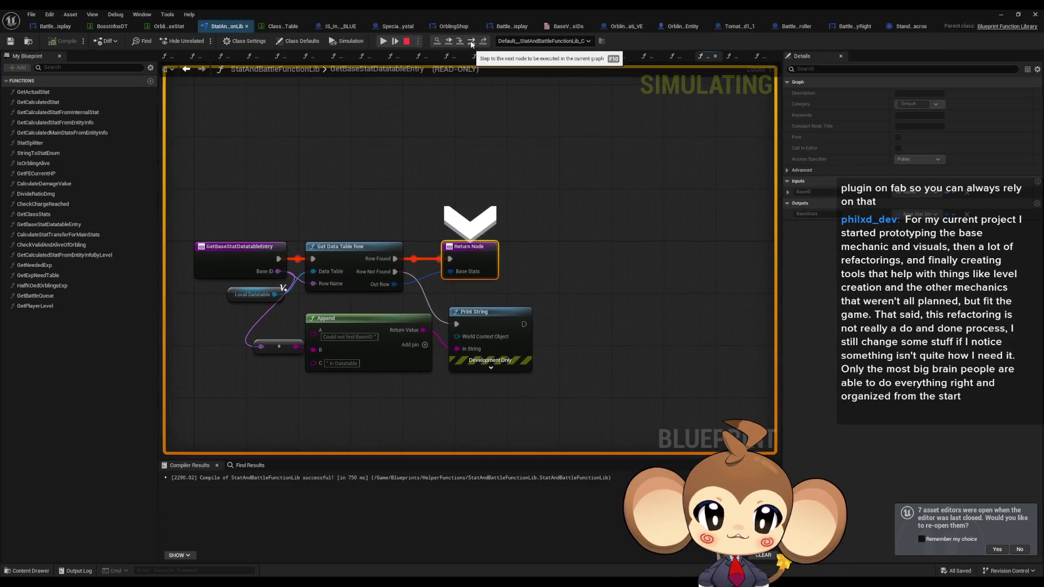
click(254, 296)
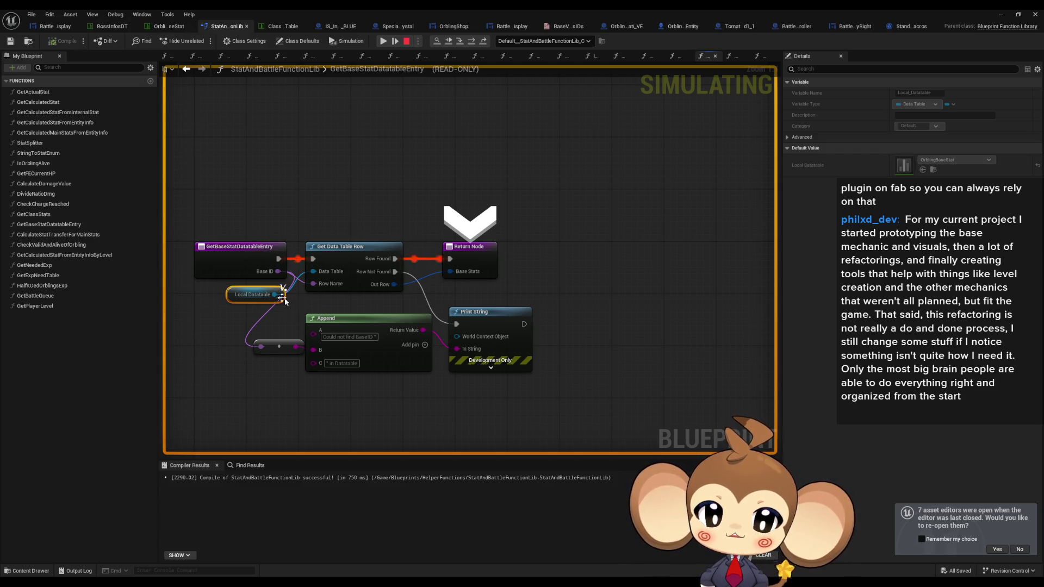
mouse_move(277, 272)
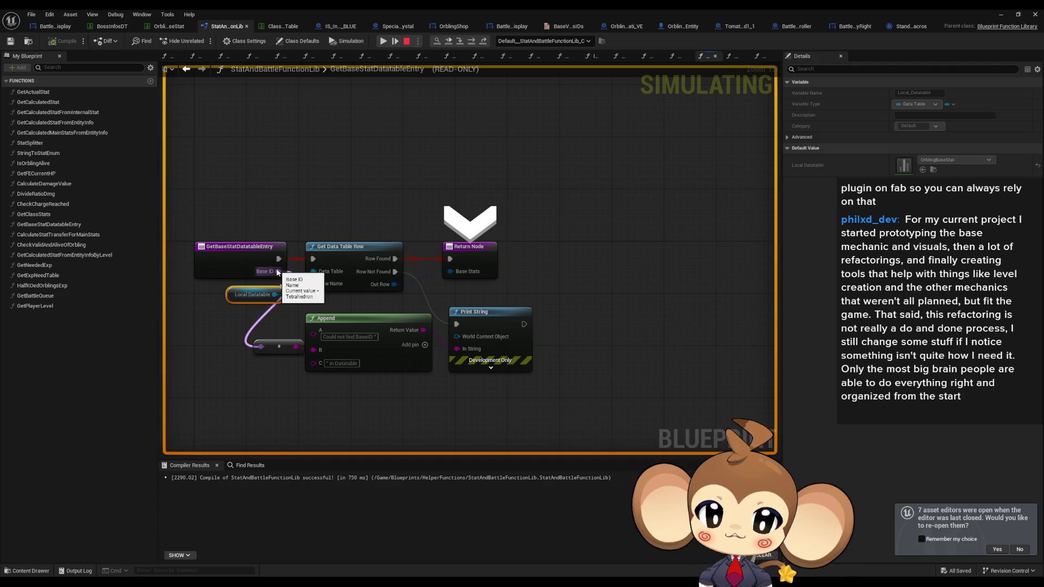
click(169, 26)
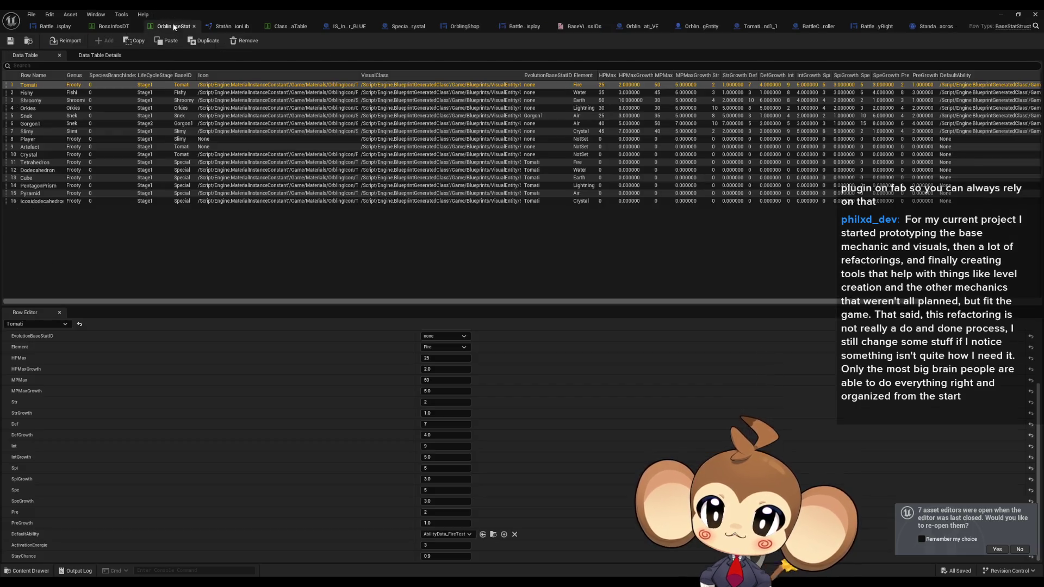
Show the Tetrahedron row in the Row Editor, then go back to the BattleUI_ArtefactDisplayRight tab.
click(48, 163)
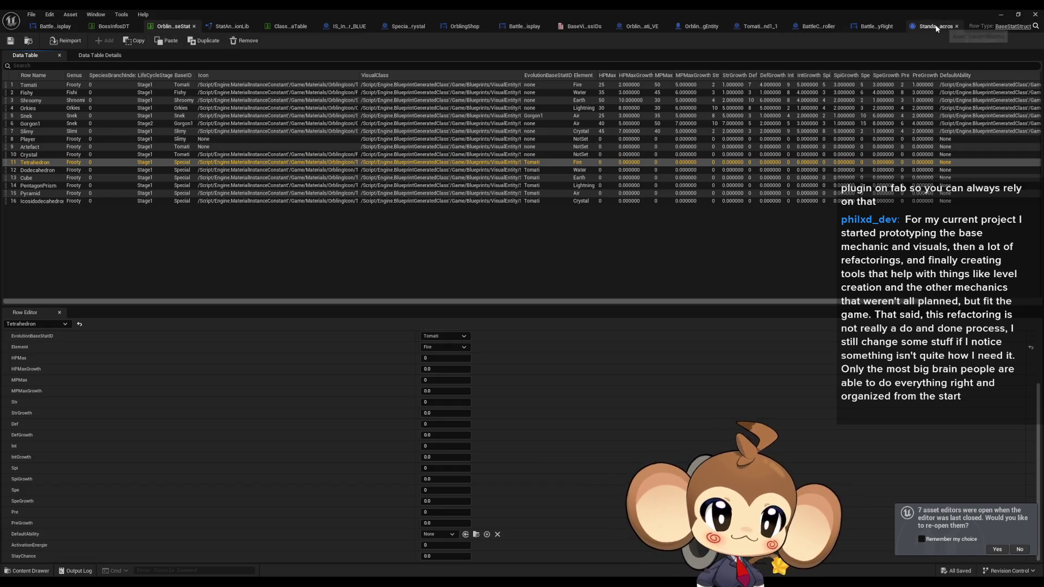
click(872, 25)
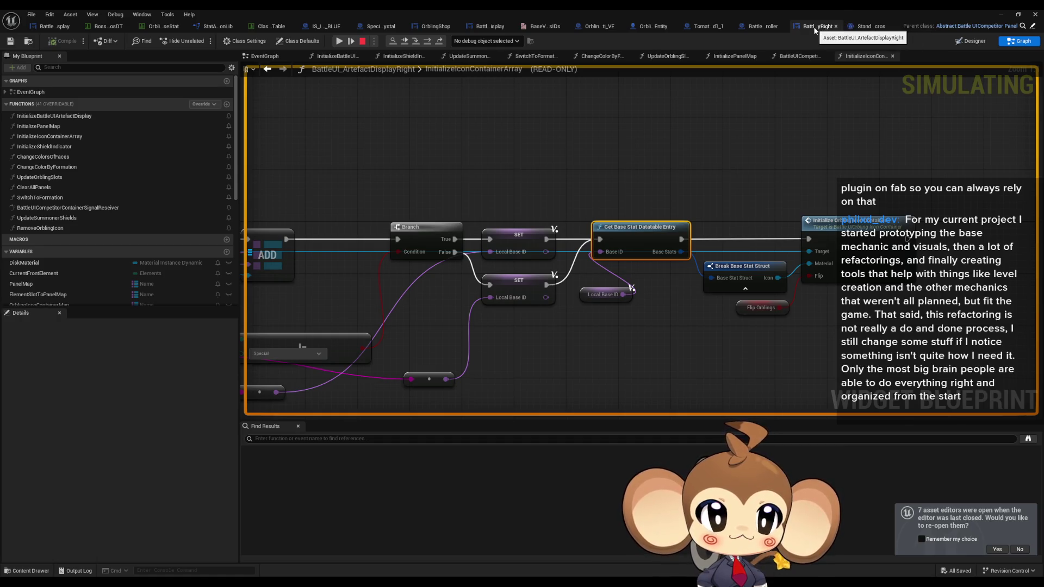
Step to Initialize Orbling Icon Container, inspect the base stat struct's fields, then step into it.
click(427, 43)
mouse_move(515, 266)
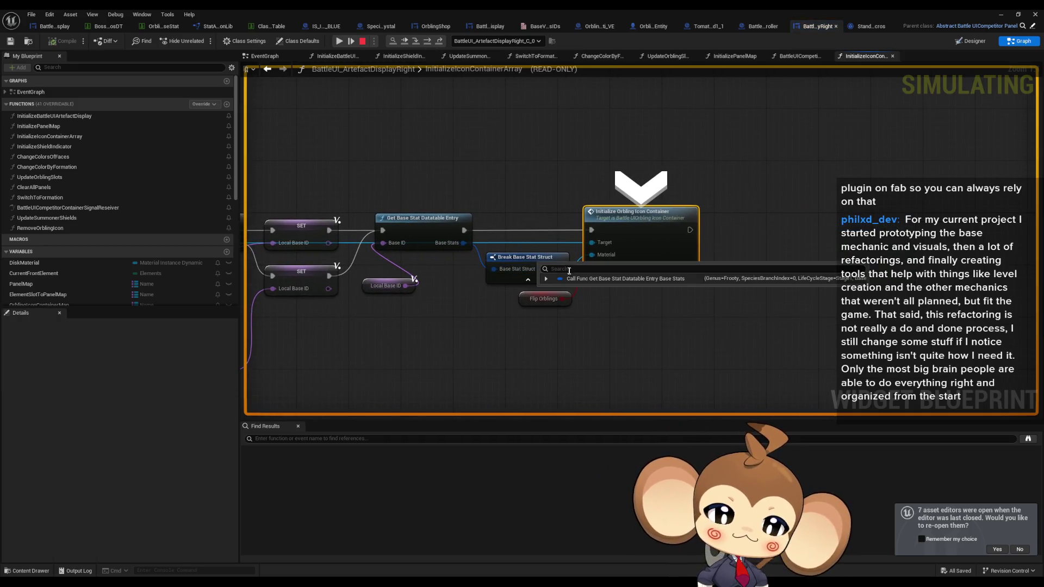
mouse_move(559, 272)
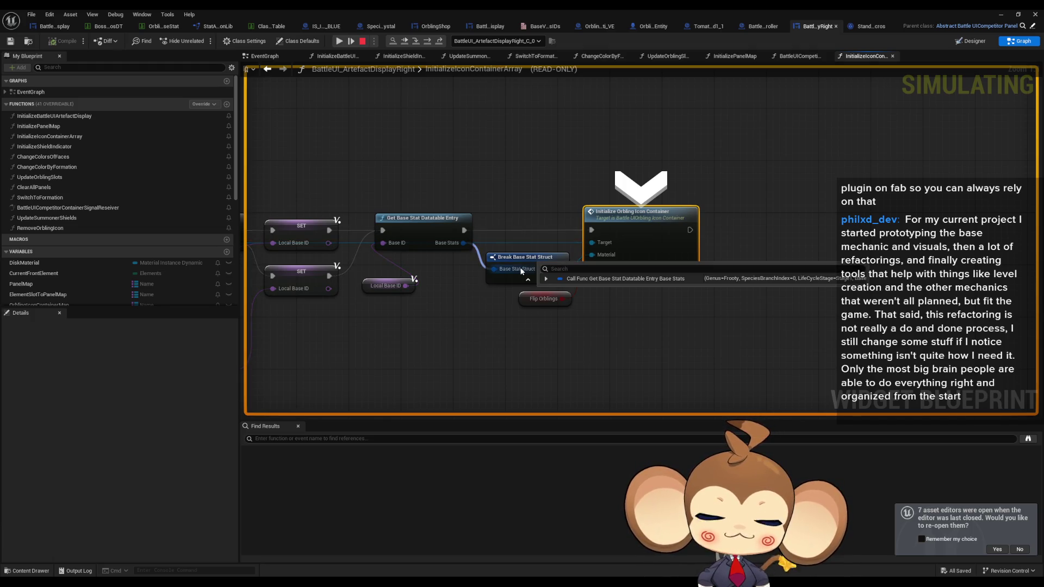
click(546, 279)
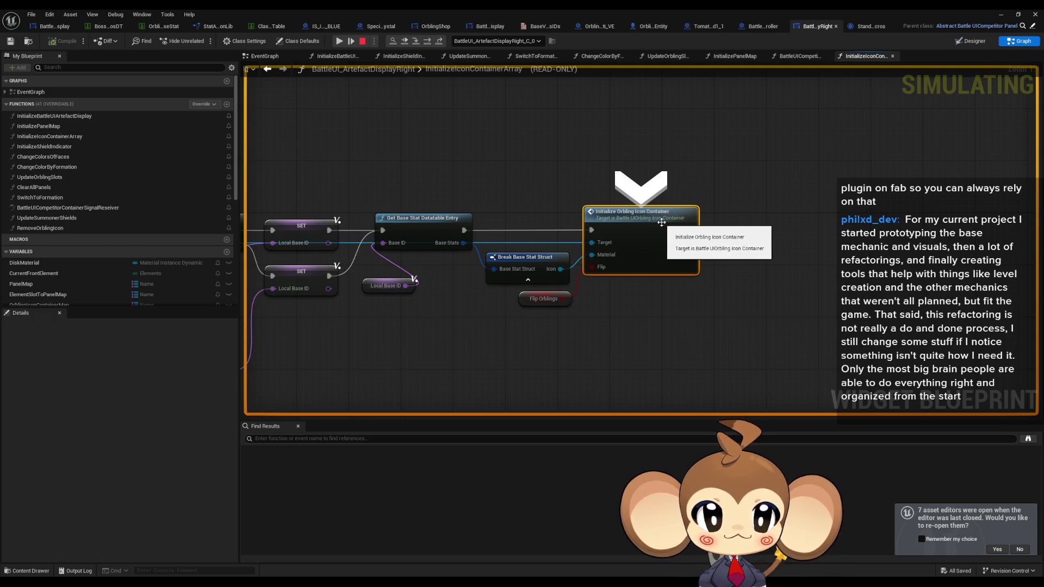
mouse_move(596, 243)
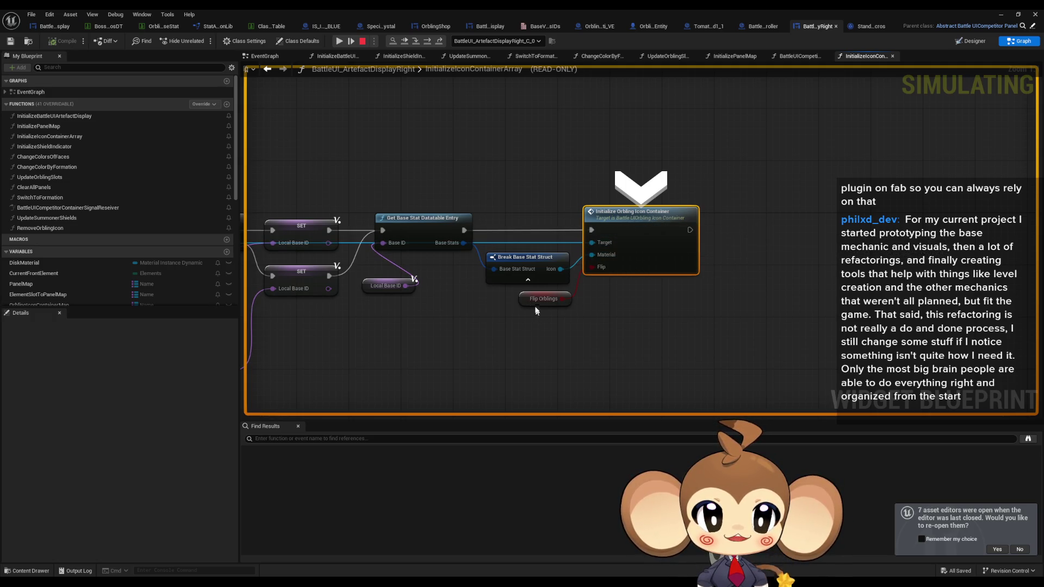
mouse_move(595, 268)
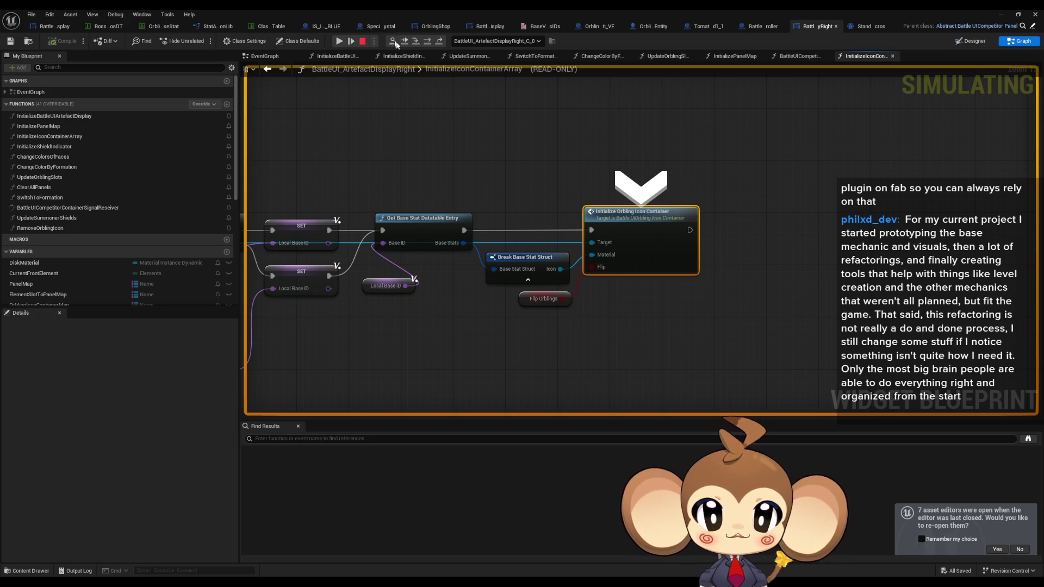
click(427, 42)
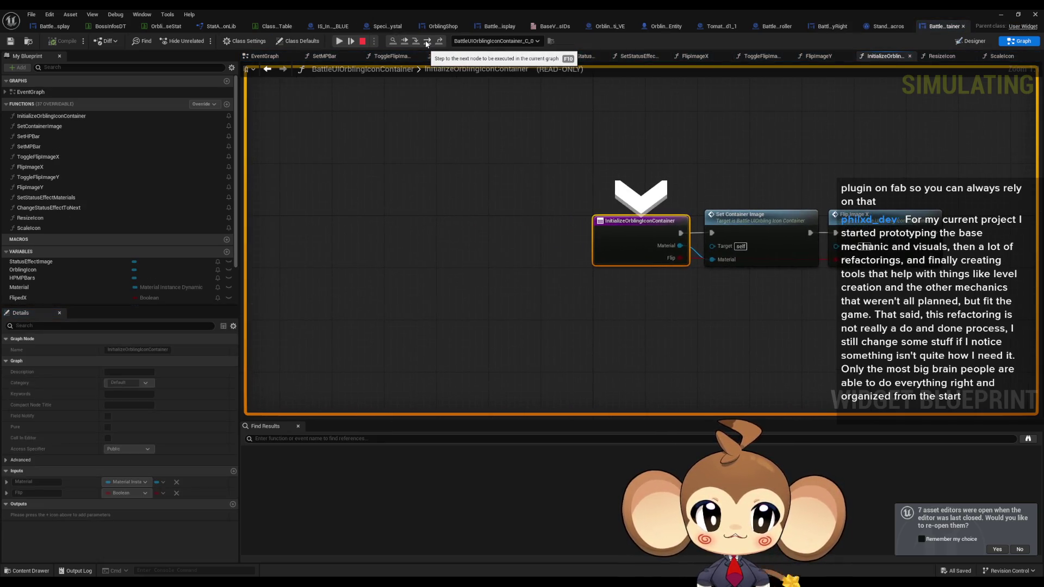
Step into SetContainerImage and advance to the material SET node, checking its Return Value and Material pins.
click(427, 42)
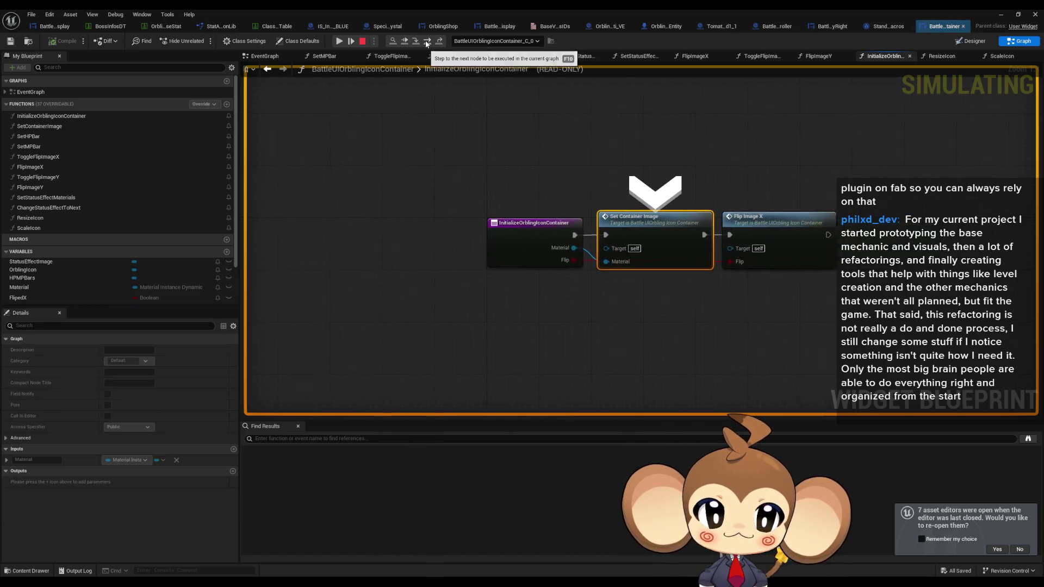
mouse_move(544, 251)
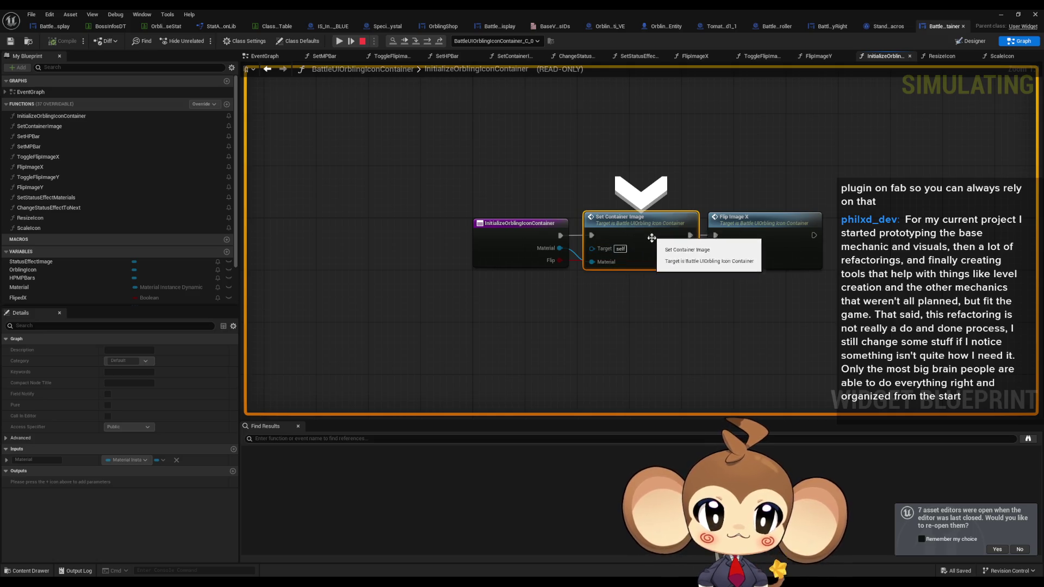
click(419, 42)
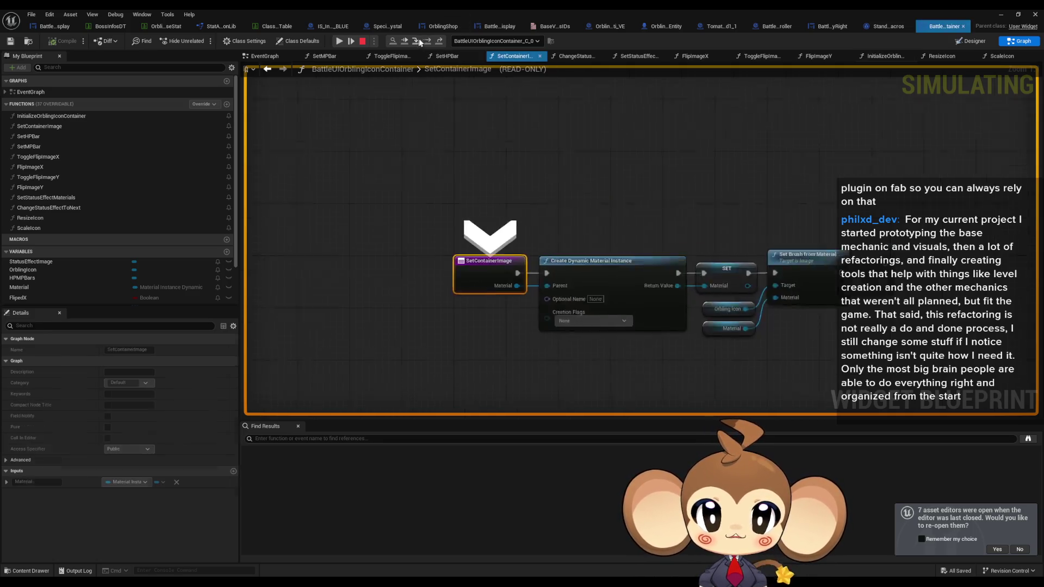
click(427, 42)
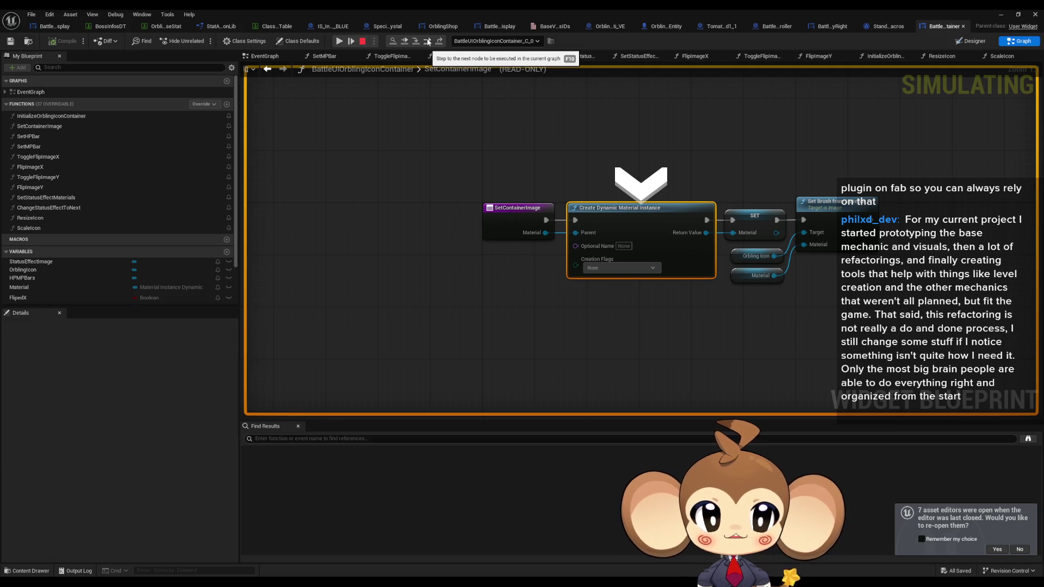
click(427, 41)
mouse_move(582, 250)
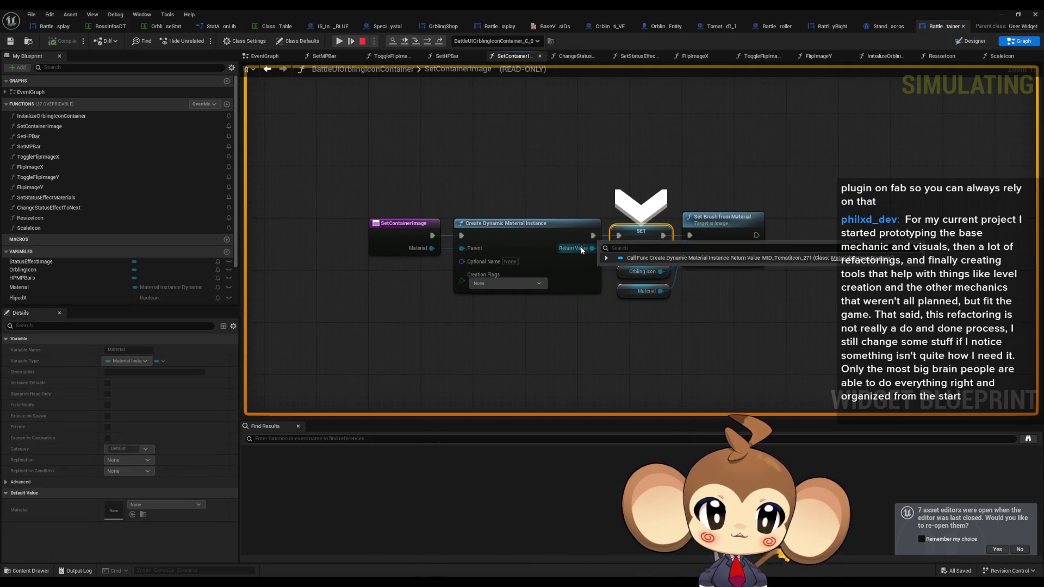
mouse_move(642, 275)
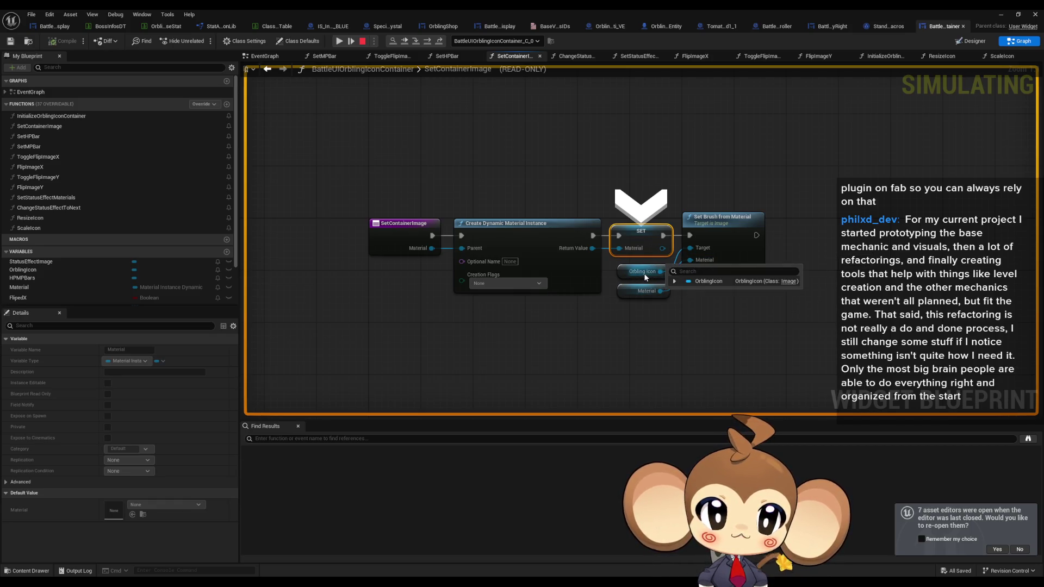
mouse_move(645, 294)
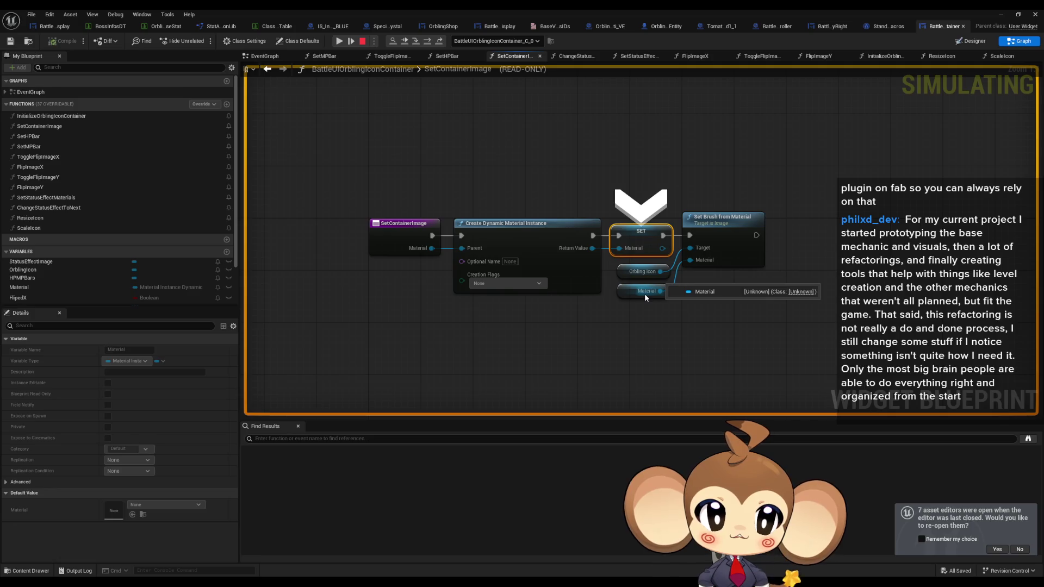
Advance through Set Brush from Material and step back out to InitializeIconContainerArray.
click(428, 41)
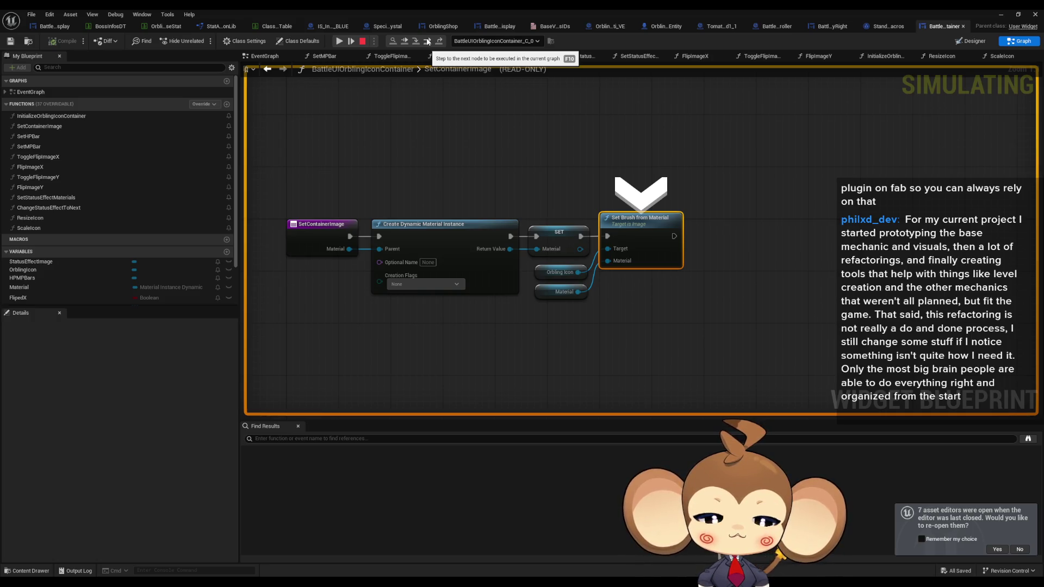
click(428, 41)
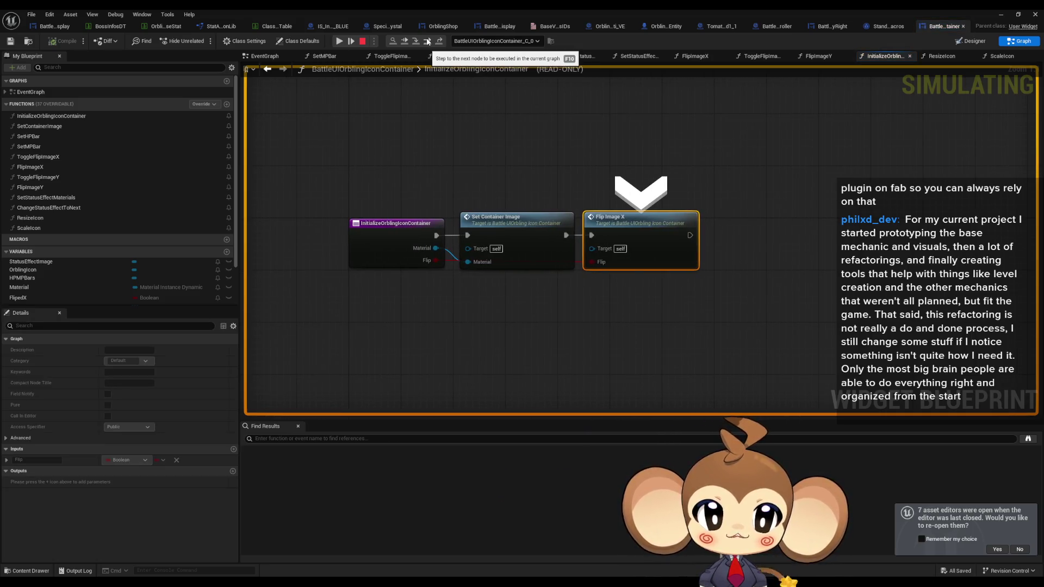
click(427, 41)
click(440, 44)
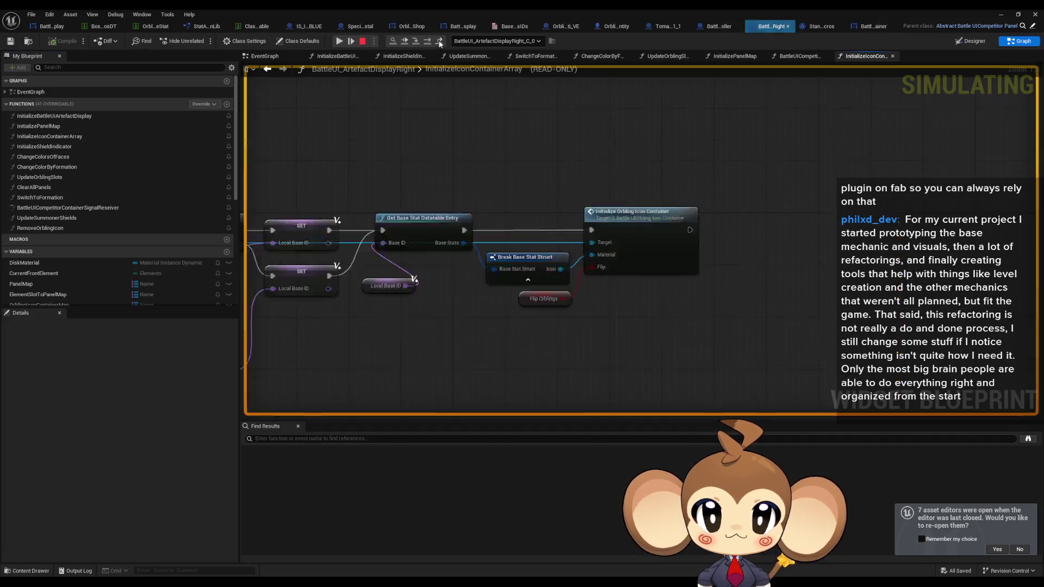
Advance to the loop's Branch node, zoom the graph, and restore the blueprint editor to a floating window.
click(440, 43)
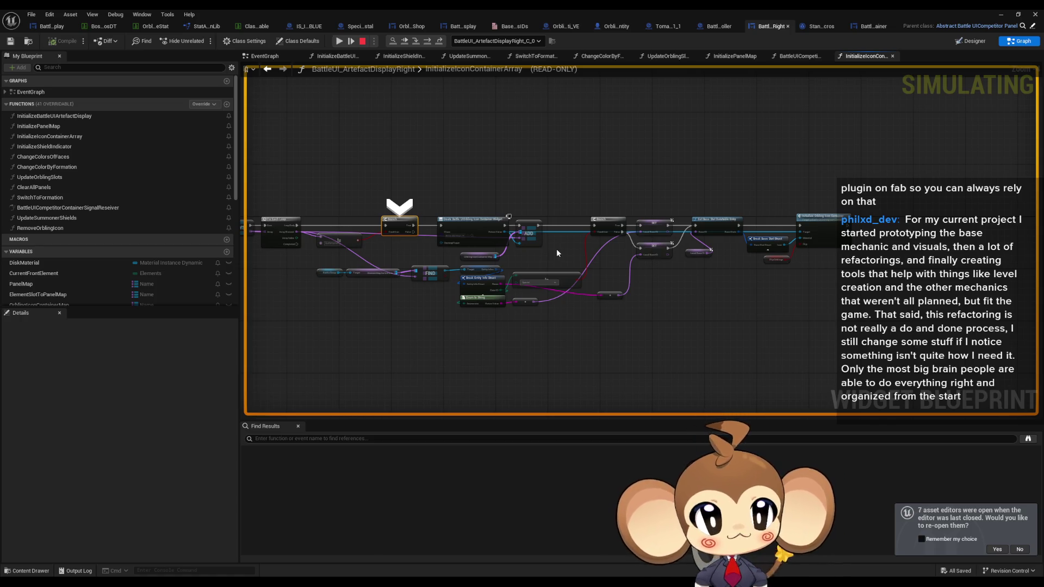
scroll(557, 249, up, 3)
mouse_move(698, 204)
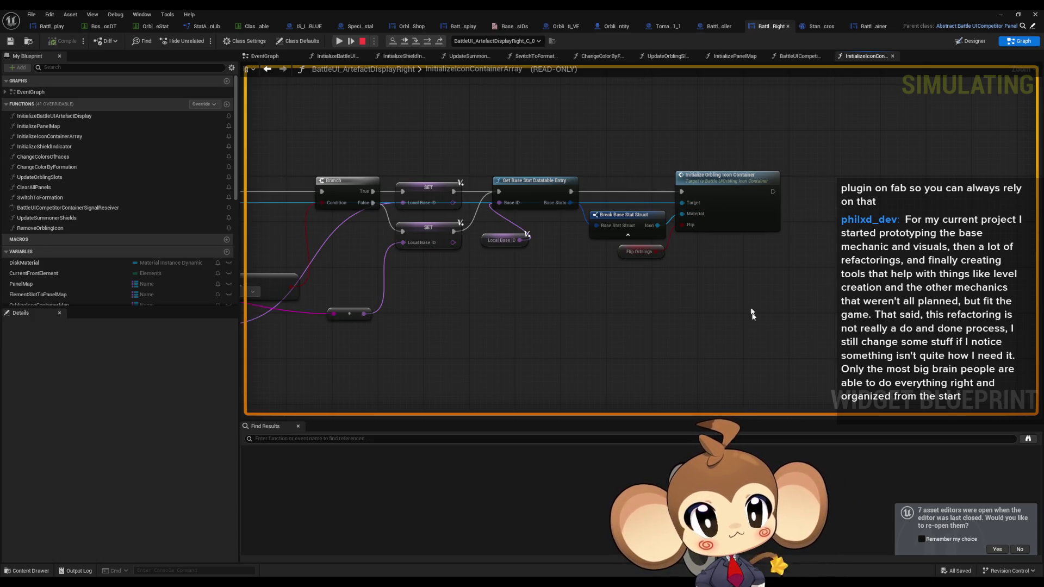
double_click(537, 9)
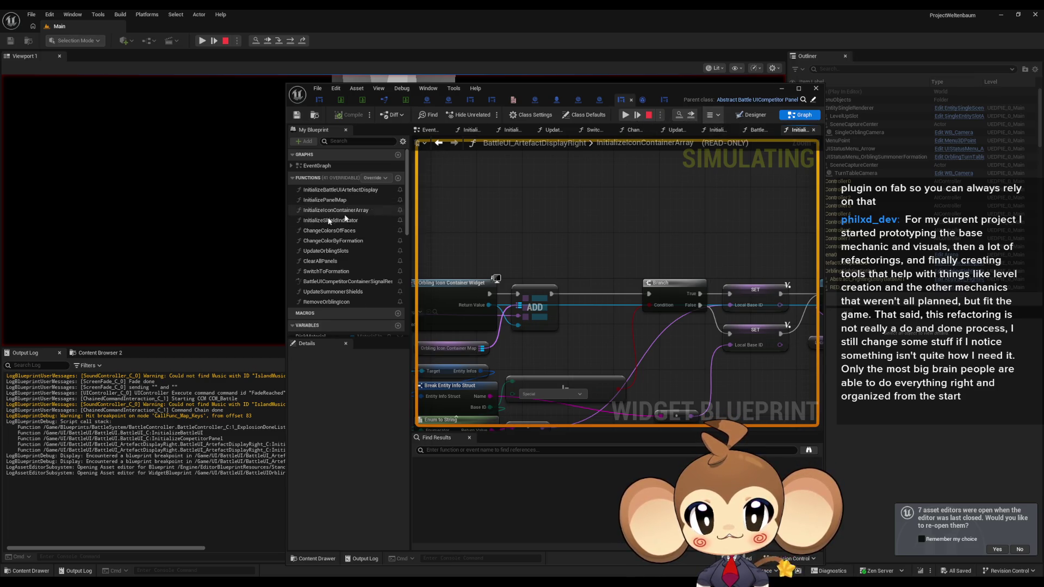
Resize the blueprint editor and step through the ForEachLoop iterations back into InitializeIconContainerArray.
mouse_move(285, 221)
mouse_down()
mouse_move(265, 163)
mouse_move(284, 82)
mouse_up()
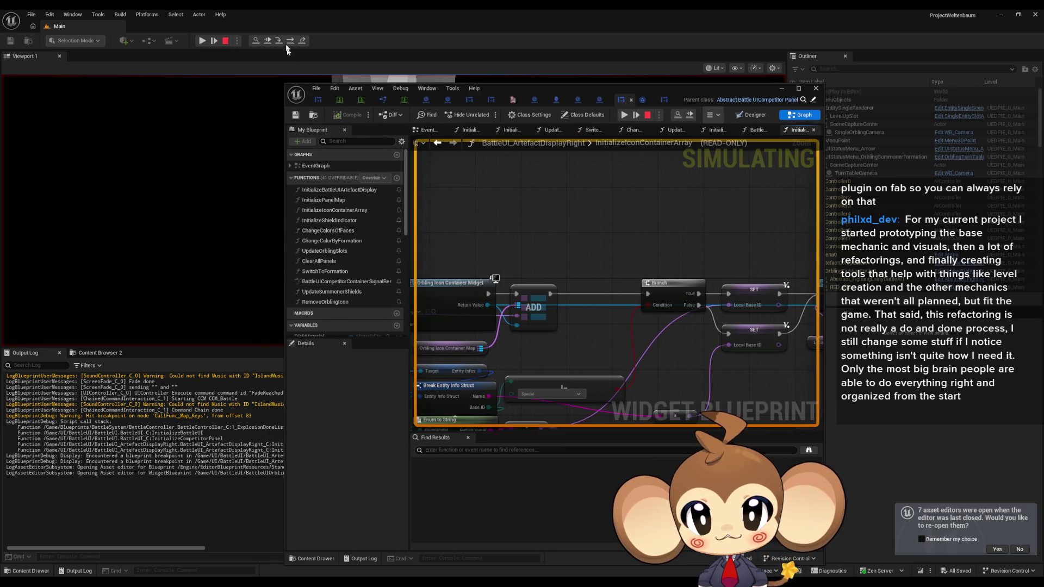
click(289, 42)
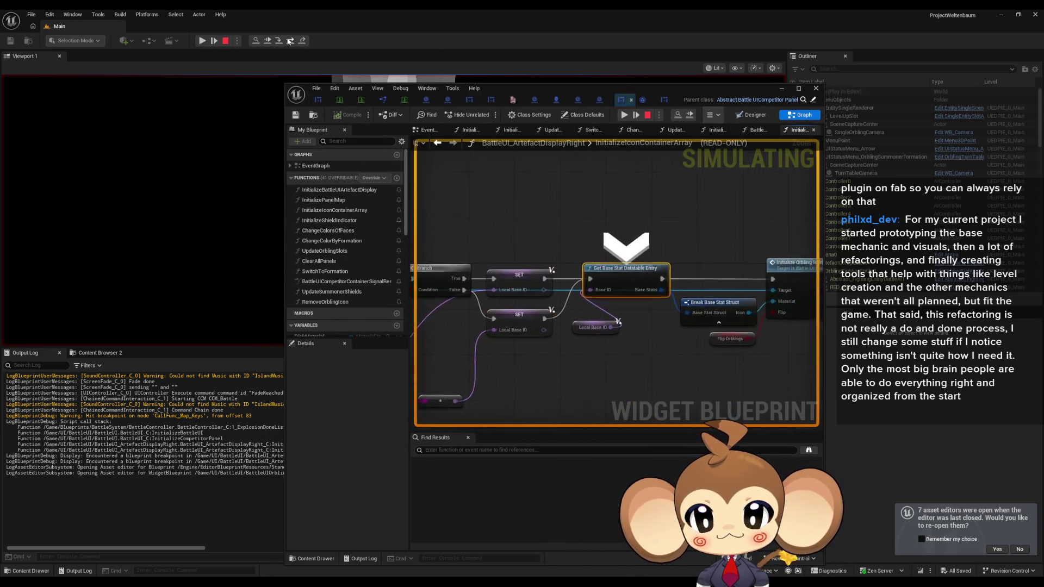
click(289, 42)
click(289, 42)
click(290, 42)
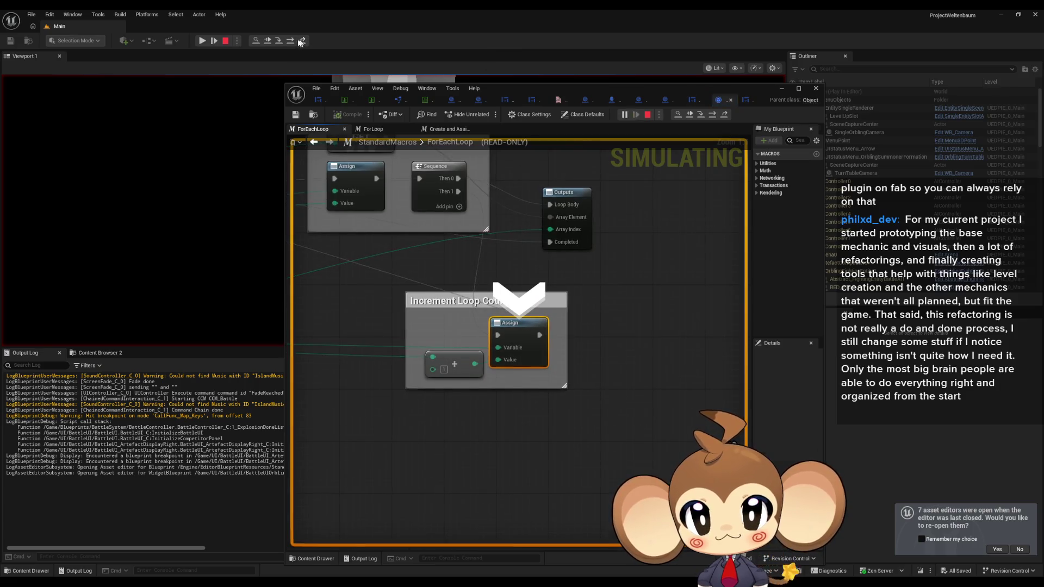
click(290, 43)
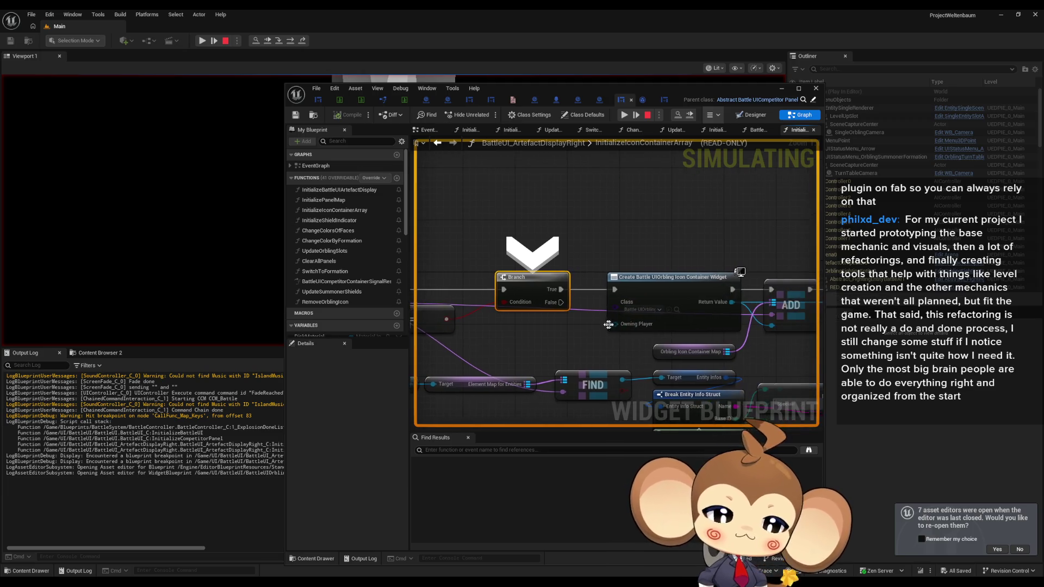
Zoom in on the Initialize Orbling Icon Container node, then resume the play-in-editor session.
scroll(680, 278, down, 4)
mouse_move(651, 250)
mouse_down()
mouse_move(837, 210)
mouse_move(860, 228)
mouse_move(522, 225)
mouse_move(555, 241)
mouse_move(676, 254)
mouse_up()
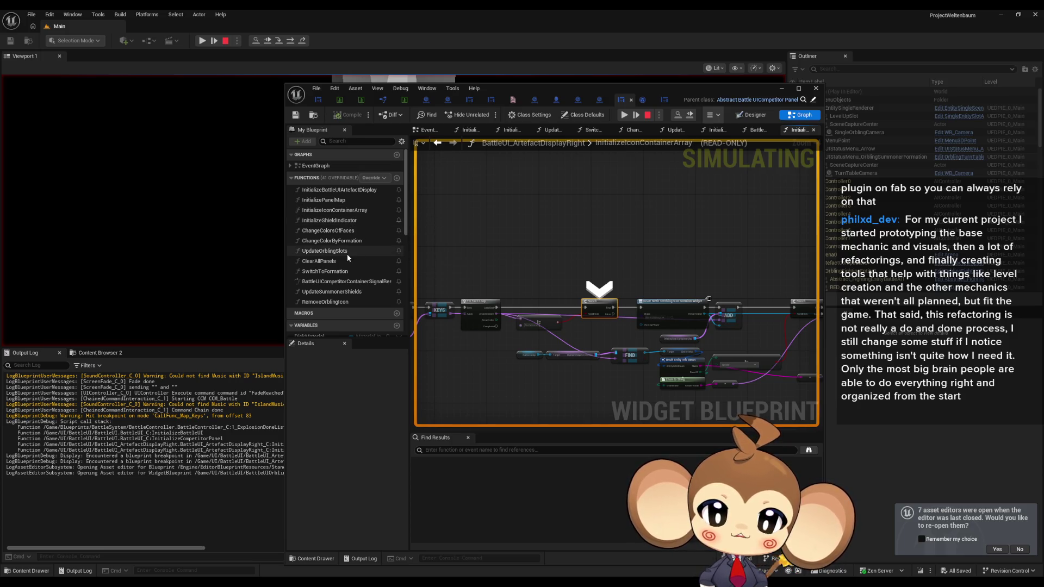
scroll(682, 313, up, 5)
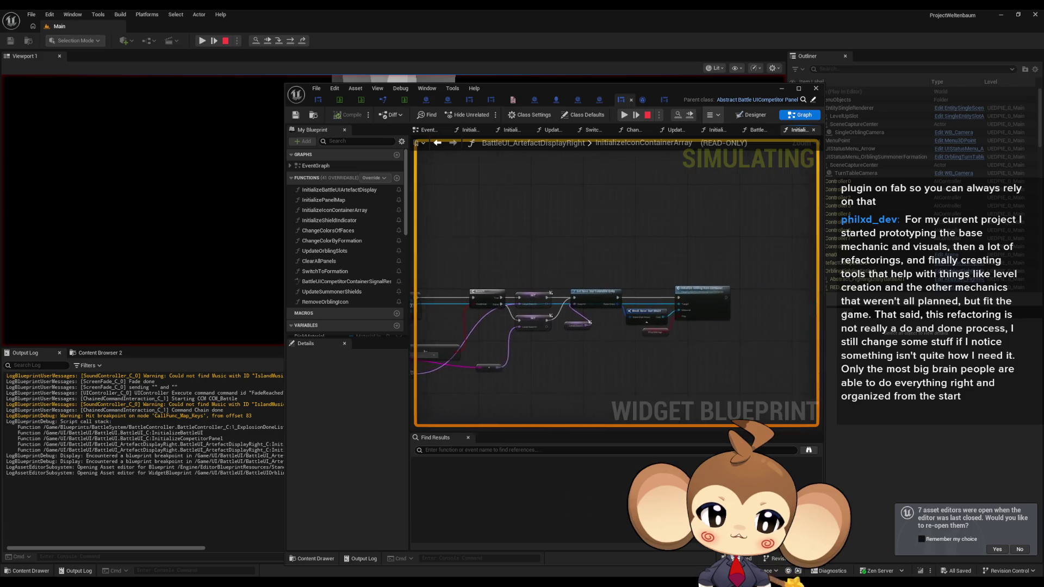
scroll(683, 313, up, 1)
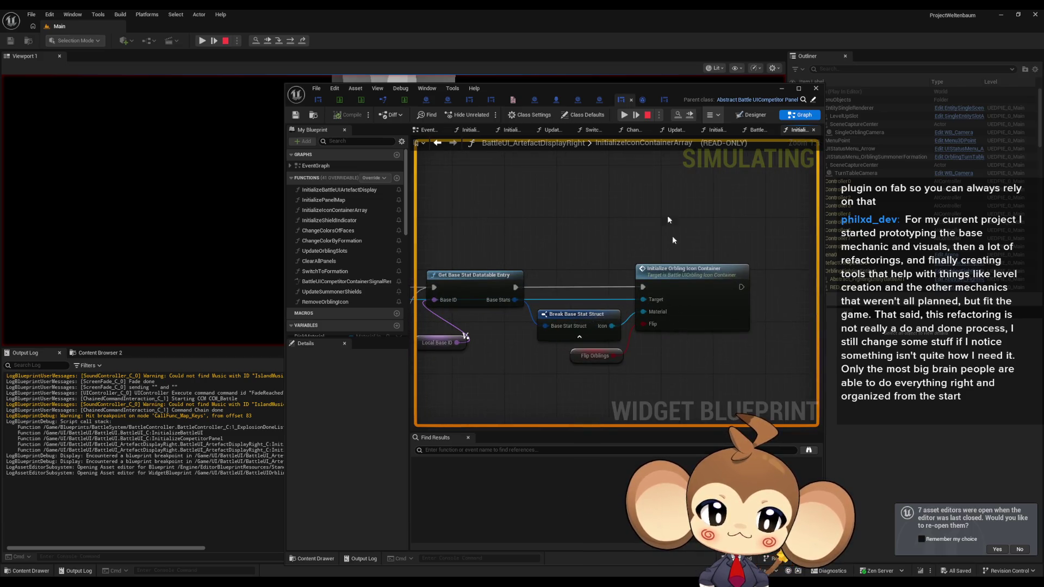
click(630, 115)
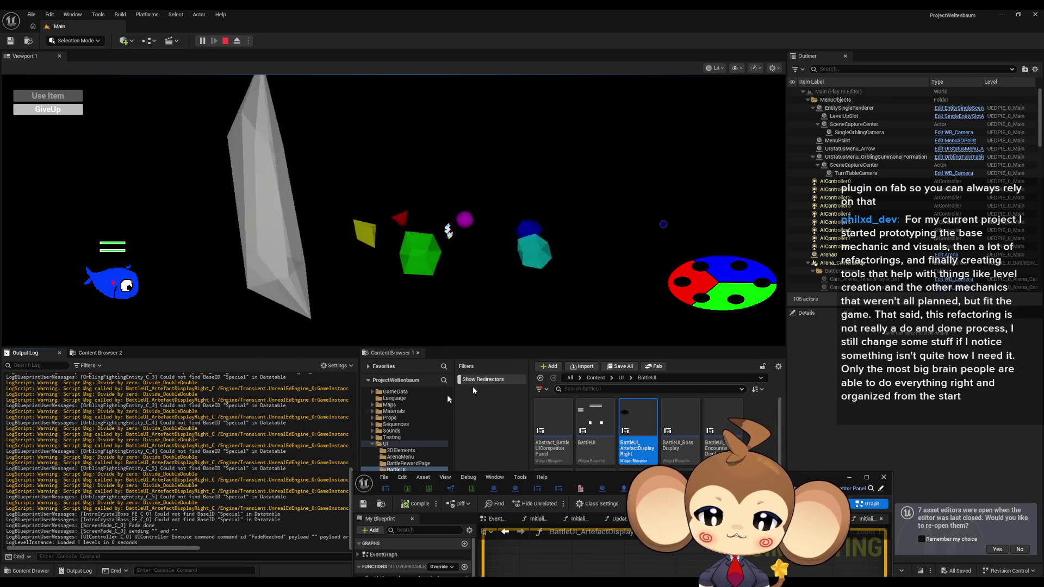
Review the missing BaseID 'in Datatable' warnings in the Output Log, then maximize the blueprint editor.
scroll(251, 430, up, 5)
scroll(252, 429, up, 8)
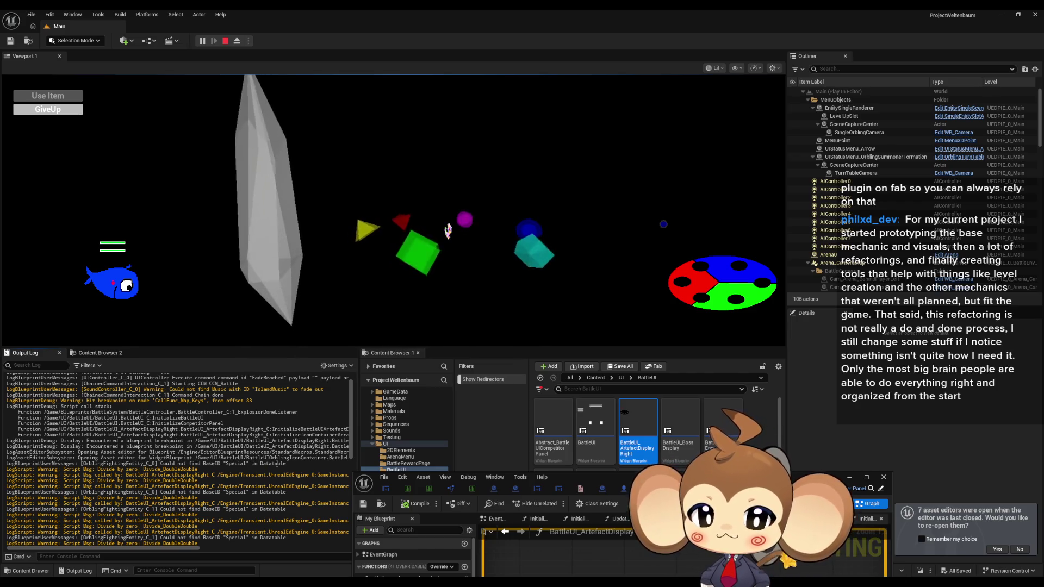
mouse_move(285, 464)
mouse_down()
mouse_move(82, 460)
mouse_move(146, 464)
mouse_up()
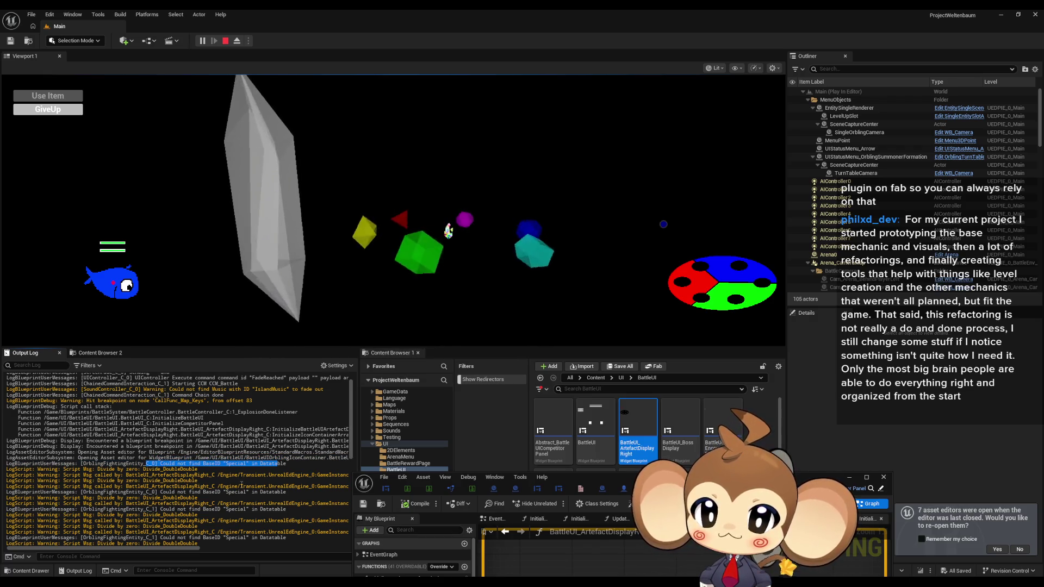
scroll(241, 484, up, 1)
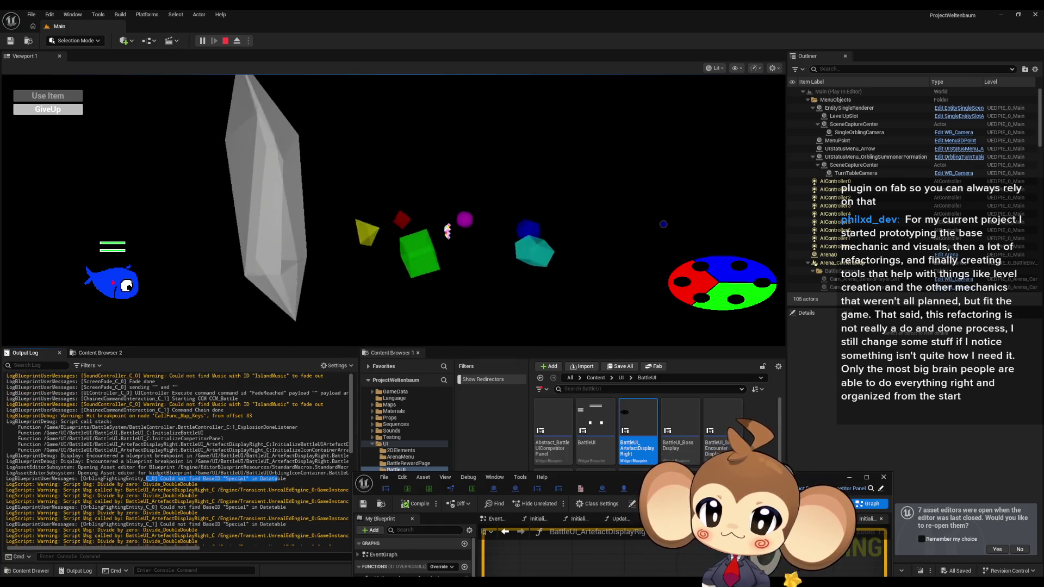
scroll(240, 481, down, 3)
scroll(241, 481, up, 3)
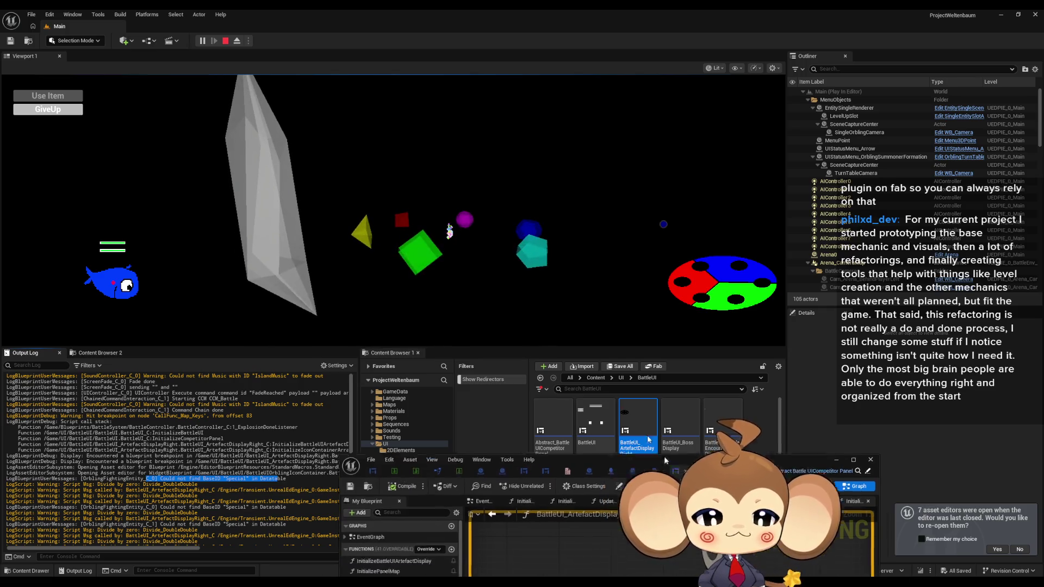
mouse_move(679, 479)
mouse_down()
mouse_move(468, 200)
mouse_move(465, 181)
mouse_up()
double_click(466, 181)
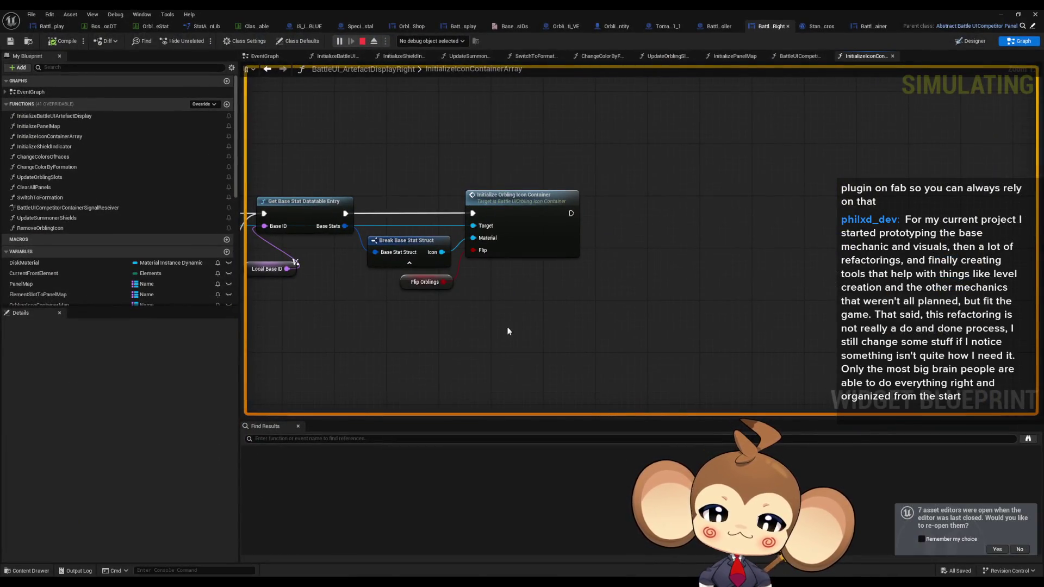
Pan and zoom to the Branch, Create Widget, ADD and FIND nodes, selecting the Initialize nodes.
drag(501, 336, 733, 365)
scroll(733, 366, down, 5)
mouse_move(633, 367)
mouse_down()
mouse_move(664, 316)
mouse_move(681, 236)
mouse_up()
scroll(462, 216, up, 3)
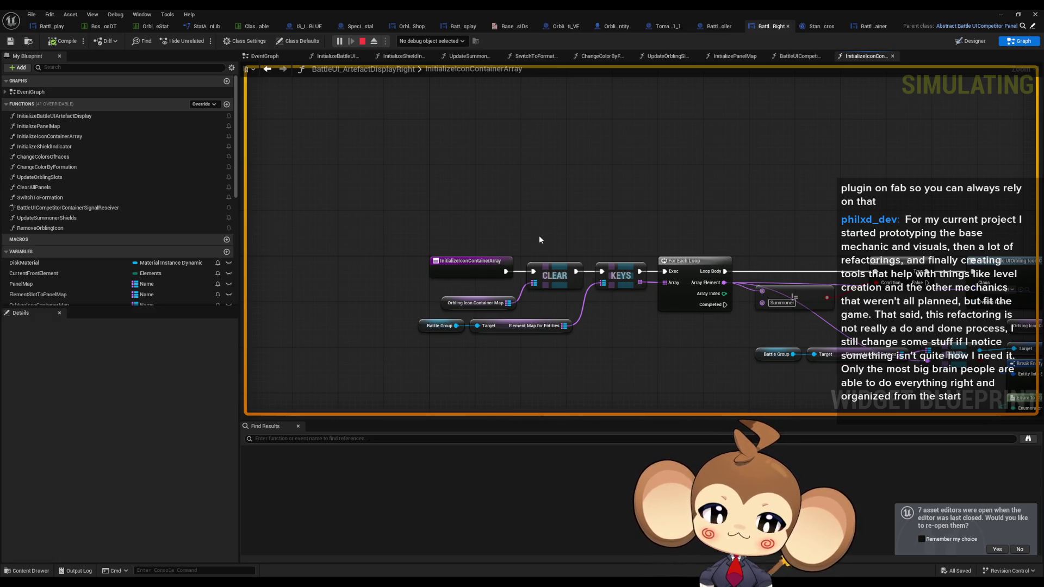
scroll(677, 256, down, 1)
mouse_move(677, 255)
mouse_down()
mouse_move(424, 279)
mouse_move(196, 250)
mouse_up()
scroll(652, 354, up, 1)
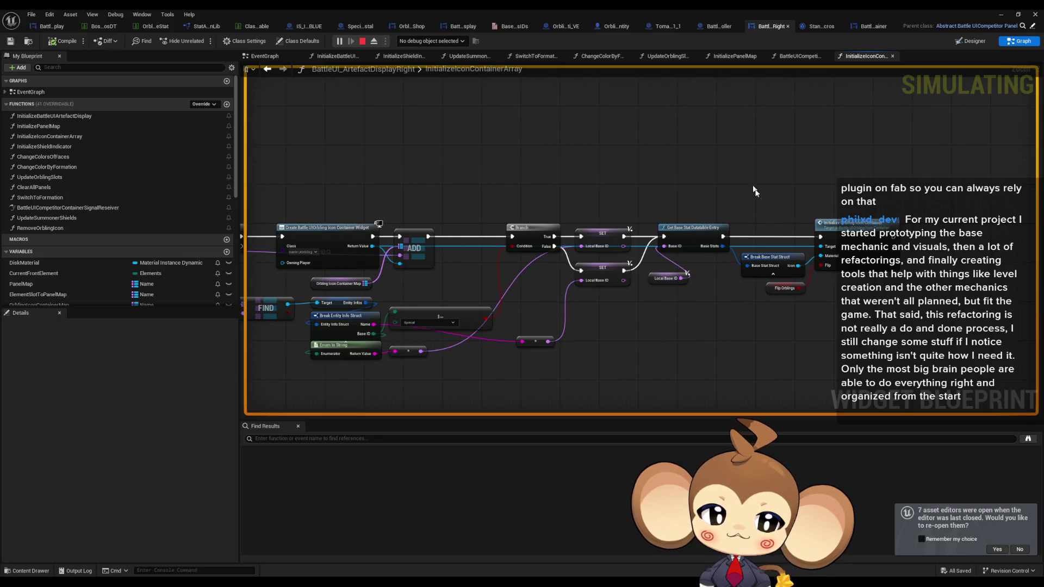
drag(754, 190, 894, 325)
drag(479, 287, 726, 299)
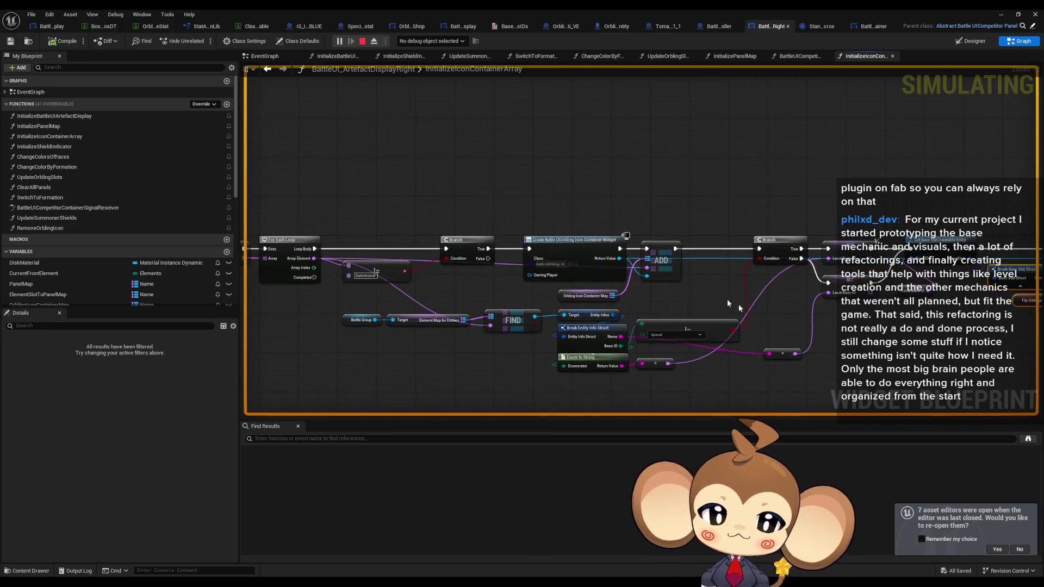
Select the Orbling Icon Container Map getter to view its details beside the CLEAR and KEYS nodes.
click(585, 275)
scroll(587, 289, up, 2)
click(581, 295)
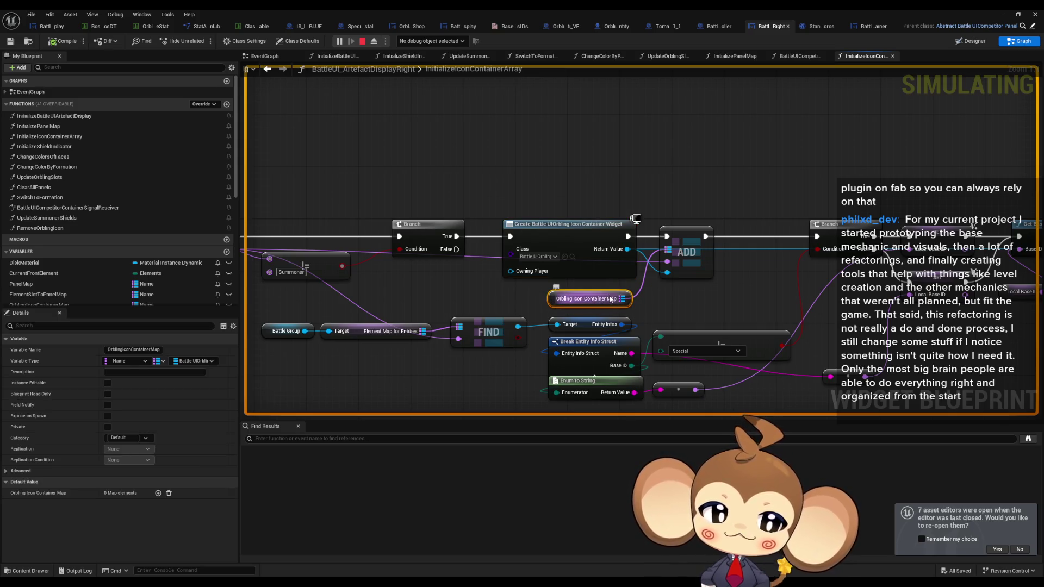
scroll(582, 296, down, 1)
mouse_move(593, 304)
mouse_down()
mouse_move(895, 325)
mouse_move(586, 320)
mouse_up()
drag(617, 198, 729, 258)
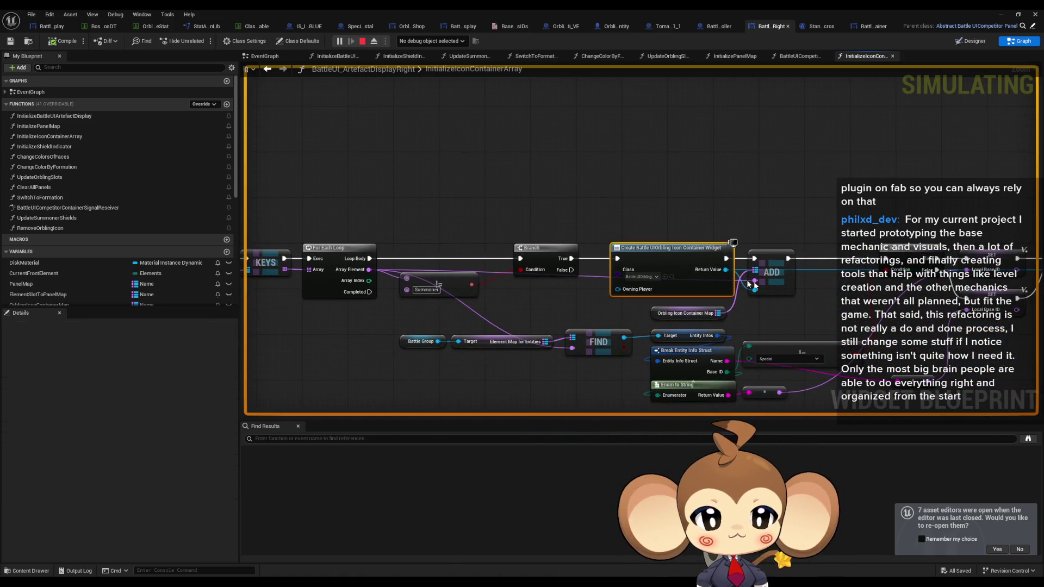
drag(840, 313, 525, 327)
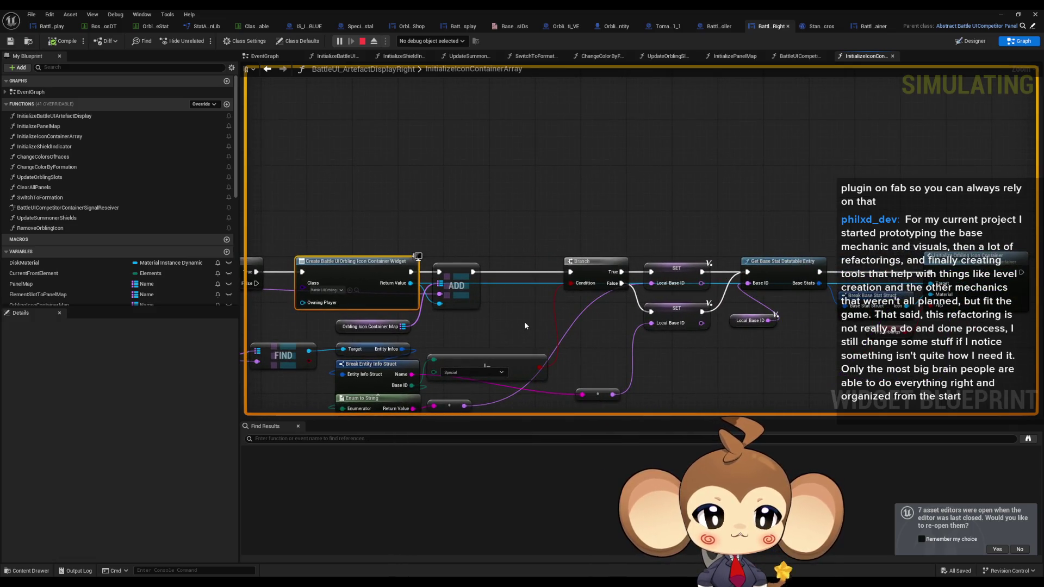
click(354, 327)
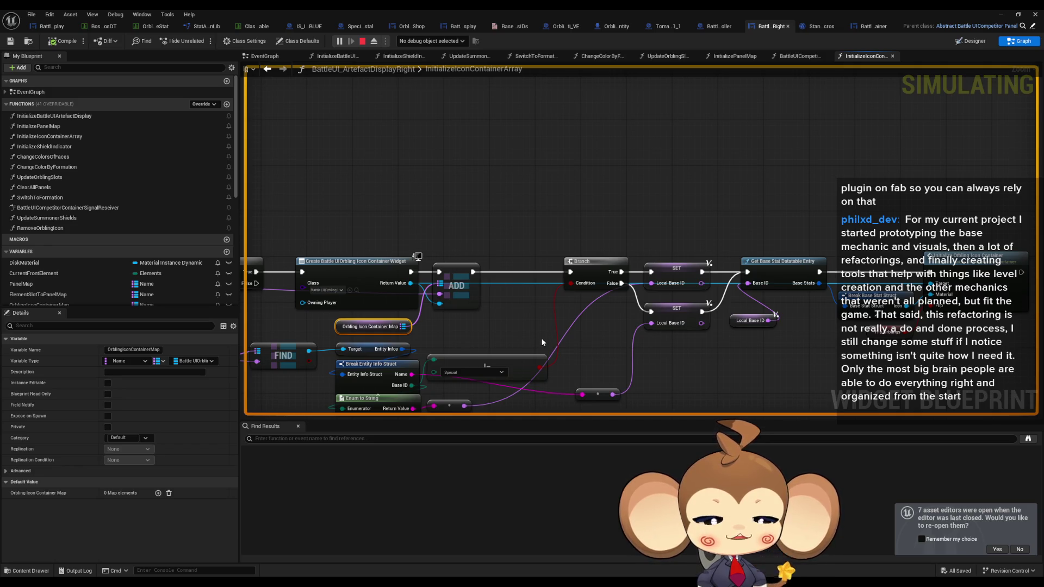
drag(427, 335, 668, 318)
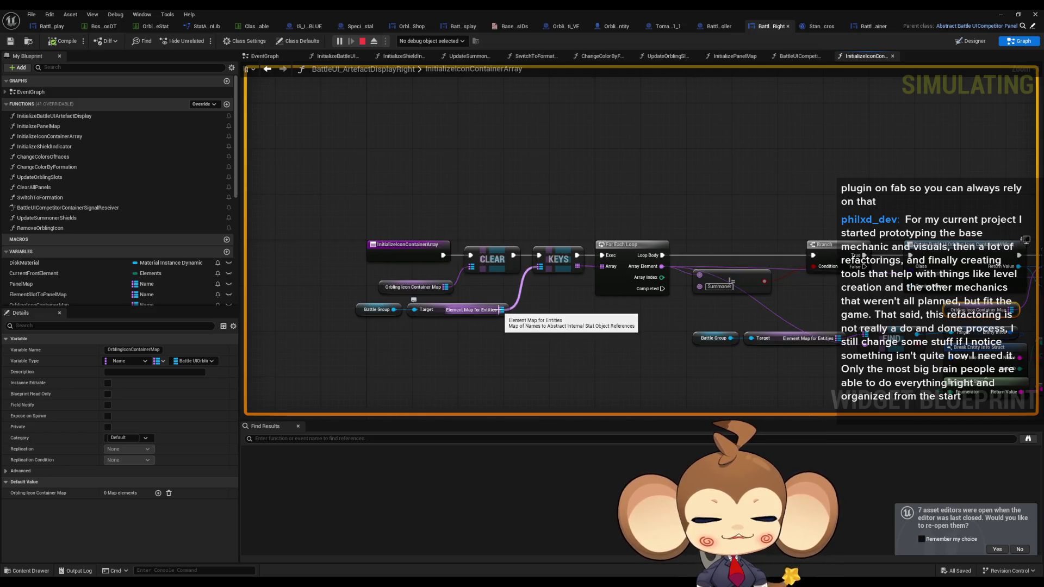
drag(868, 315, 618, 312)
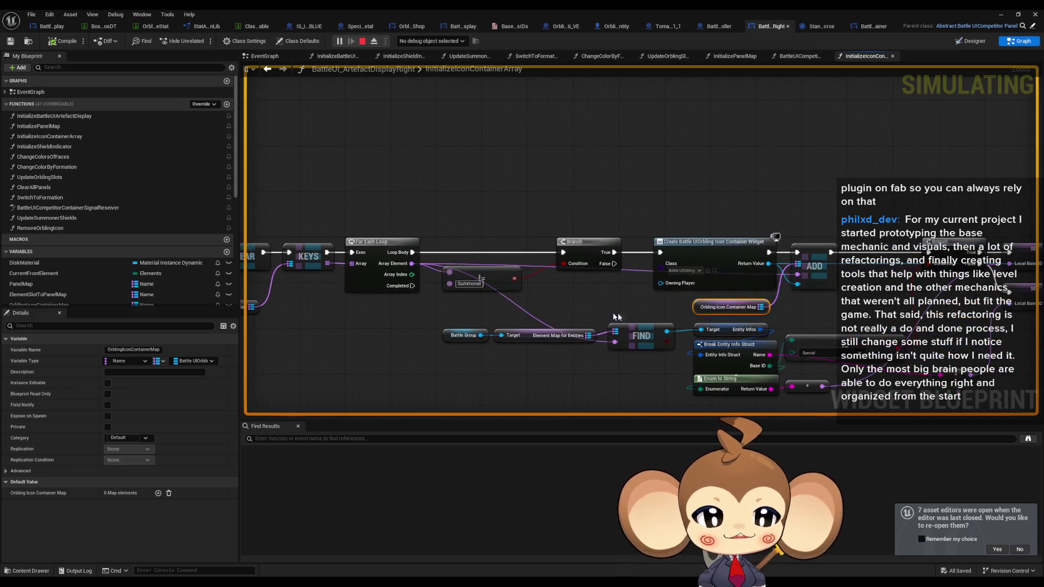
right_click(704, 312)
Find all OrblingIconContainerMap references by name and jump to its uses in each function.
mouse_move(729, 386)
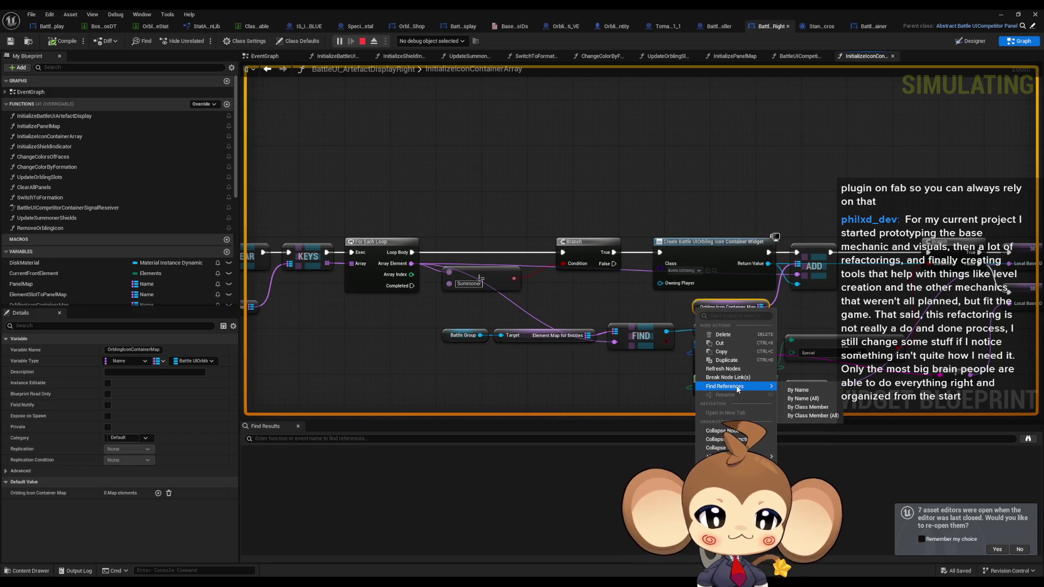
click(816, 403)
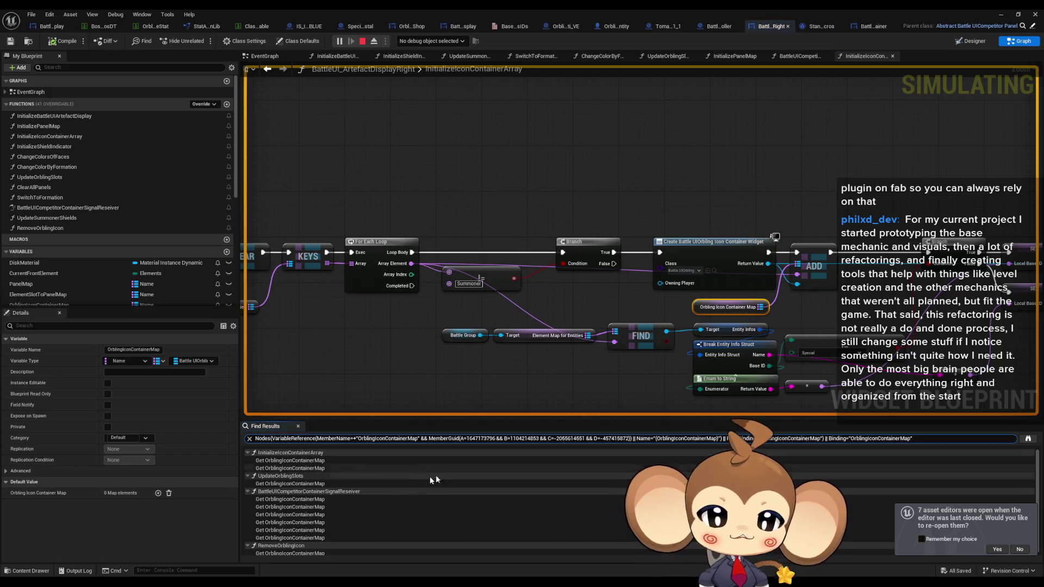
click(272, 469)
click(273, 483)
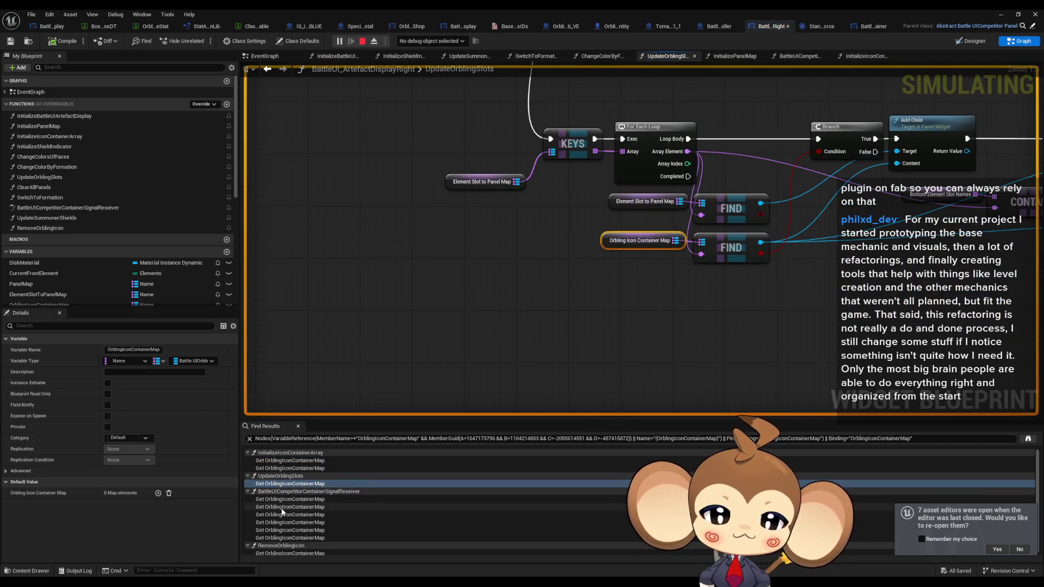
click(280, 500)
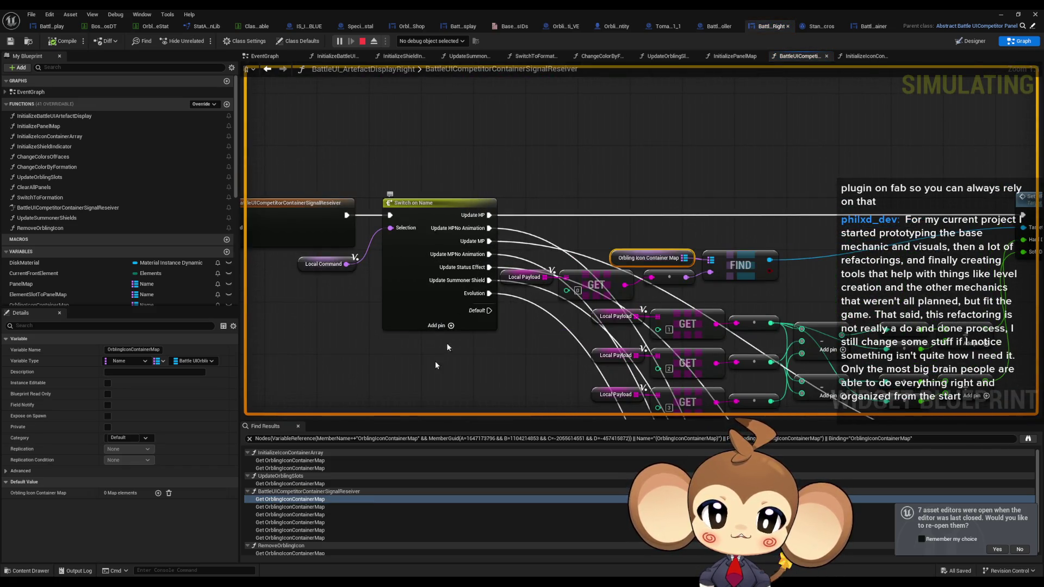
Examine the Set HPBar and Set MPBar nodes in BattleUICompetitorContainerSignalReseiver.
scroll(324, 507, down, 1)
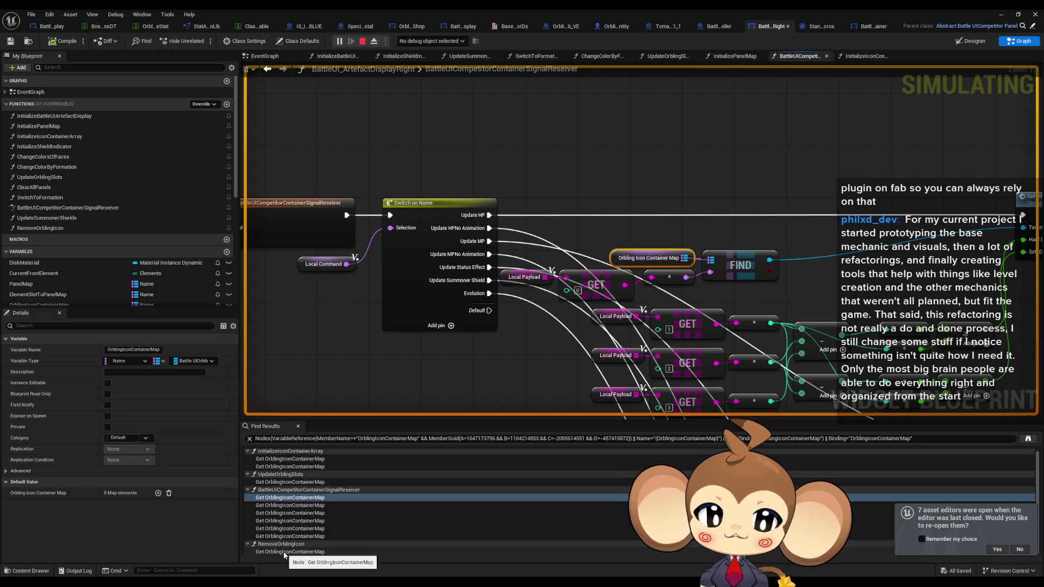
scroll(728, 297, down, 3)
mouse_move(728, 297)
mouse_down()
mouse_move(632, 298)
mouse_move(605, 281)
mouse_up()
scroll(534, 247, up, 3)
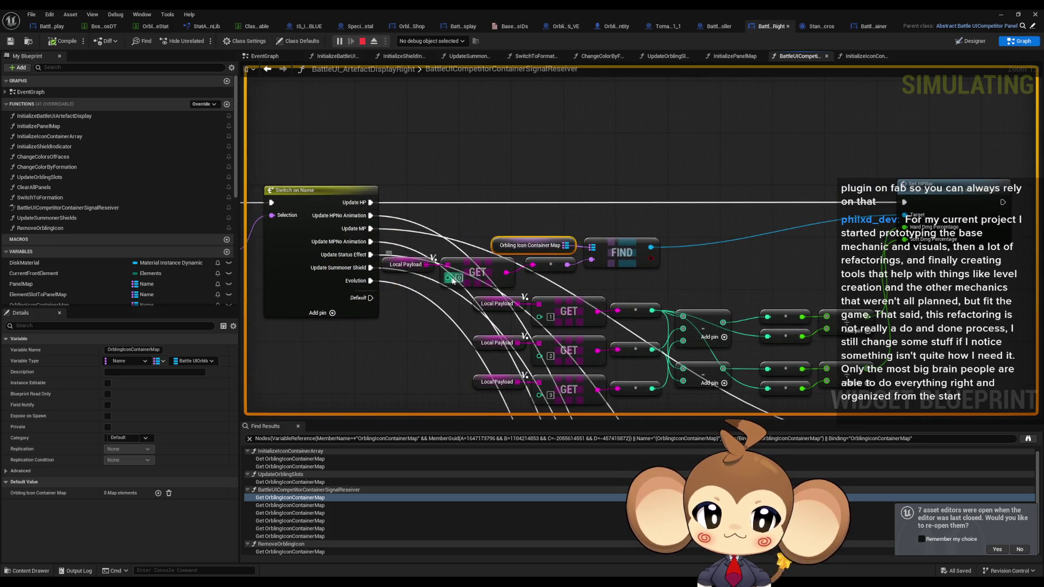
drag(654, 288, 538, 242)
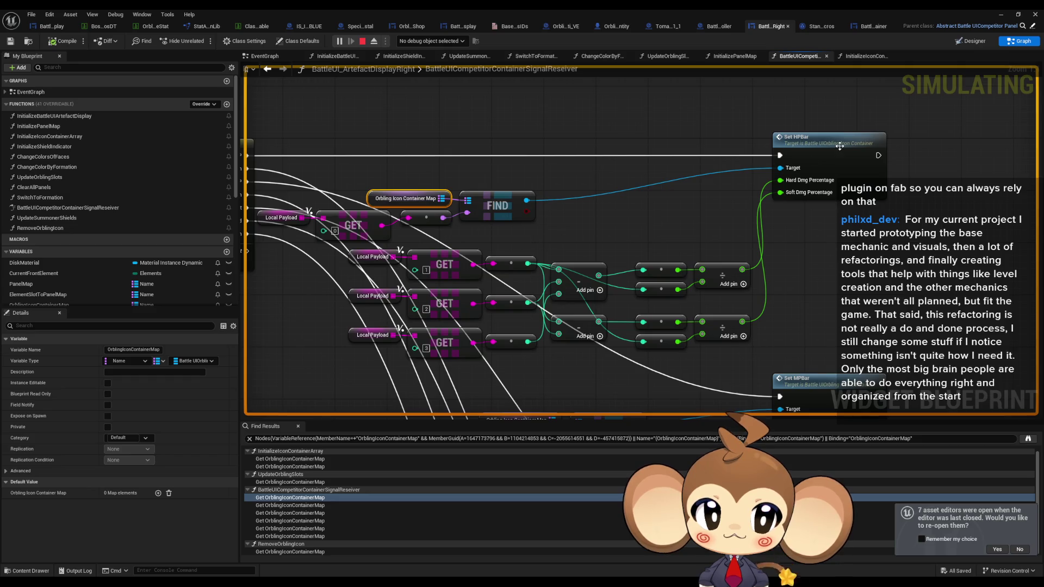
scroll(617, 350, down, 1)
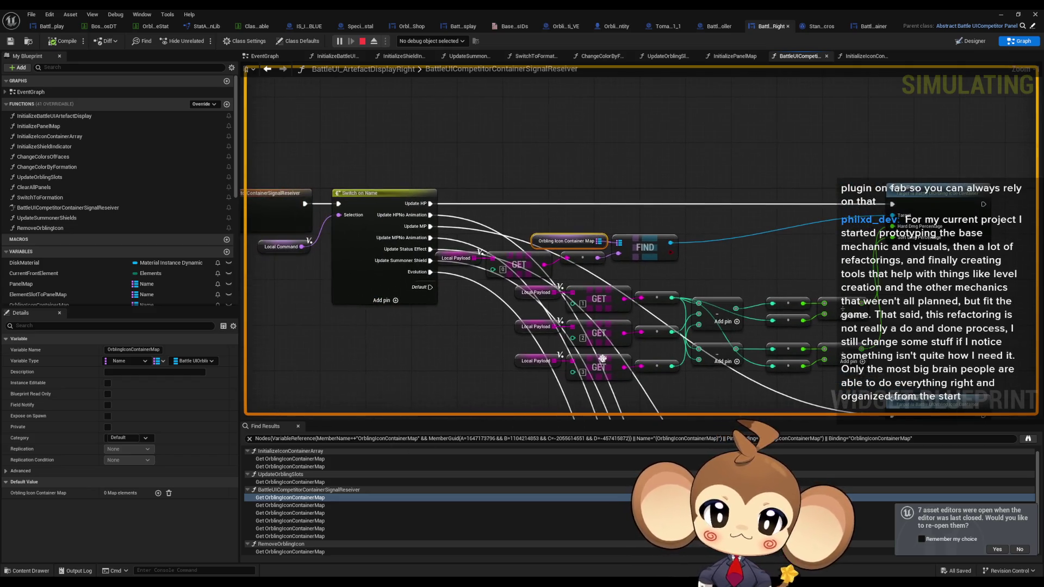
Return to UpdateOrblingSlots and select both map getters with their FIND nodes.
click(277, 481)
drag(581, 294, 387, 338)
drag(375, 233, 578, 318)
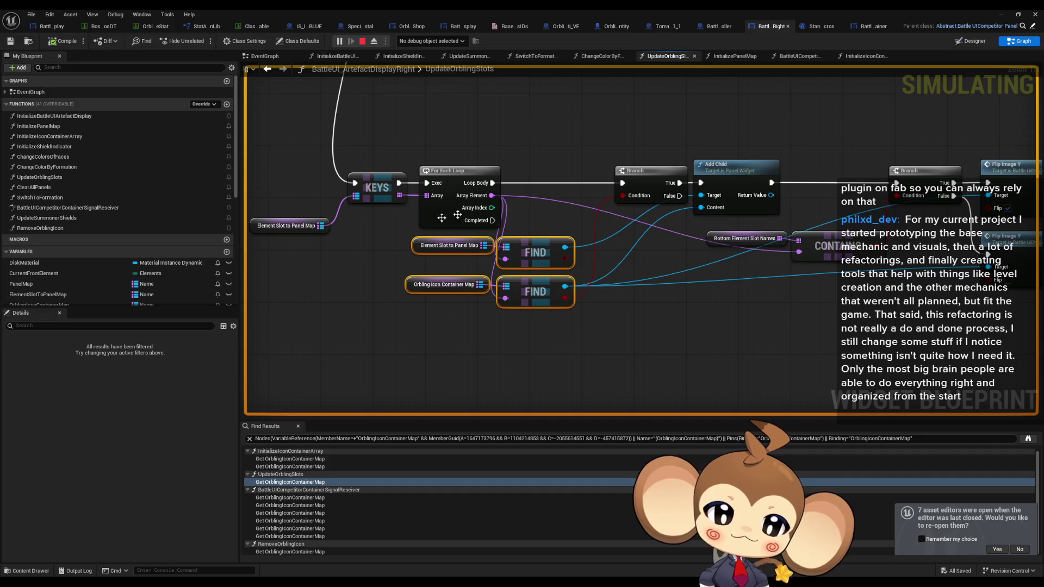
Inspect the Element Slot to Panel Map and Orbling Icon Container Map getters around the KEYS node.
click(415, 246)
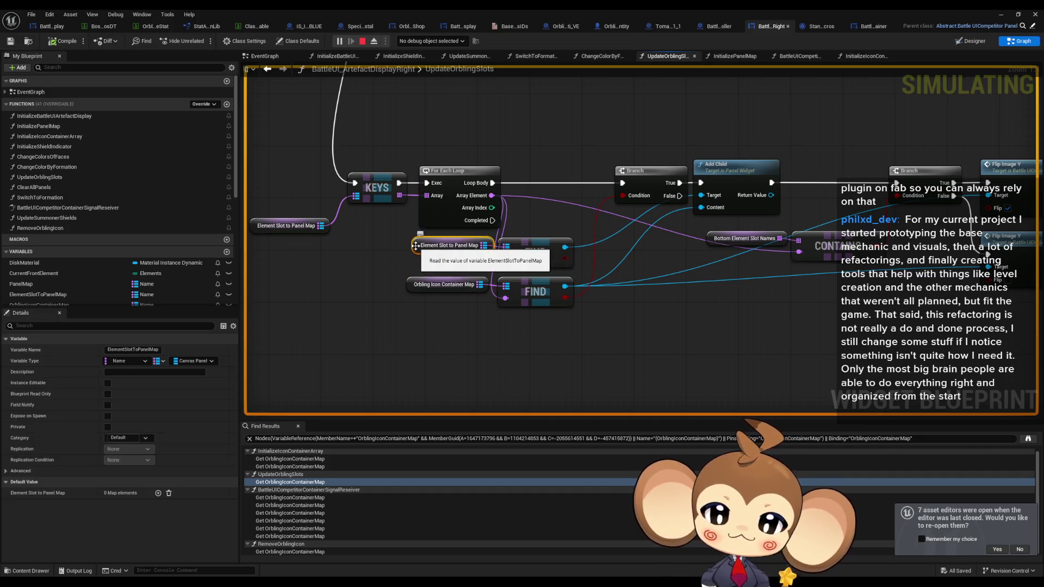
mouse_move(416, 245)
mouse_down()
mouse_move(404, 291)
mouse_move(291, 328)
mouse_up()
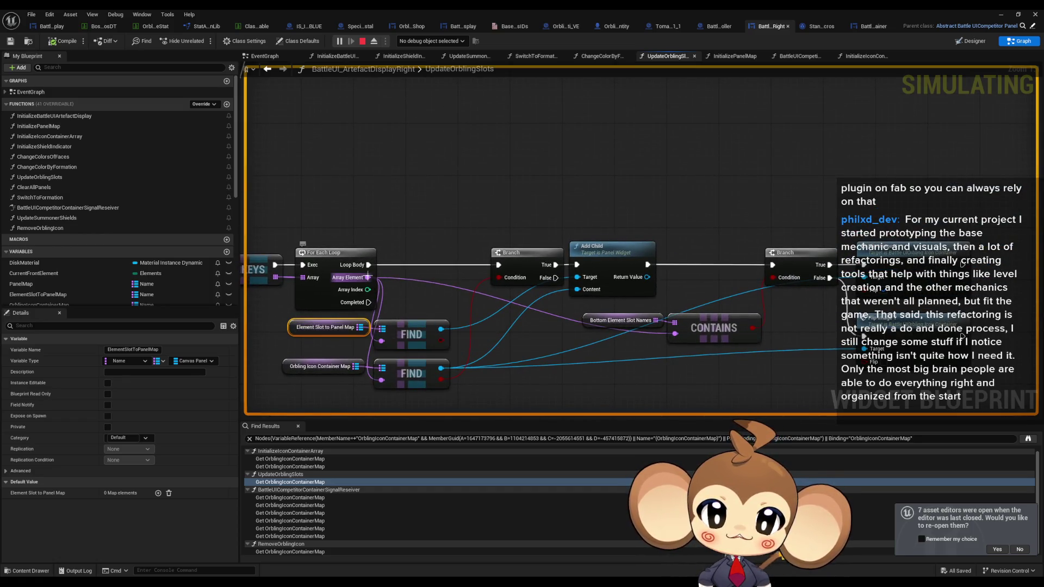
drag(367, 279, 520, 280)
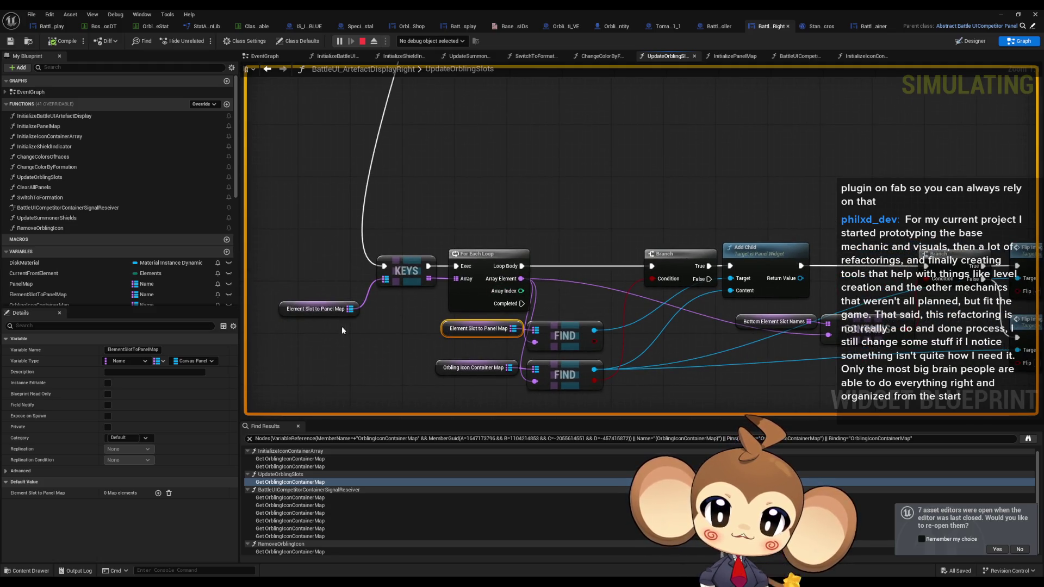
drag(279, 278, 317, 337)
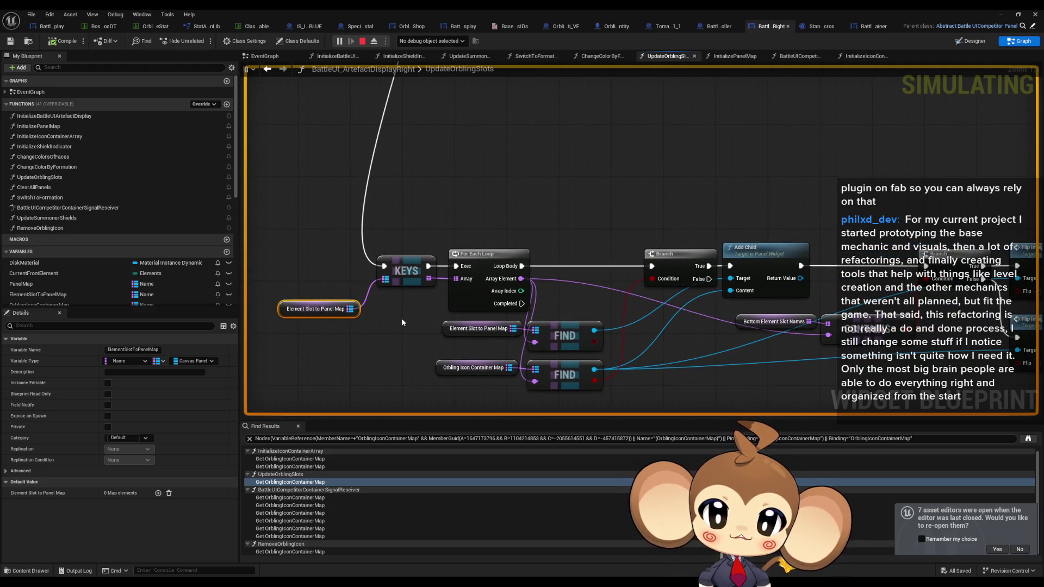
click(477, 367)
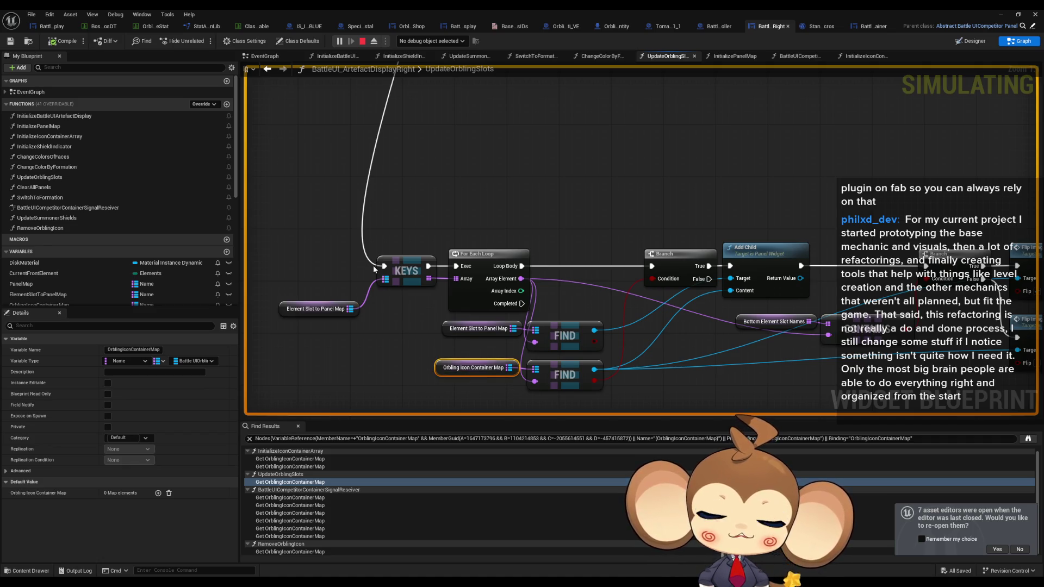
right_click(278, 312)
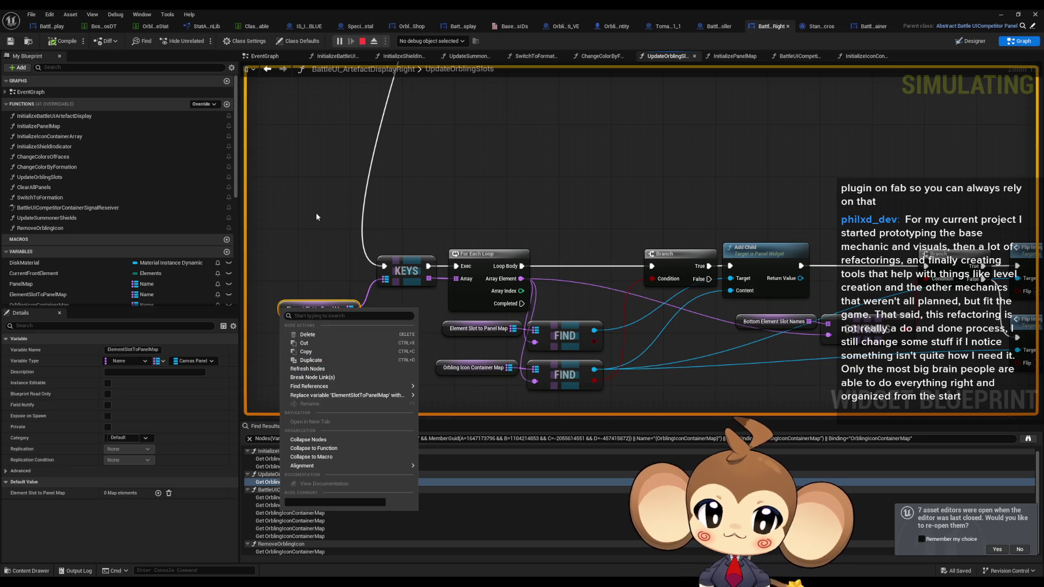
click(450, 374)
click(449, 374)
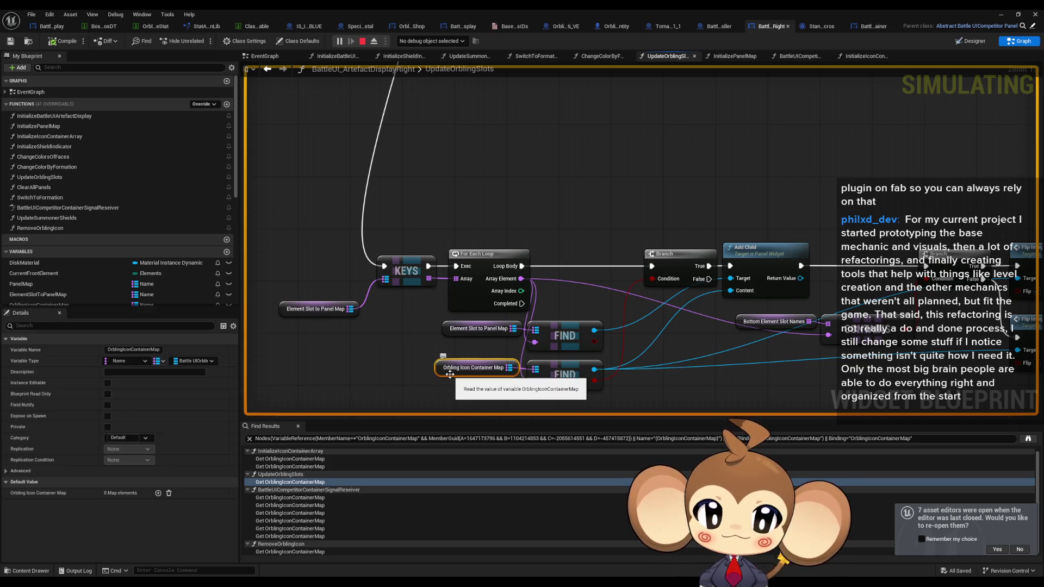
Add a breakpoint to the KEYS node and close the blueprint editor.
right_click(408, 269)
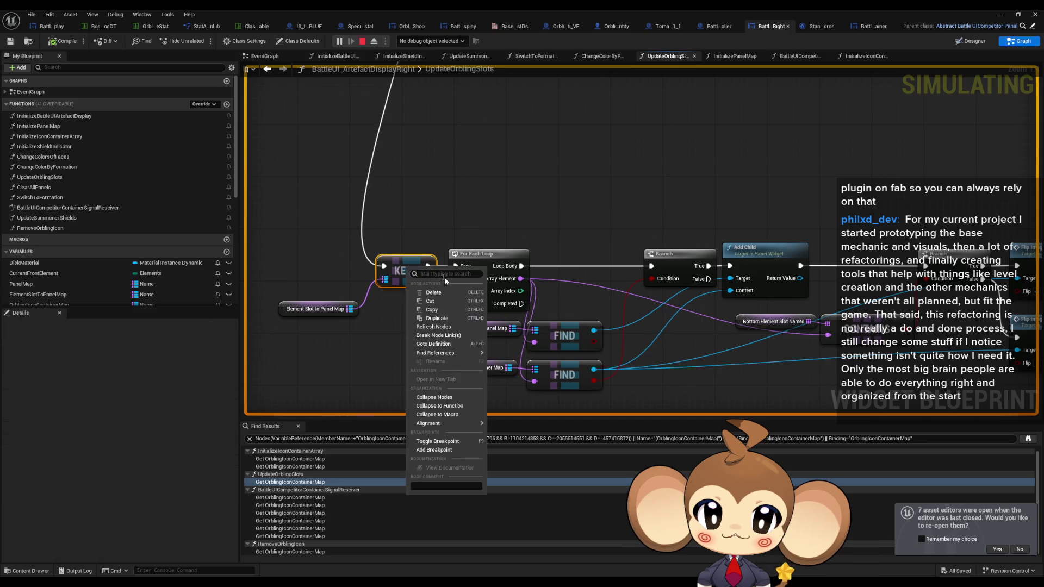
click(435, 449)
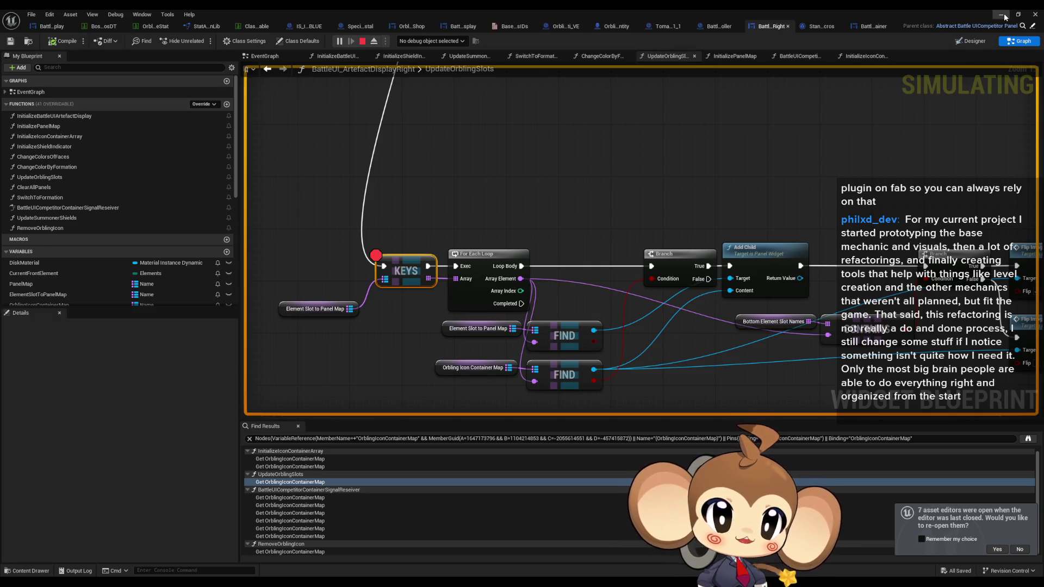
click(1035, 15)
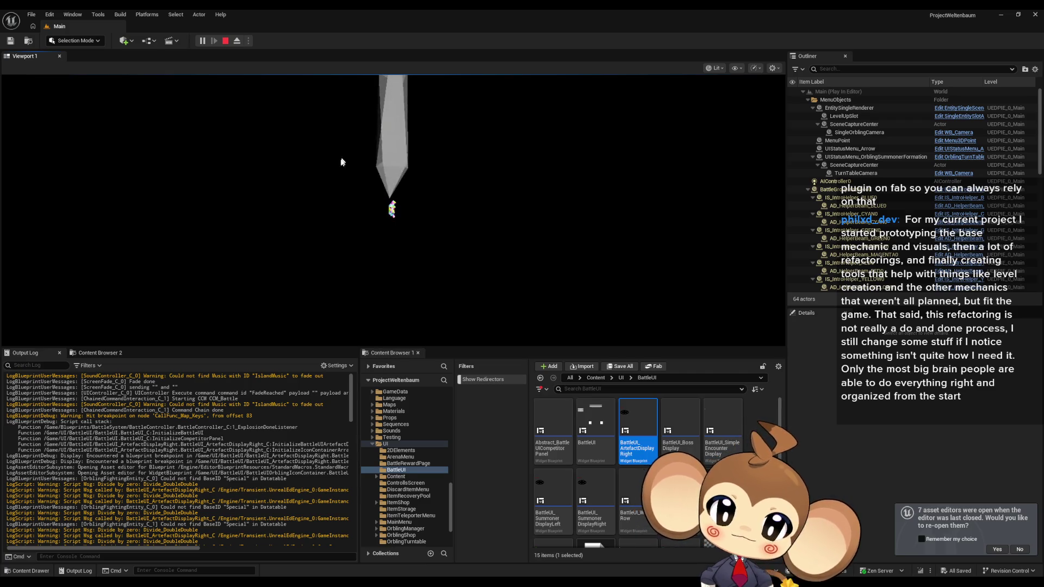
Clear the Output Log via its context menu.
right_click(181, 434)
click(212, 462)
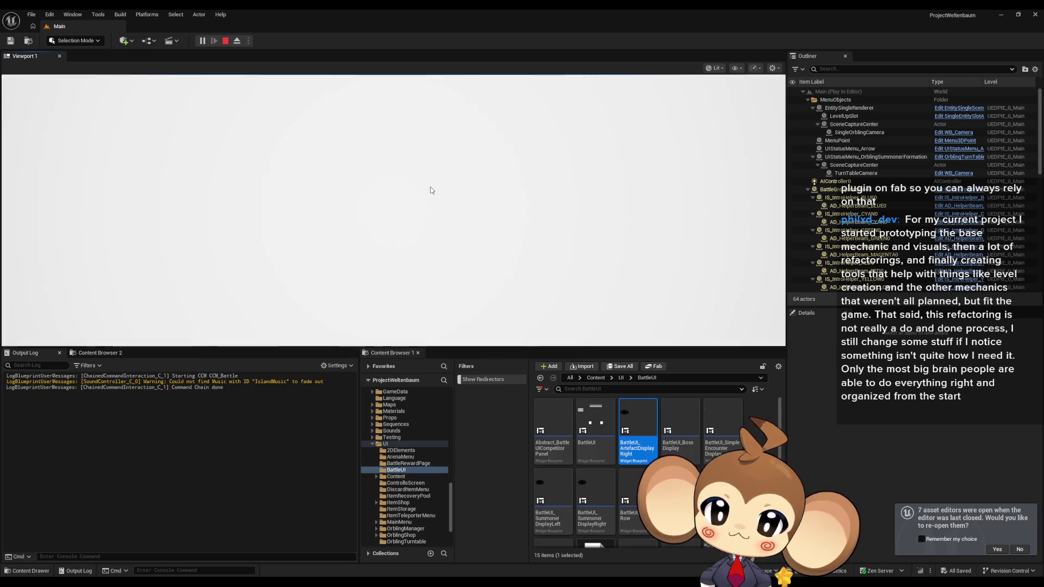
Expand the Element Slot to Panel Map and Orbling Icon Container Map values, confirming six entries each.
mouse_move(542, 282)
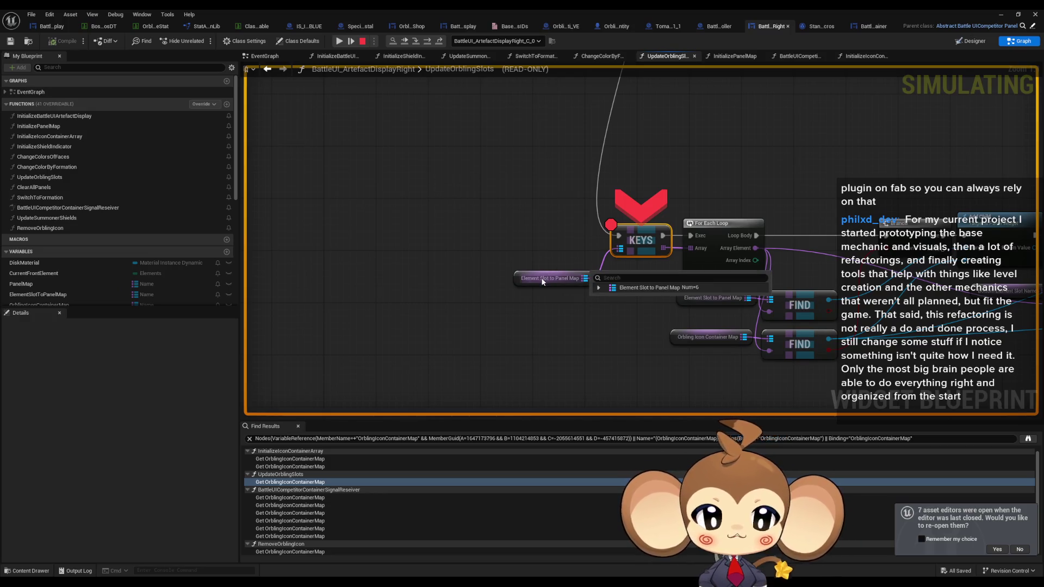
click(598, 288)
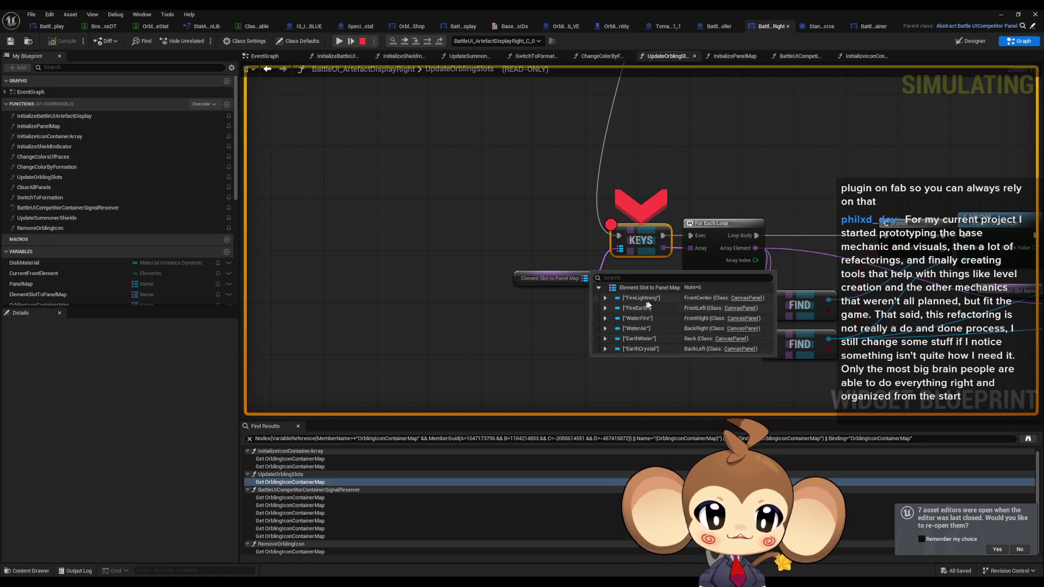
mouse_move(716, 341)
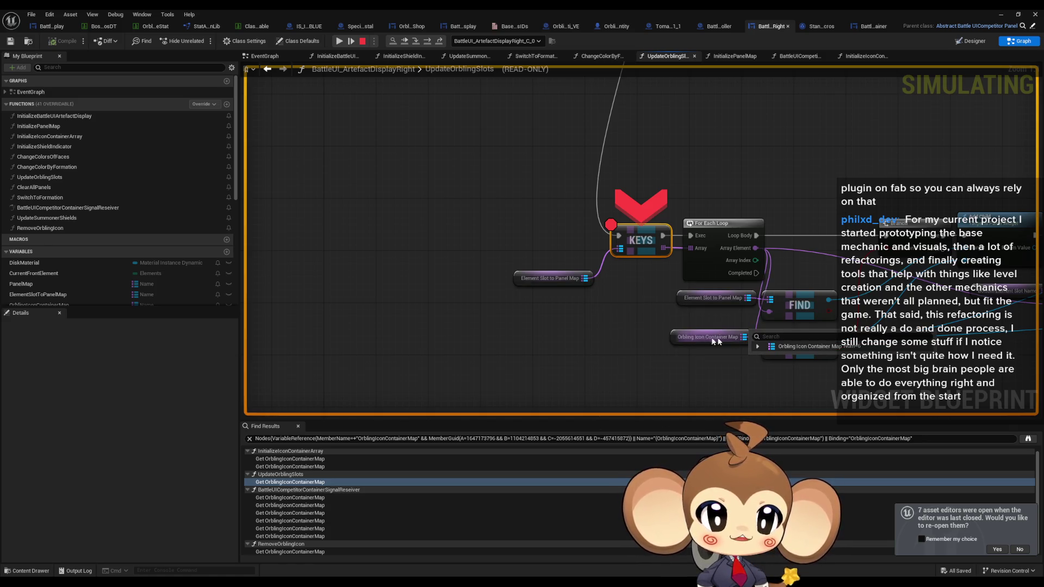
click(757, 347)
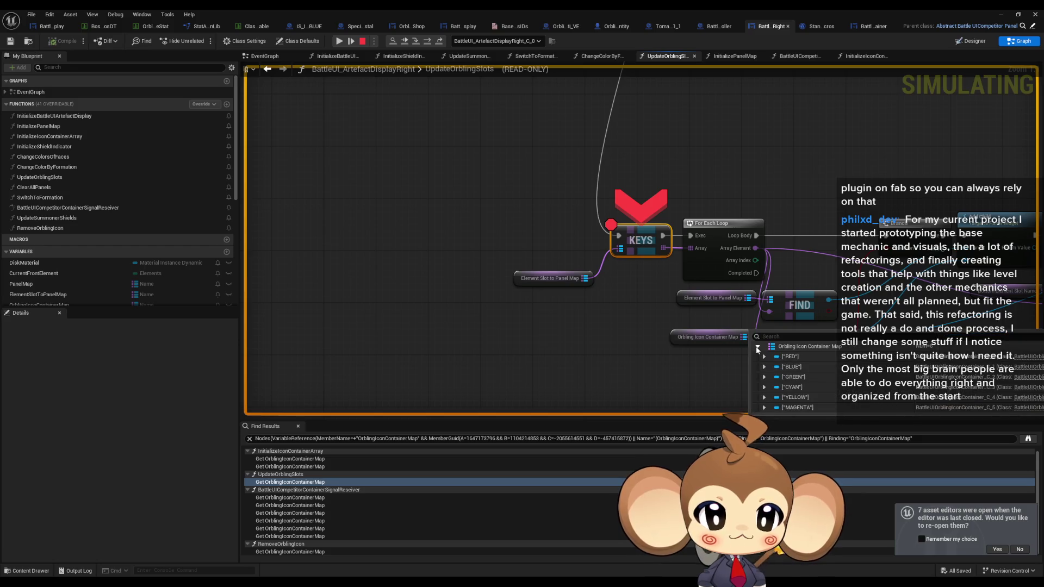
drag(736, 375, 457, 356)
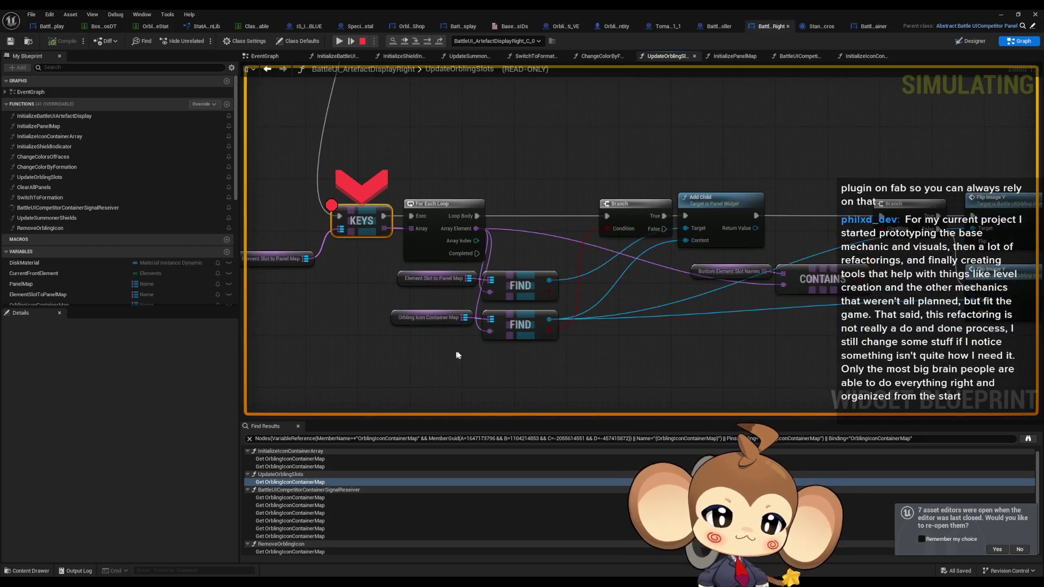
scroll(458, 355, down, 2)
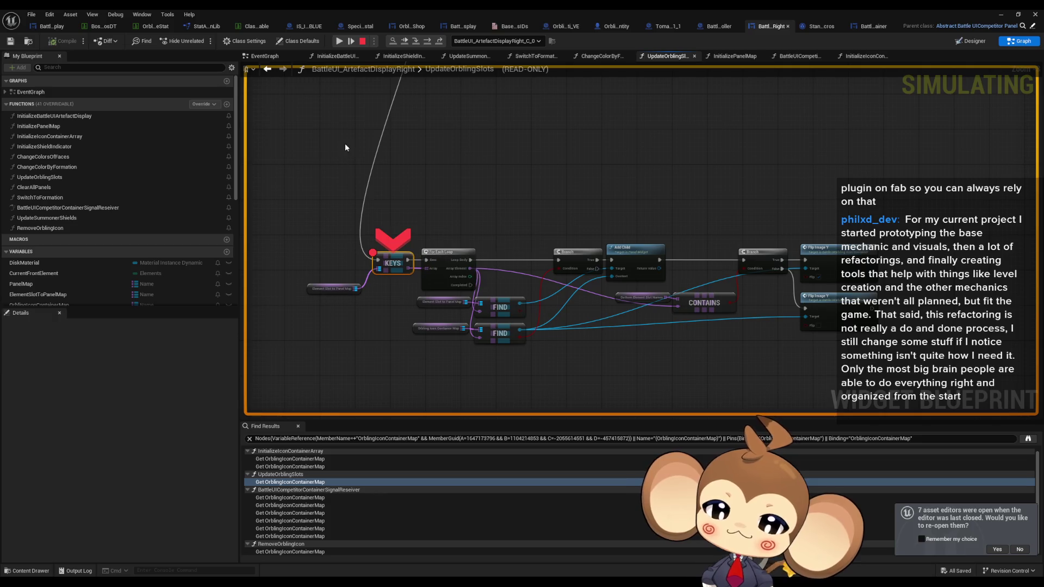
drag(345, 147, 394, 133)
Stop the simulation and open a new blank Paint canvas.
click(362, 41)
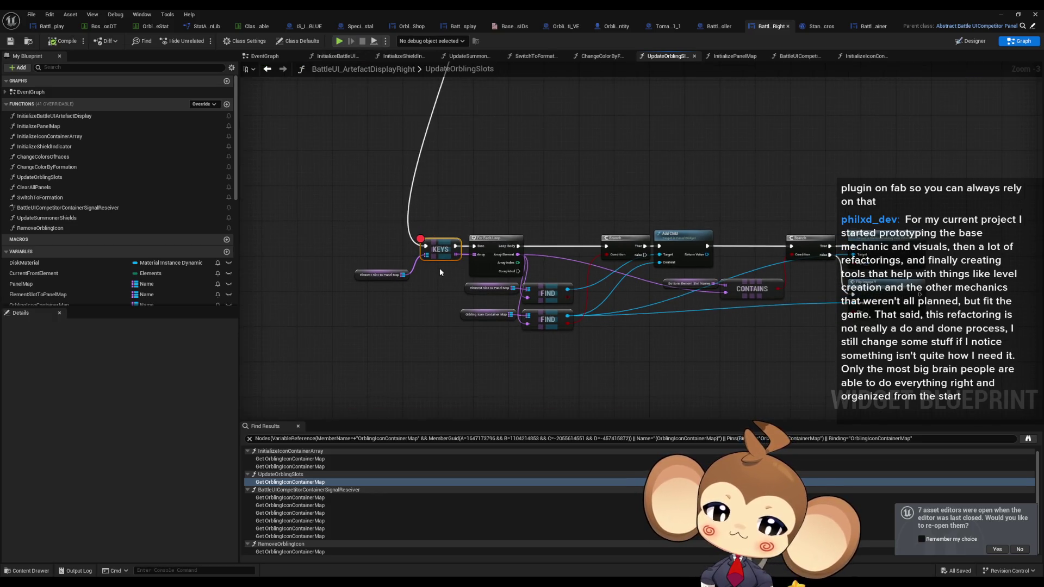
scroll(587, 257, up, 1)
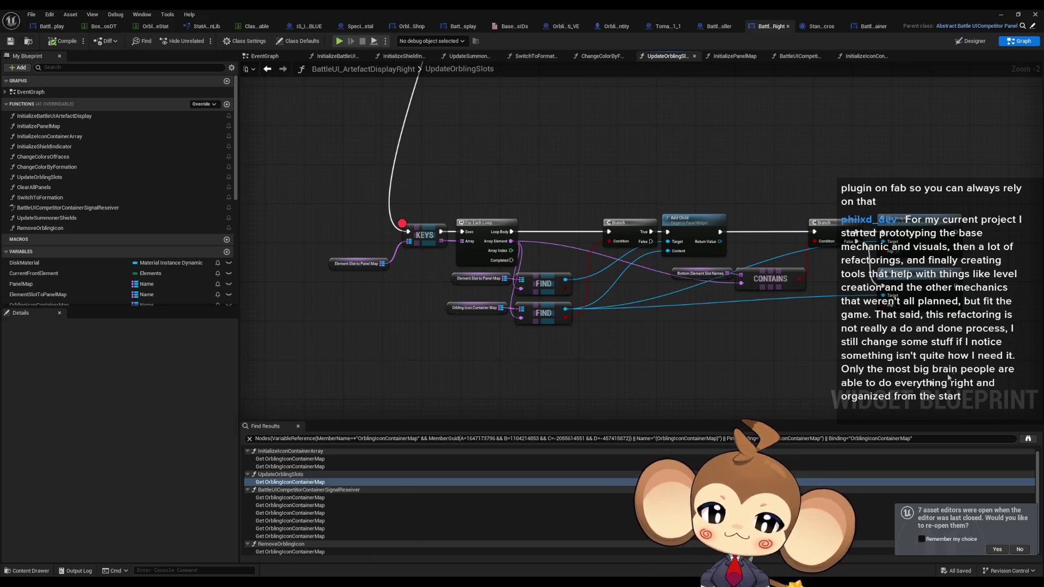
key(ctrl+alt+p)
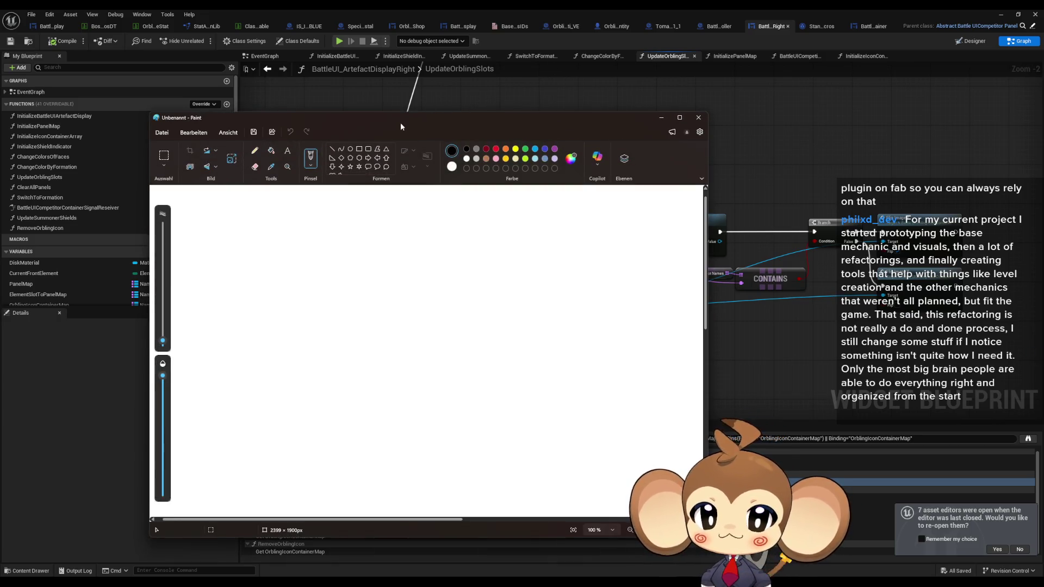
Reposition the Paint window, fill the canvas white, and select a thicker pencil.
drag(401, 127, 554, 105)
click(424, 128)
click(485, 233)
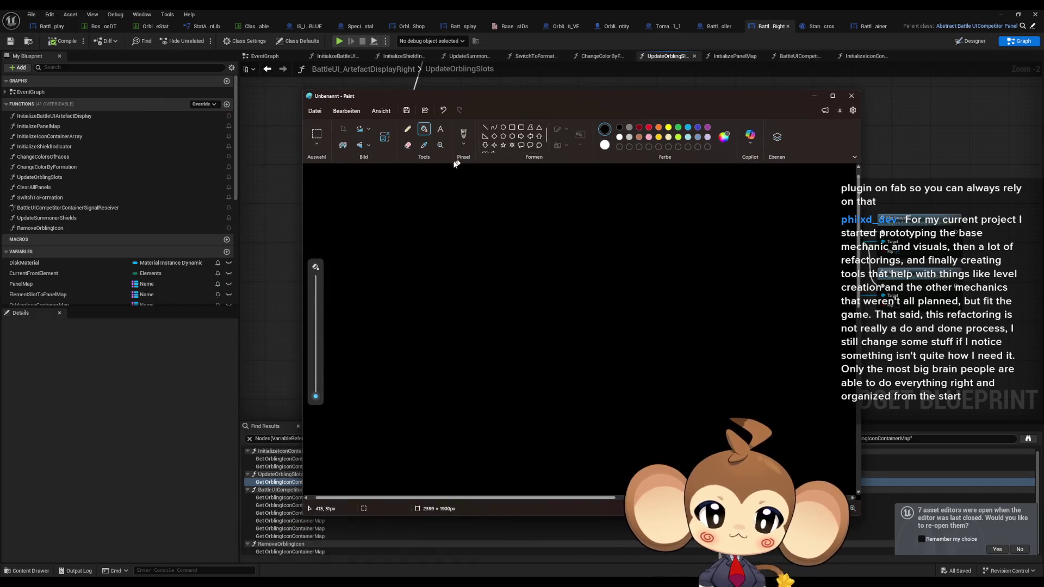
click(408, 129)
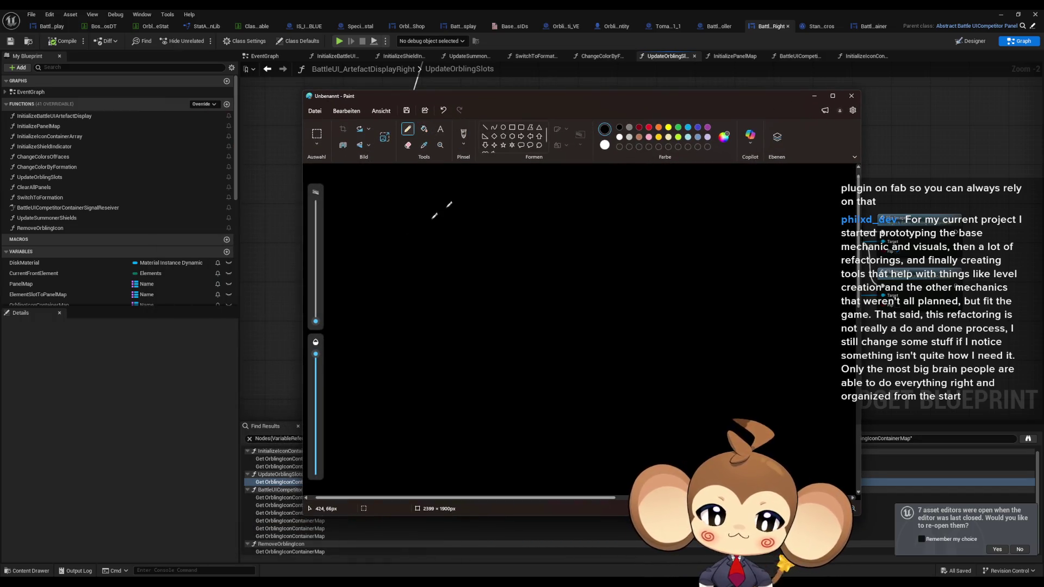
drag(315, 321, 316, 315)
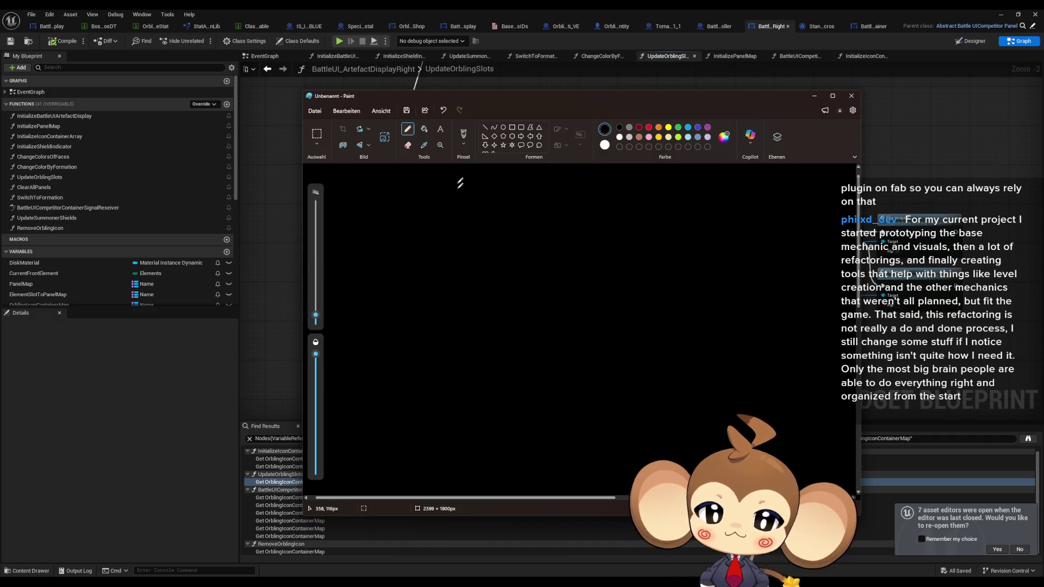
click(425, 129)
right_click(483, 212)
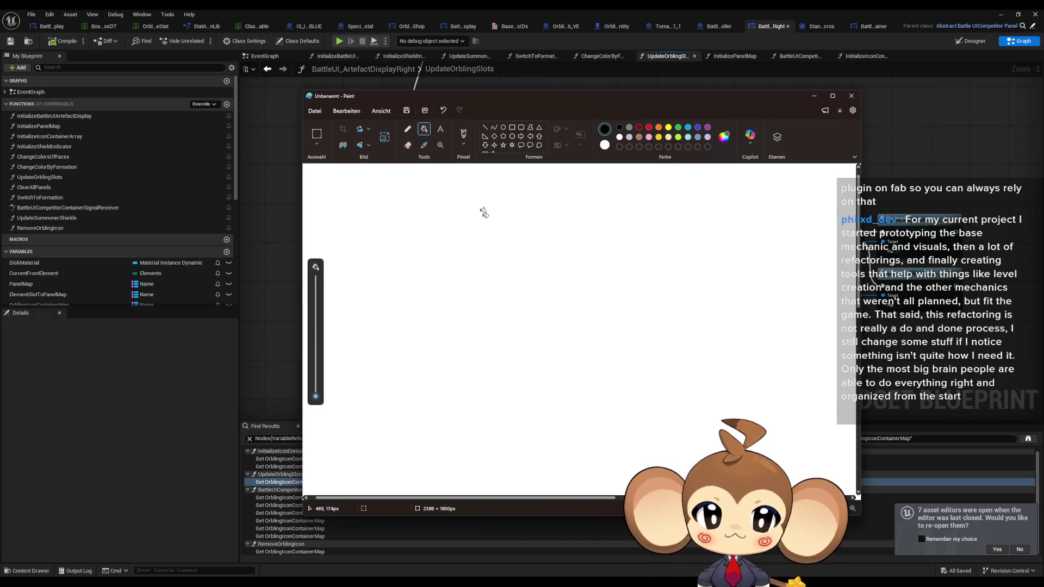
click(408, 129)
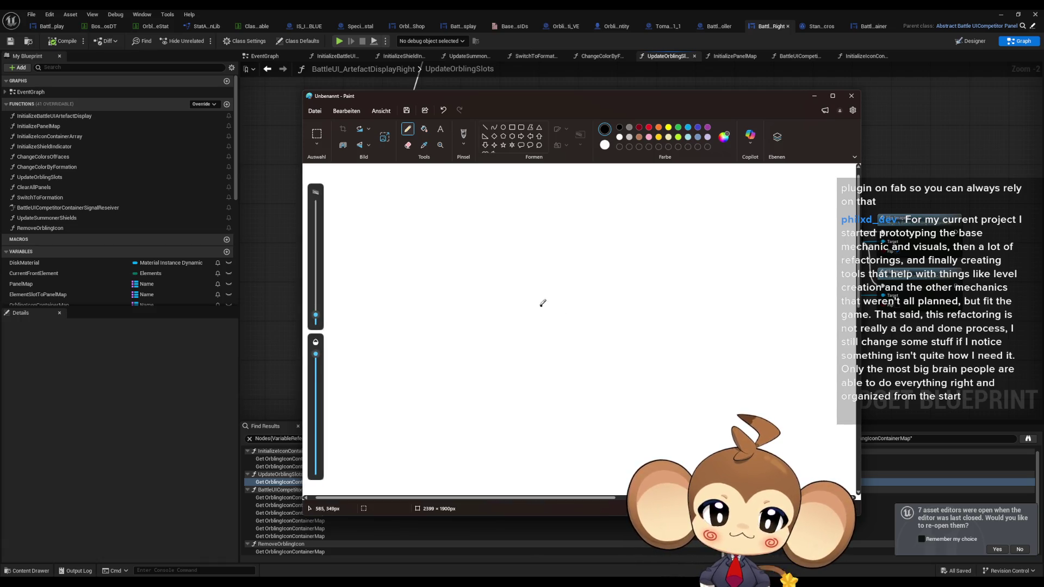
Draw the monkey's closed eyes, wavy mouth, round head and both ears in black.
mouse_move(527, 306)
mouse_down()
mouse_move(555, 294)
mouse_move(563, 307)
mouse_move(626, 304)
mouse_up()
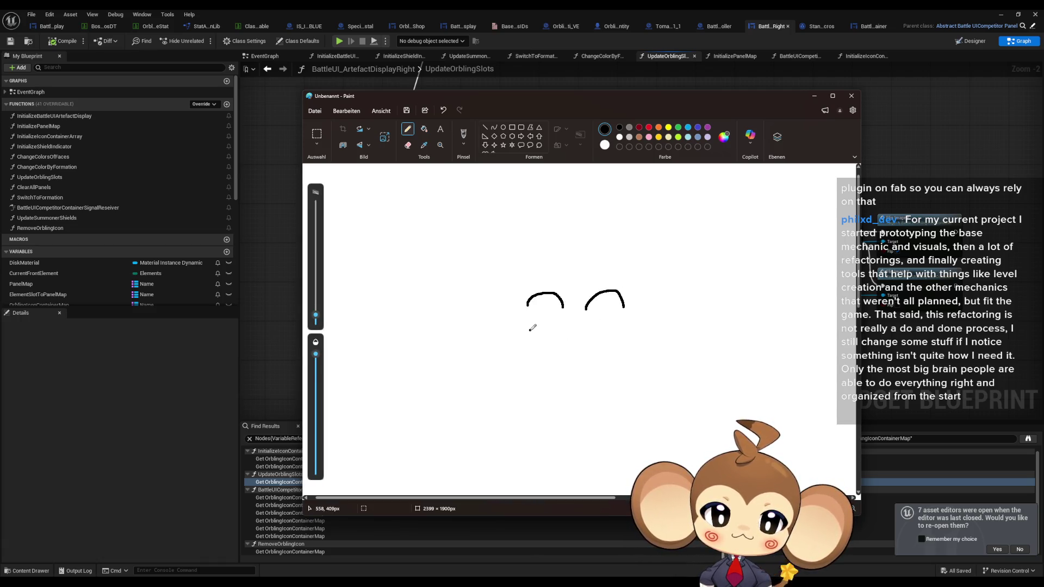
mouse_move(532, 329)
mouse_down()
mouse_move(580, 340)
mouse_move(640, 333)
mouse_up()
mouse_move(602, 254)
mouse_down()
mouse_move(507, 291)
mouse_move(543, 374)
mouse_move(663, 349)
mouse_move(628, 262)
mouse_move(599, 252)
mouse_up()
mouse_move(578, 287)
mouse_down()
mouse_move(580, 277)
mouse_move(549, 270)
mouse_move(526, 304)
mouse_up()
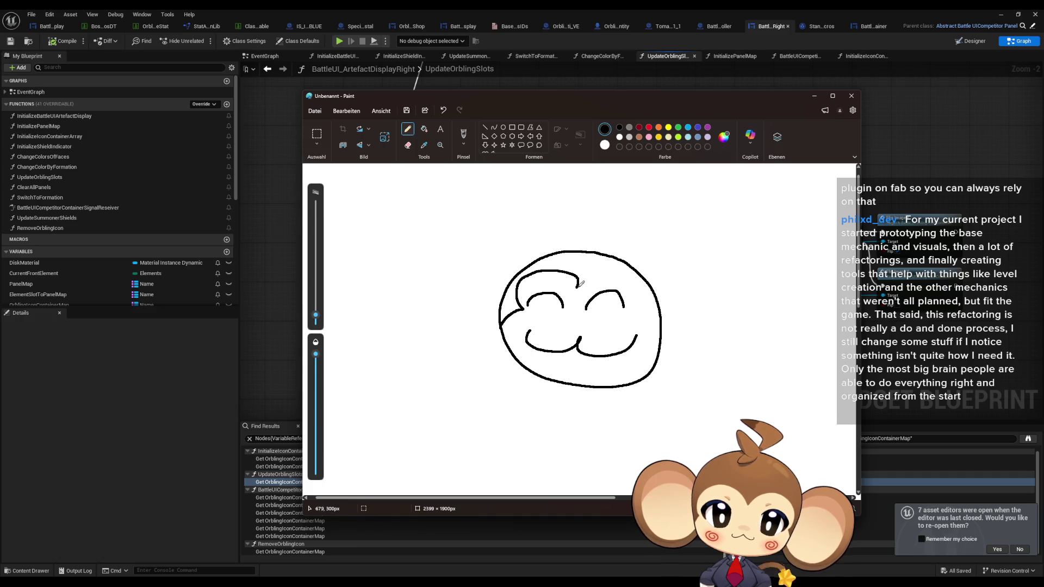
mouse_move(581, 283)
mouse_down()
mouse_move(617, 276)
mouse_move(626, 317)
mouse_move(653, 323)
mouse_move(706, 277)
mouse_move(669, 322)
mouse_up()
mouse_move(637, 256)
mouse_down()
mouse_move(778, 265)
mouse_move(665, 337)
mouse_up()
mouse_move(514, 276)
mouse_down()
mouse_move(459, 314)
mouse_move(502, 311)
mouse_up()
mouse_move(528, 258)
mouse_down()
mouse_move(396, 308)
mouse_move(497, 329)
mouse_up()
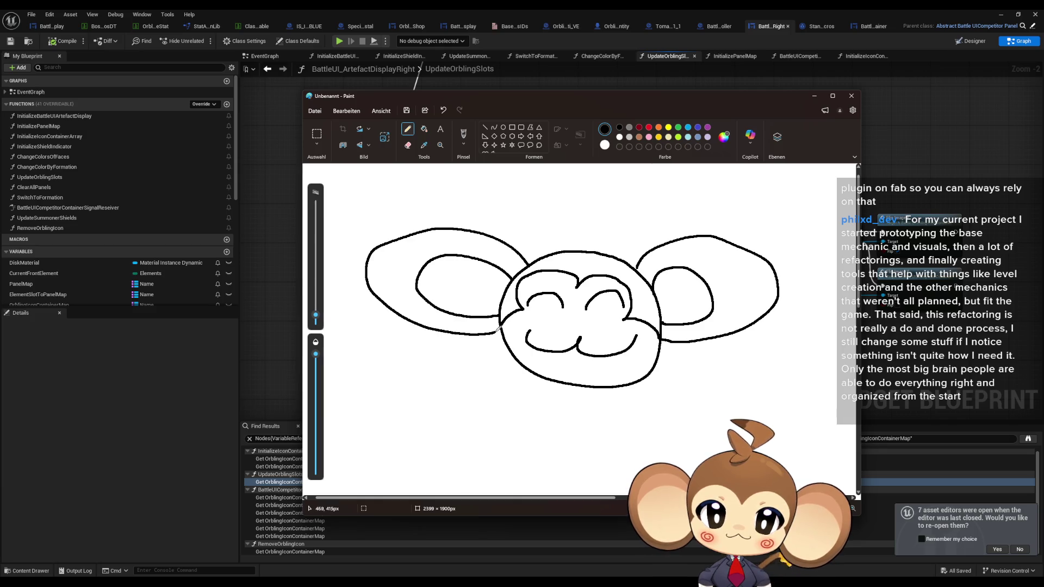
Add a hair tuft, write 'BRB' below, and draw dark-red swirls on both cheeks.
mouse_move(583, 251)
mouse_down()
mouse_move(608, 245)
mouse_move(578, 199)
mouse_up()
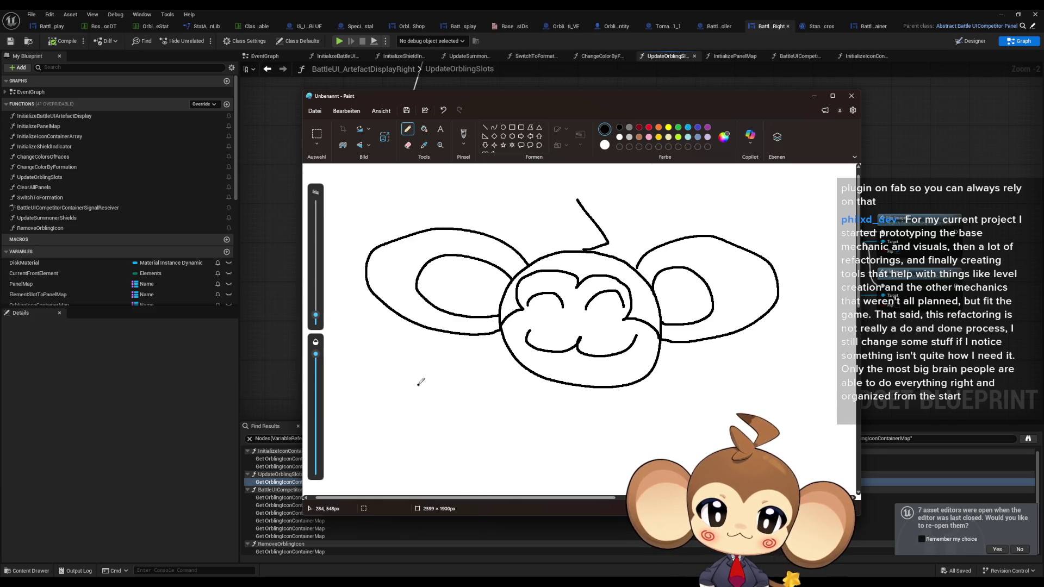
mouse_move(420, 382)
mouse_down()
mouse_move(450, 402)
mouse_move(411, 416)
mouse_move(492, 392)
mouse_move(495, 422)
mouse_move(523, 407)
mouse_move(507, 426)
mouse_up()
click(639, 128)
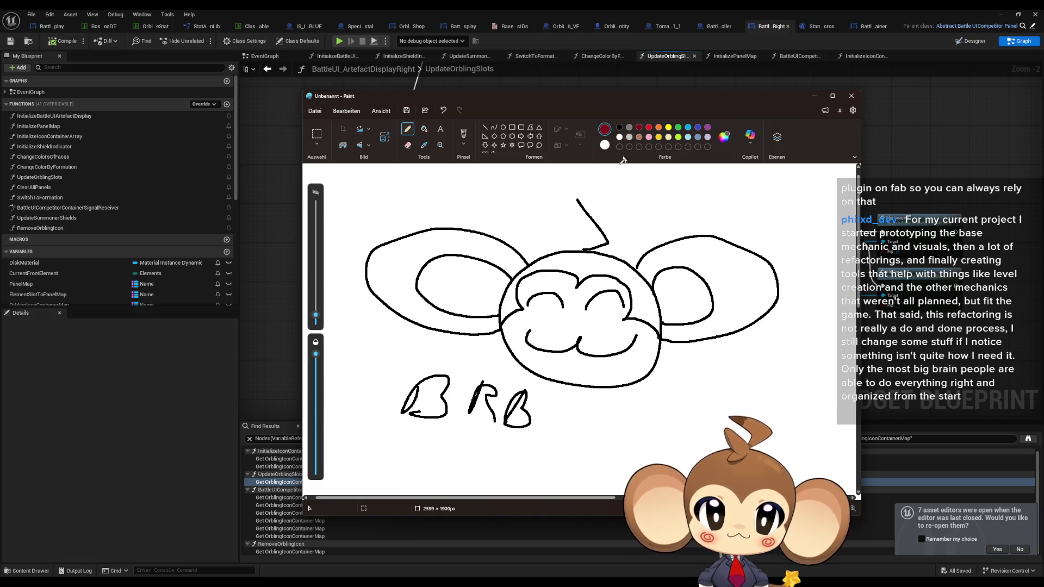
drag(522, 319, 531, 321)
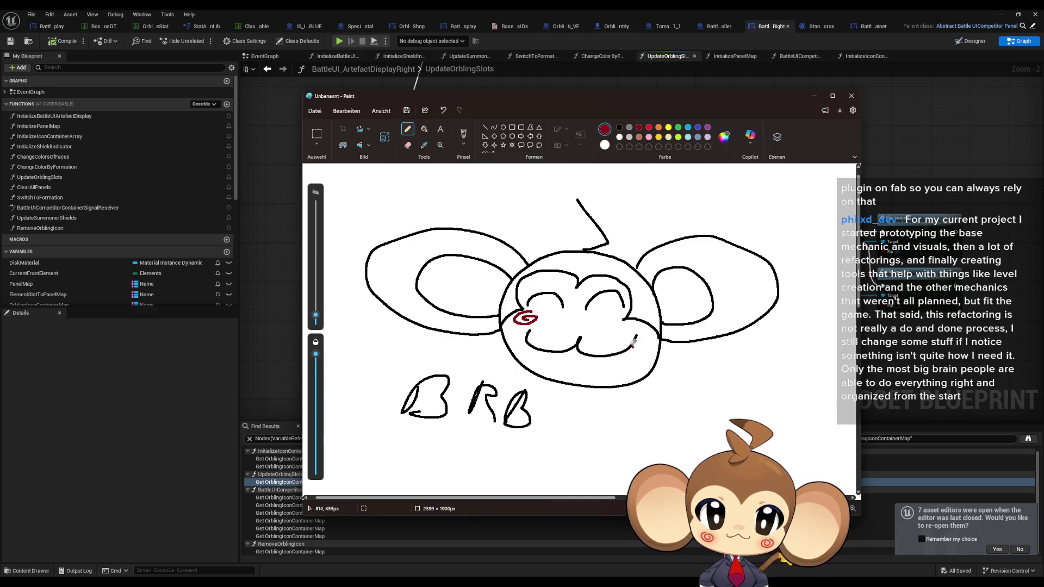
mouse_move(614, 325)
mouse_down()
mouse_move(635, 326)
mouse_move(619, 328)
mouse_up()
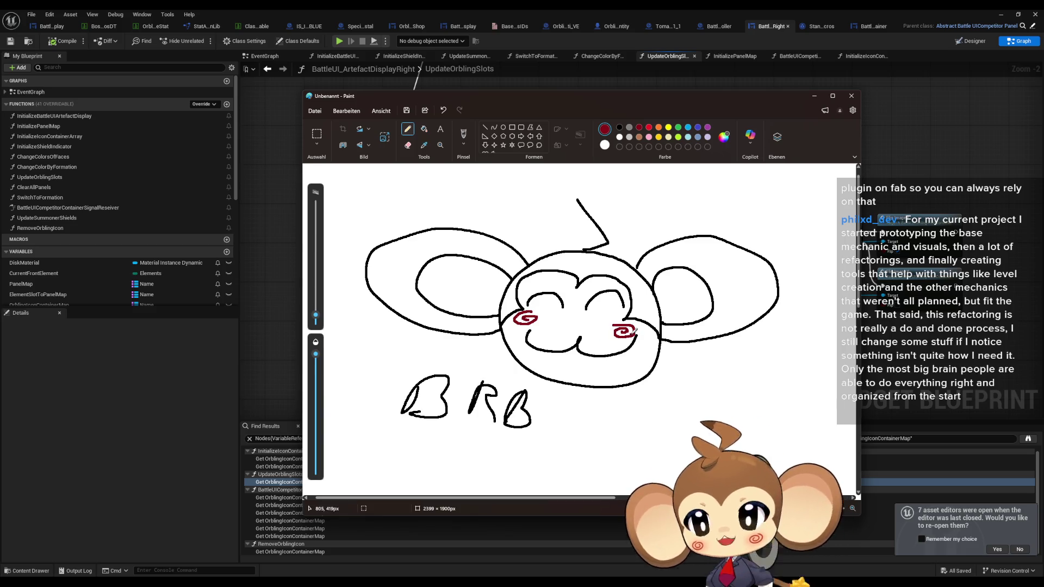
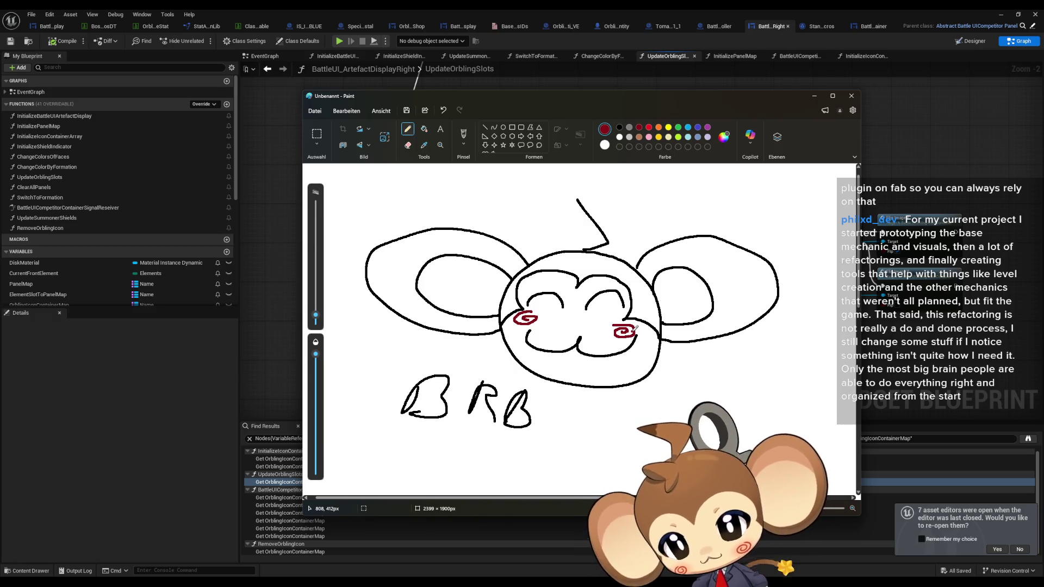
Close the Paint doodle without saving and select the Element Slot to Panel Map node.
click(856, 98)
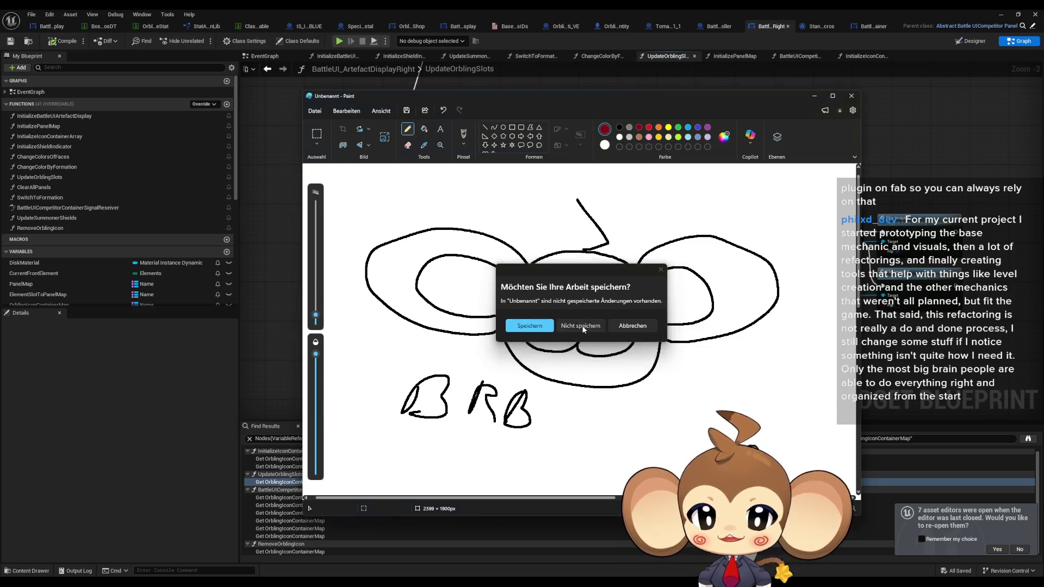
click(590, 325)
click(366, 280)
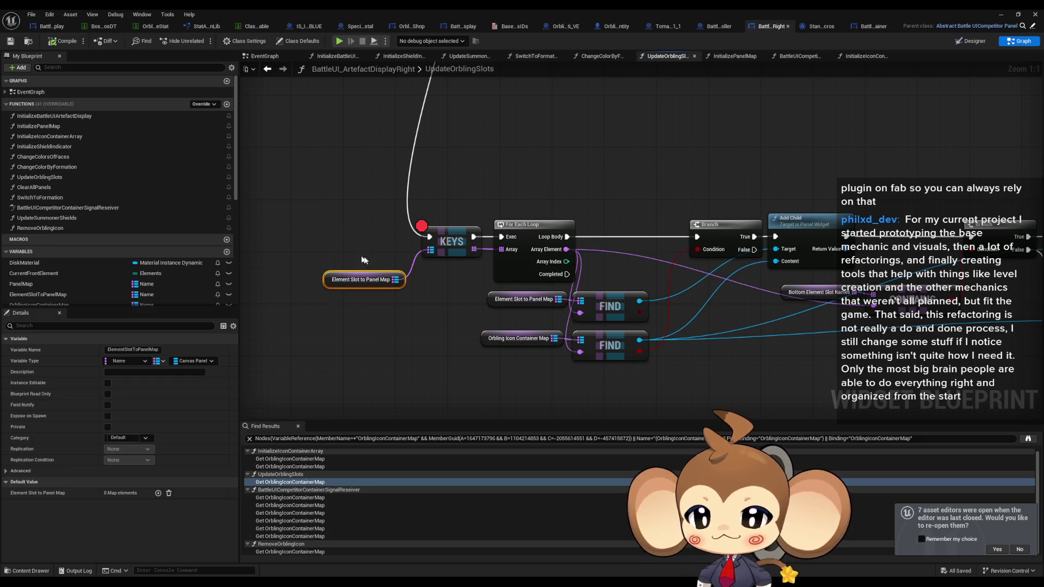
Toggle the KEYS node's breakpoint between disabled and enabled several times.
right_click(451, 241)
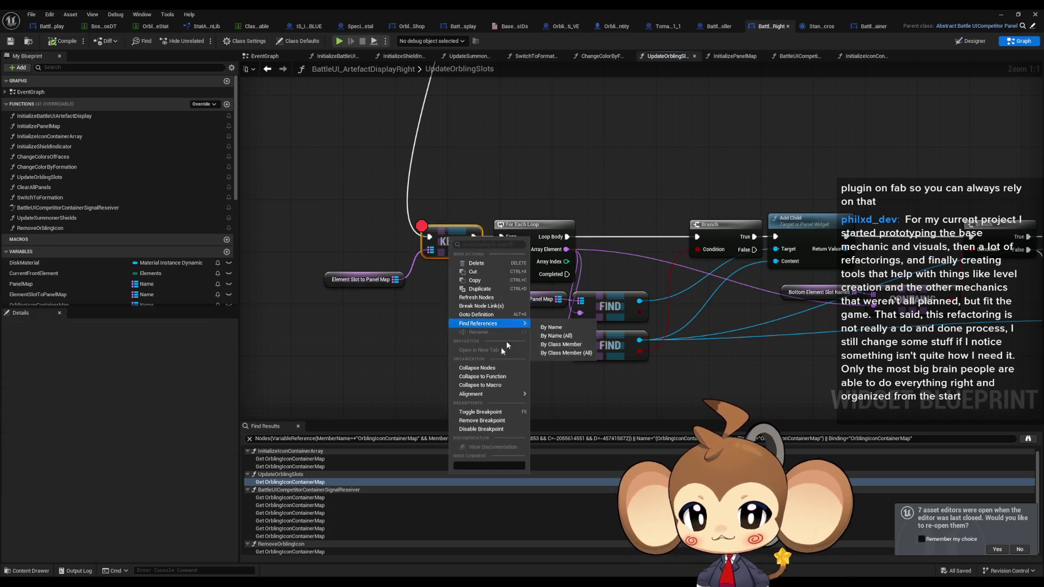
click(485, 429)
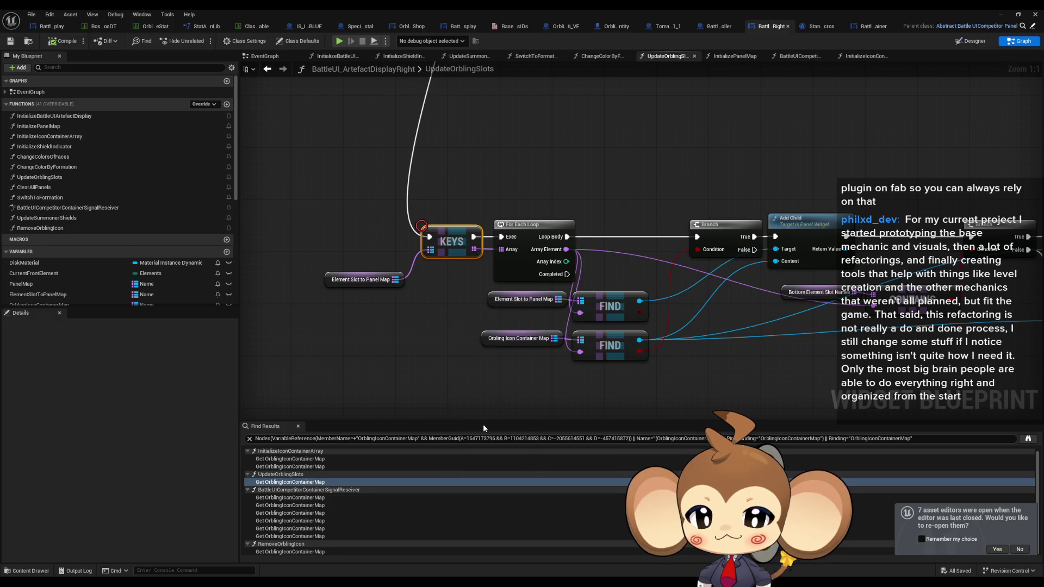
right_click(445, 246)
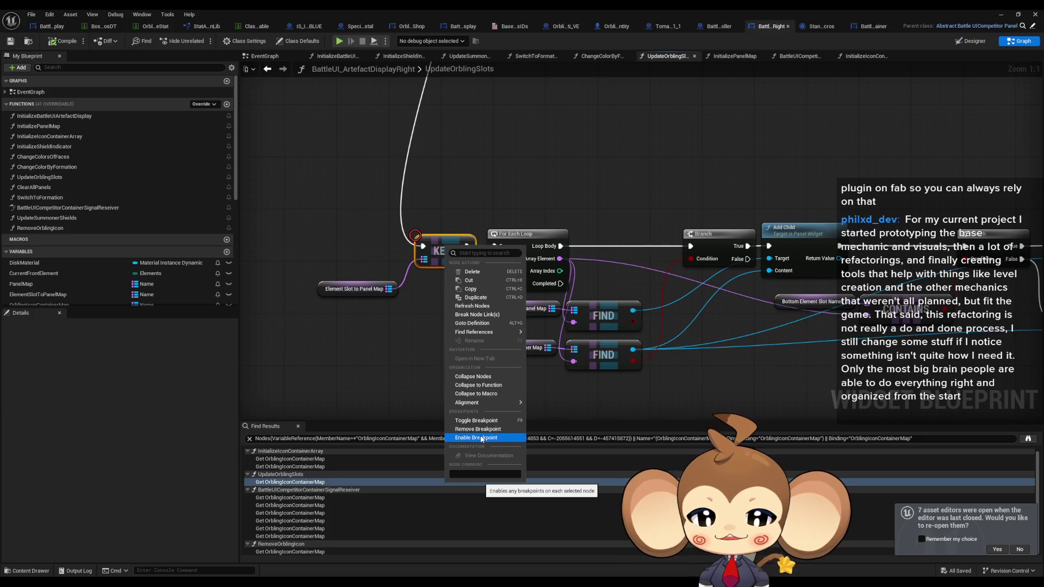
click(478, 429)
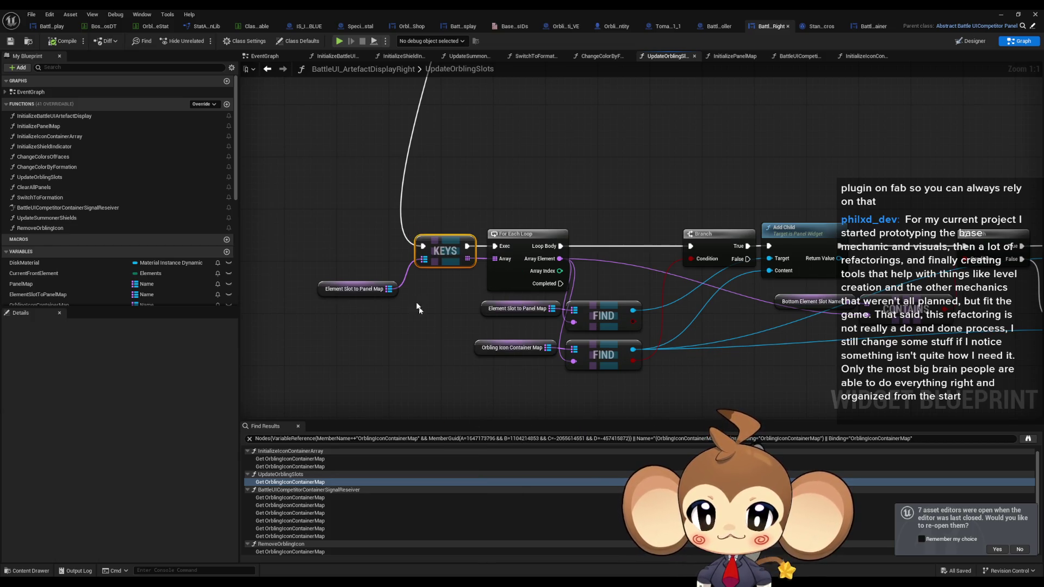
right_click(442, 244)
click(476, 425)
right_click(444, 249)
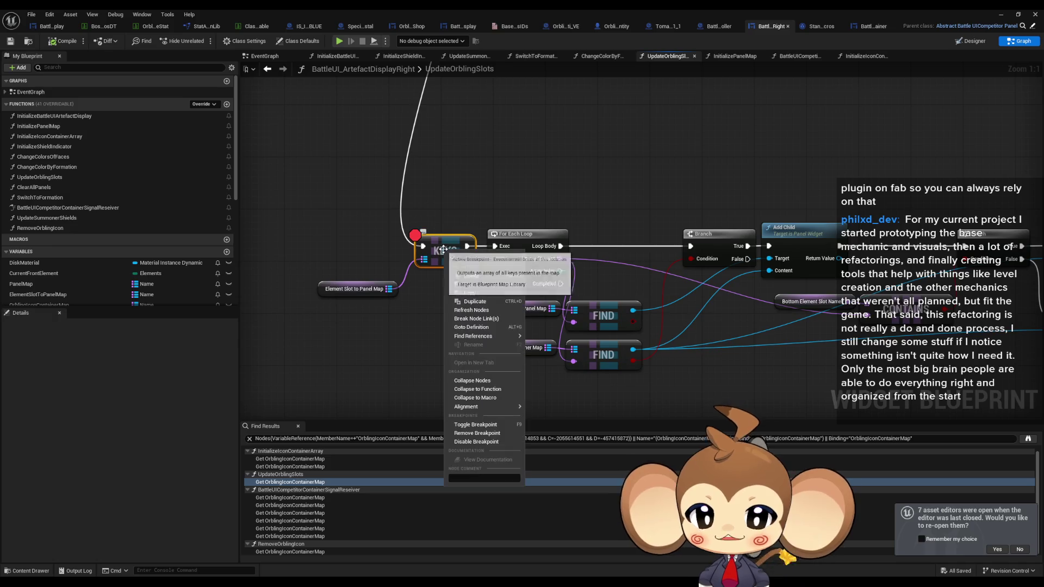
click(477, 442)
drag(401, 315, 466, 328)
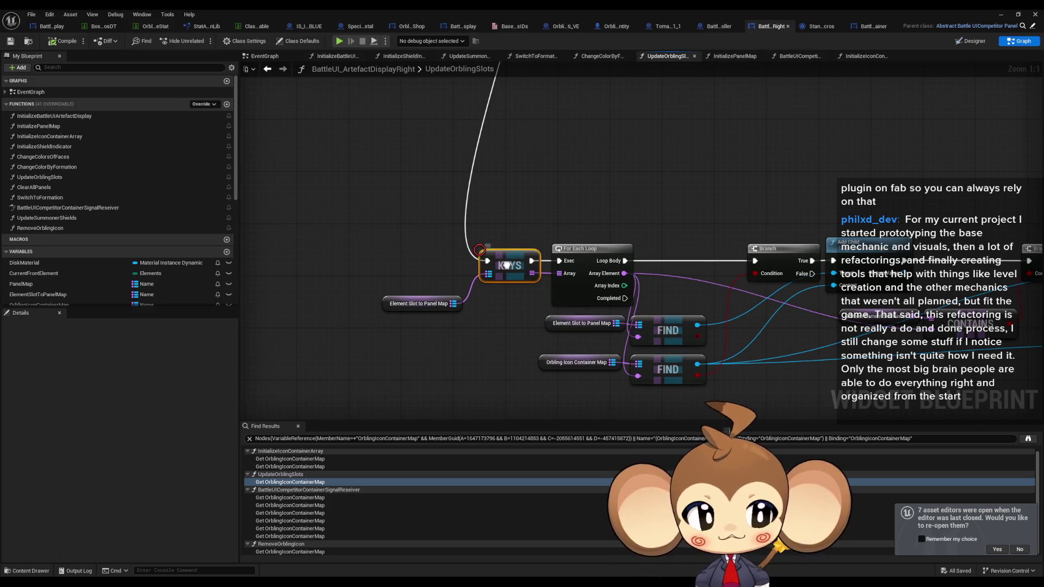
Remove the breakpoint from the KEYS node entirely.
right_click(507, 266)
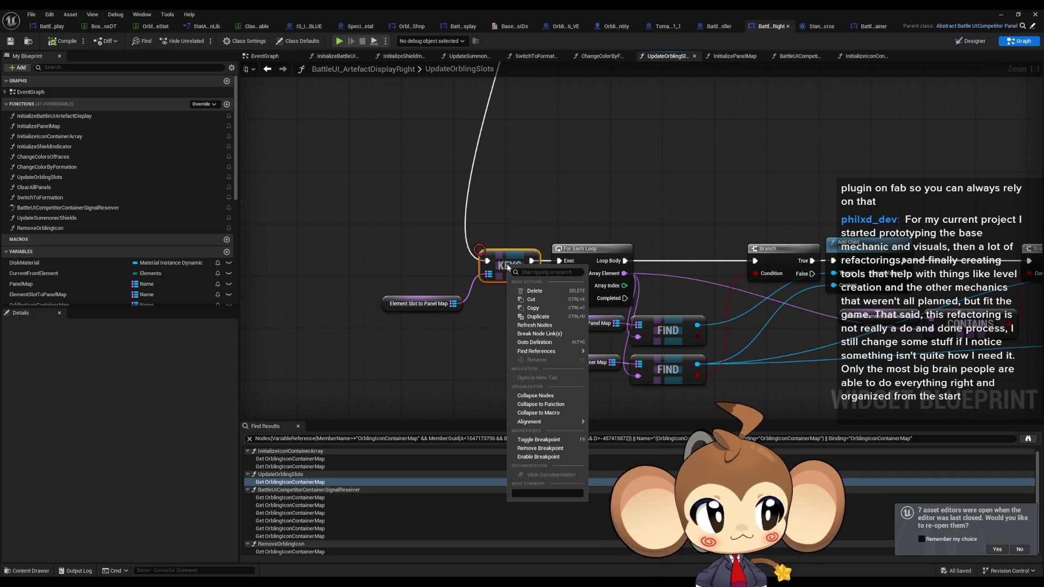
click(541, 448)
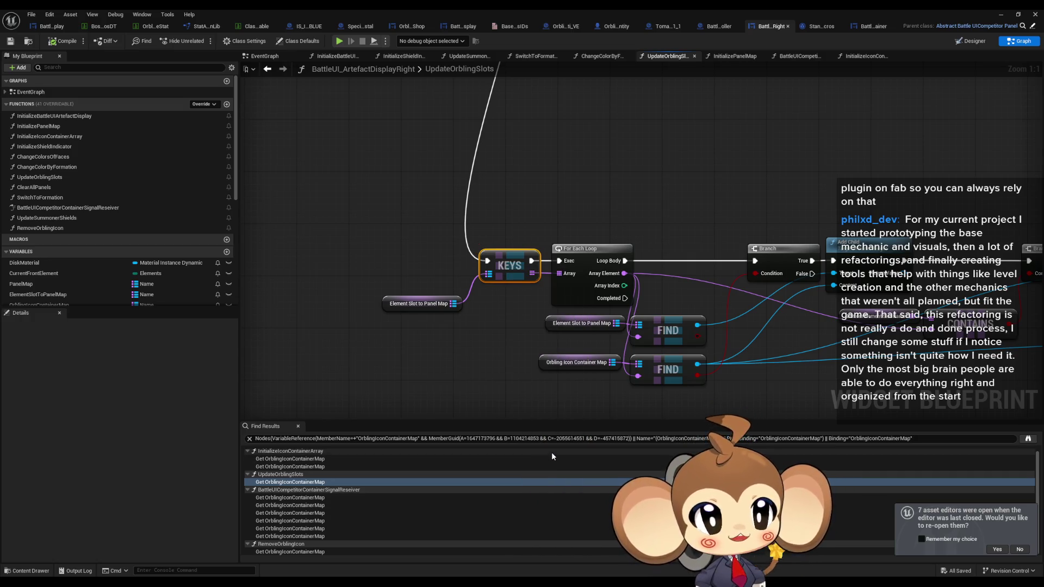
right_click(511, 268)
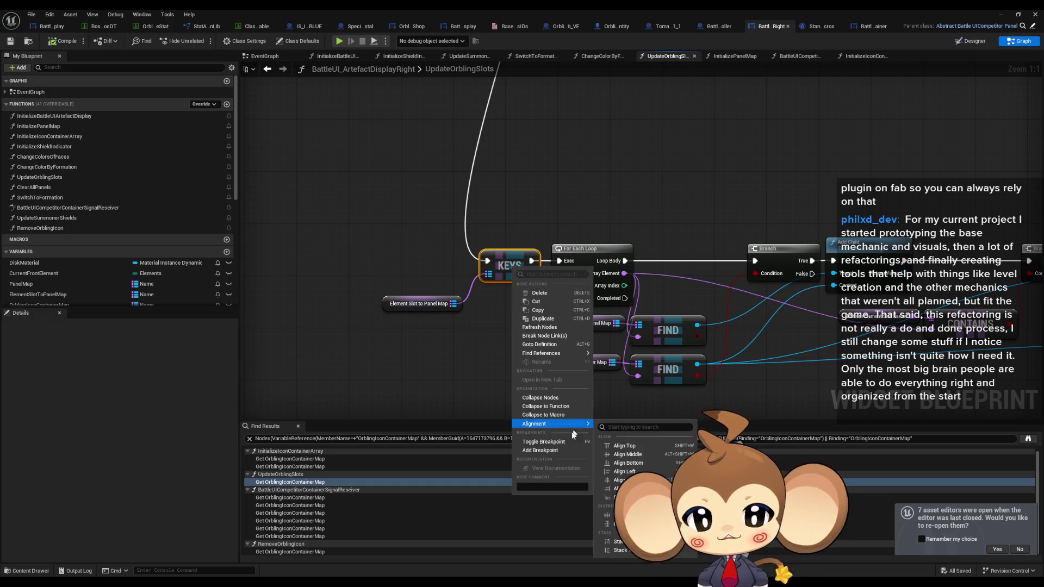
click(409, 348)
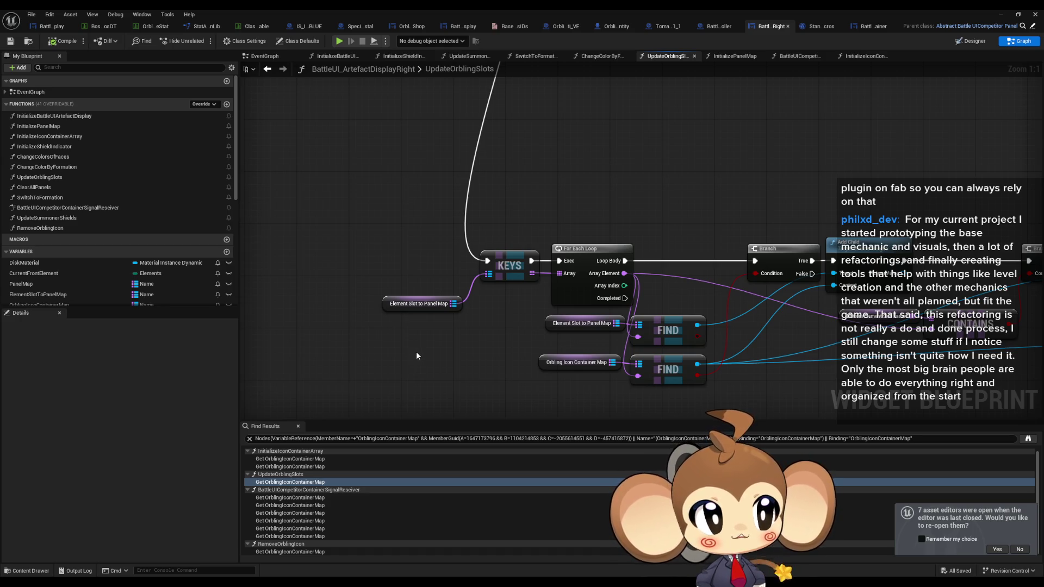
right_click(391, 305)
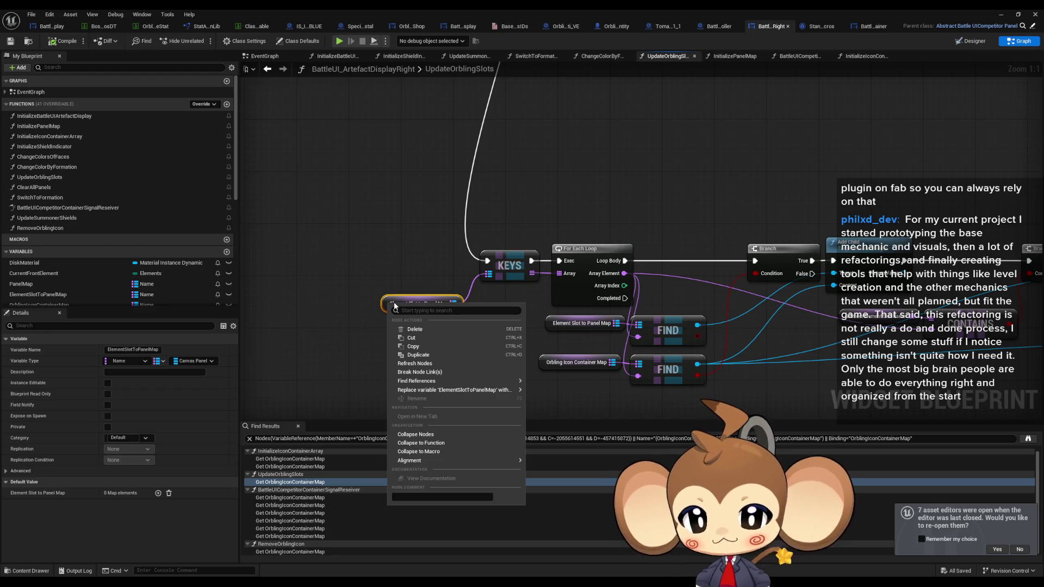
Find all references to ElementSlotToPanelMap by class member.
click(355, 308)
right_click(387, 304)
mouse_move(457, 380)
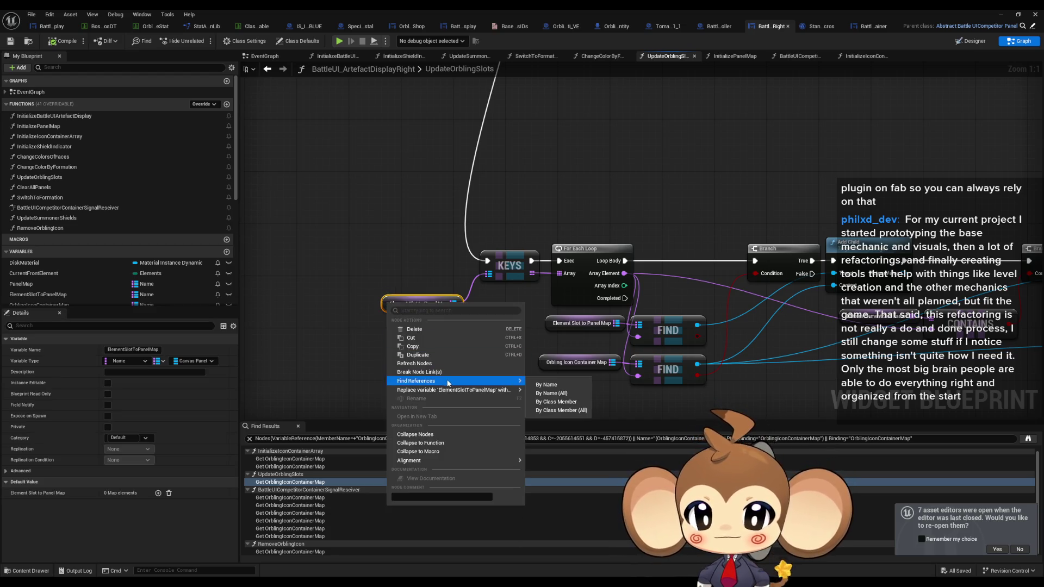
click(551, 402)
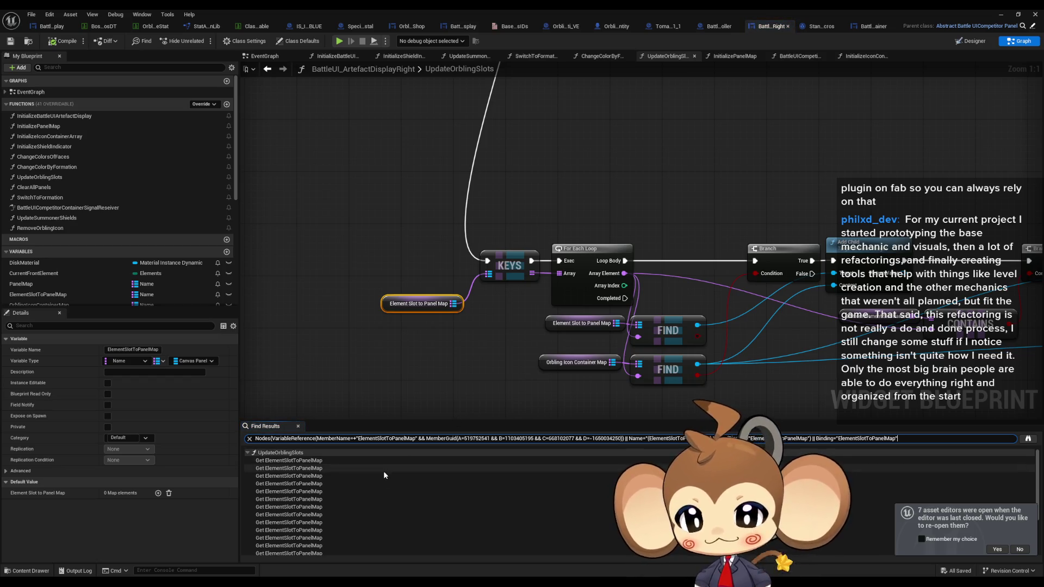
Jump from the results to the ADD nodes branching from Switch on Elements.
double_click(307, 461)
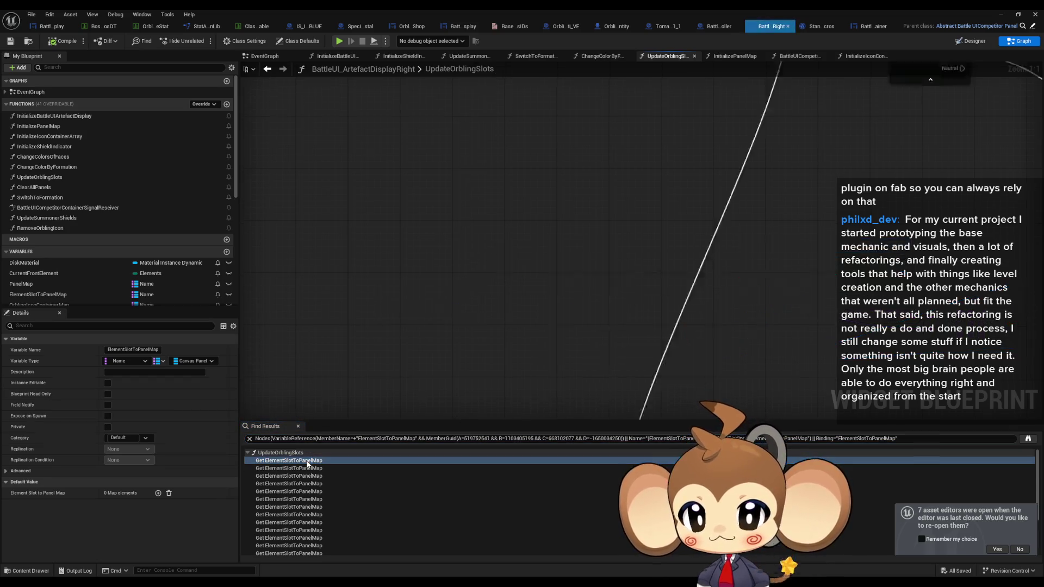
double_click(311, 469)
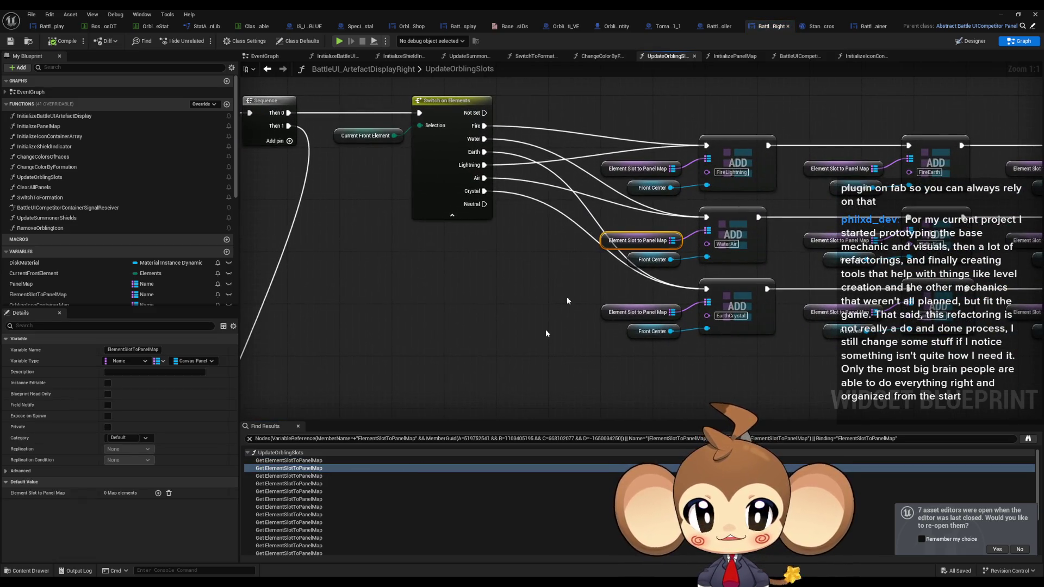
drag(861, 114, 660, 130)
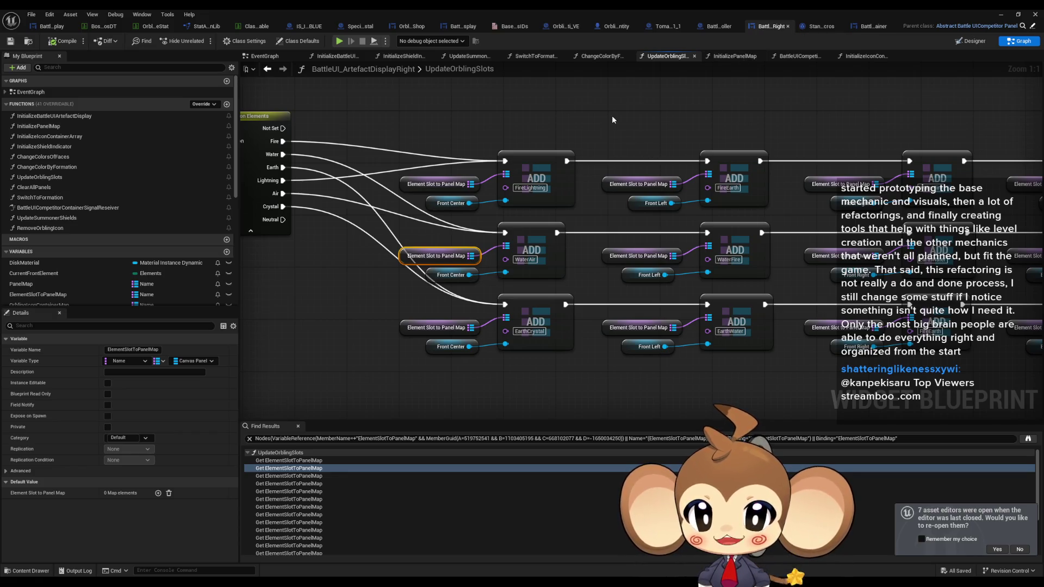
drag(612, 115, 752, 139)
scroll(457, 246, down, 5)
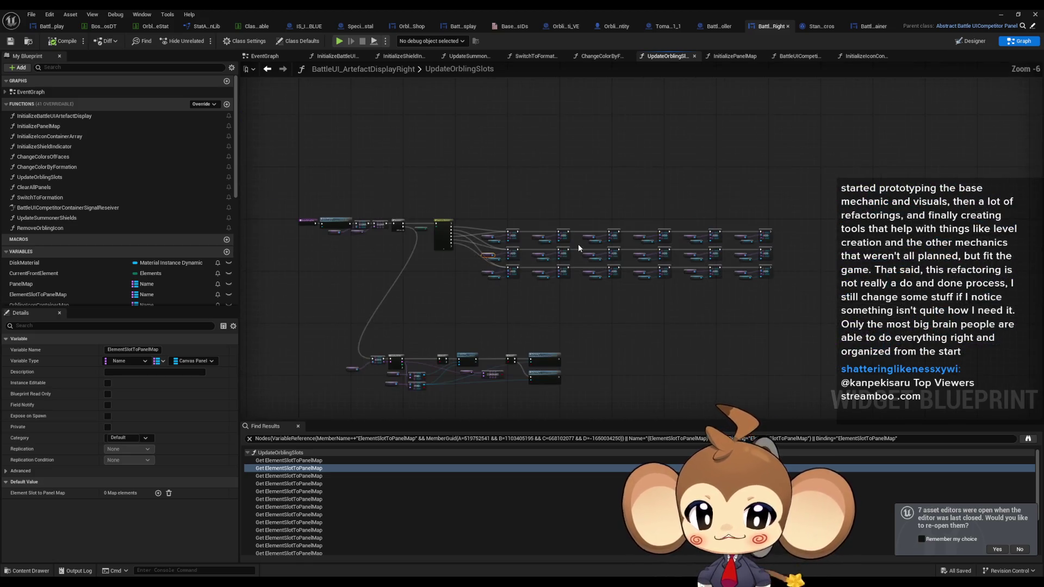
scroll(579, 243, up, 3)
scroll(535, 252, down, 2)
mouse_move(461, 191)
mouse_down()
mouse_move(706, 289)
mouse_move(810, 300)
mouse_up()
scroll(522, 265, up, 1)
drag(522, 265, 539, 170)
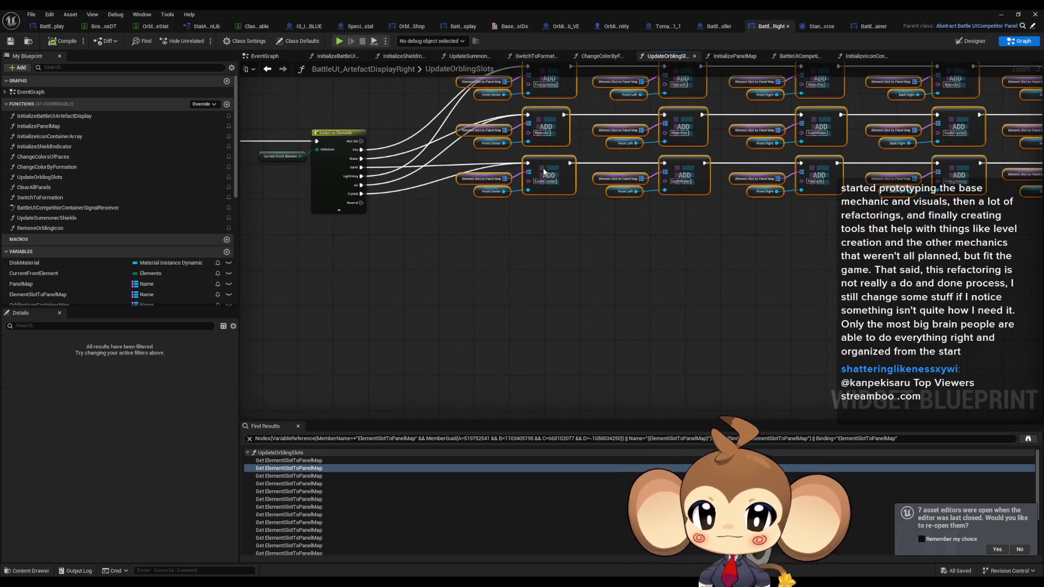
key(ctrl+c)
key(ctrl+v)
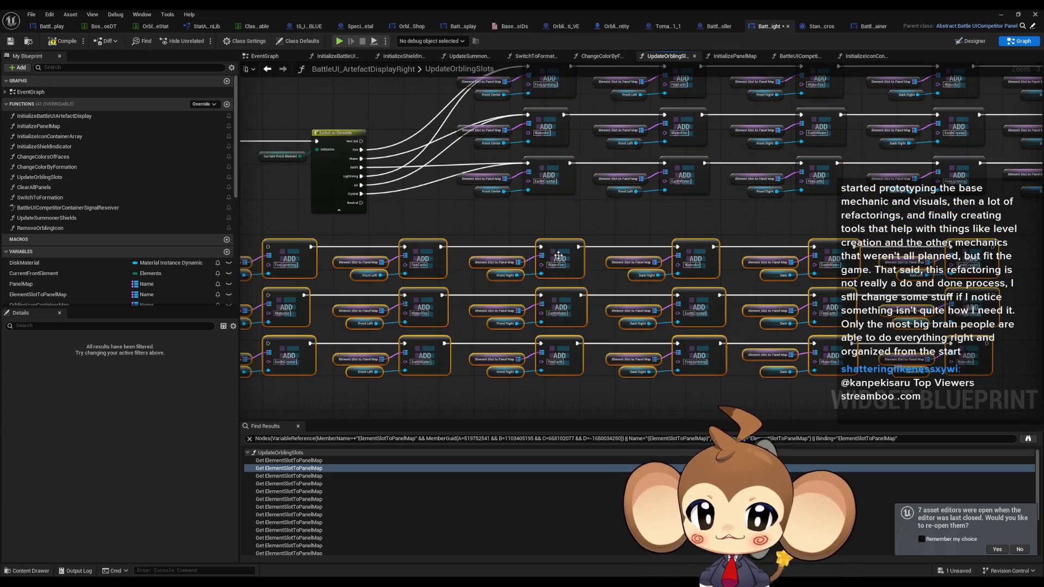
drag(570, 308, 818, 223)
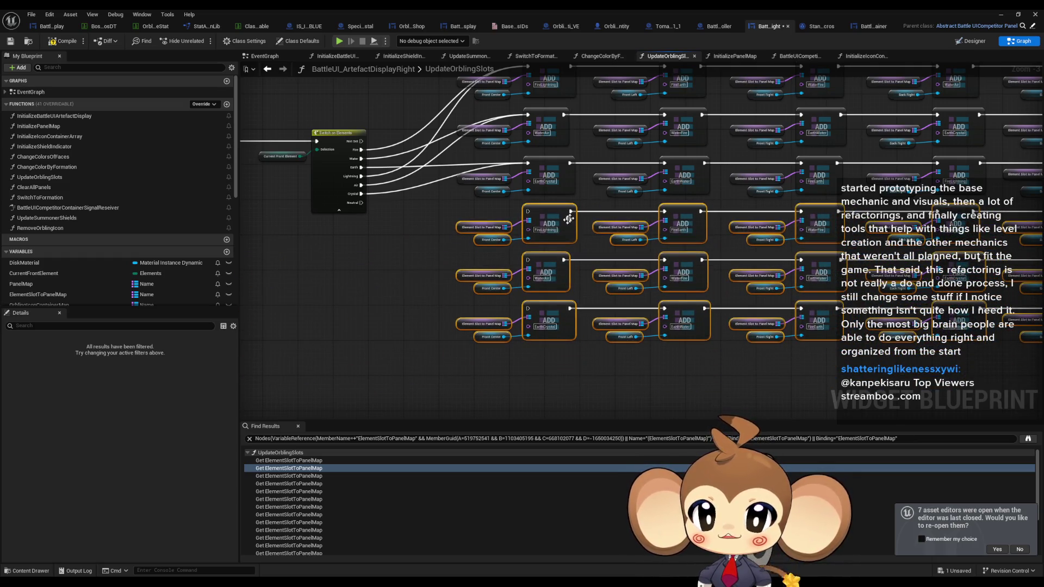
scroll(380, 174, up, 2)
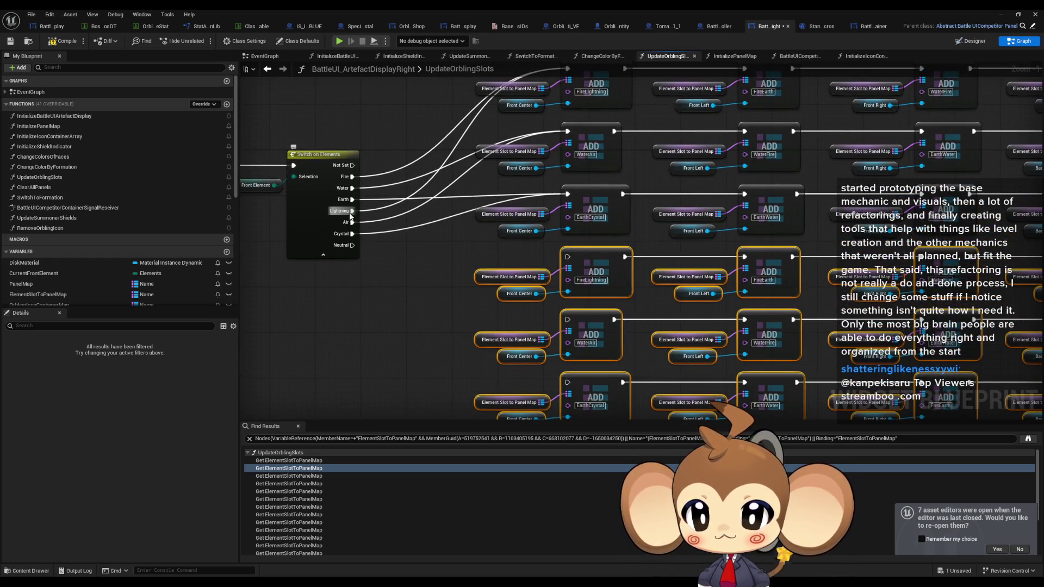
drag(353, 211, 568, 257)
mouse_move(569, 320)
mouse_down()
mouse_move(352, 222)
mouse_move(479, 332)
mouse_move(570, 383)
mouse_up()
click(389, 327)
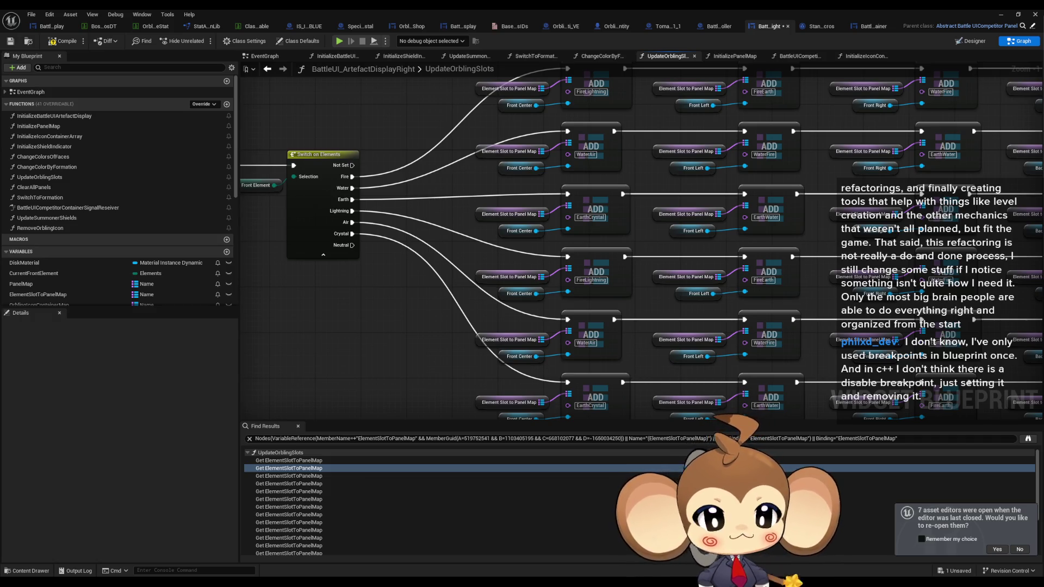
scroll(463, 263, down, 2)
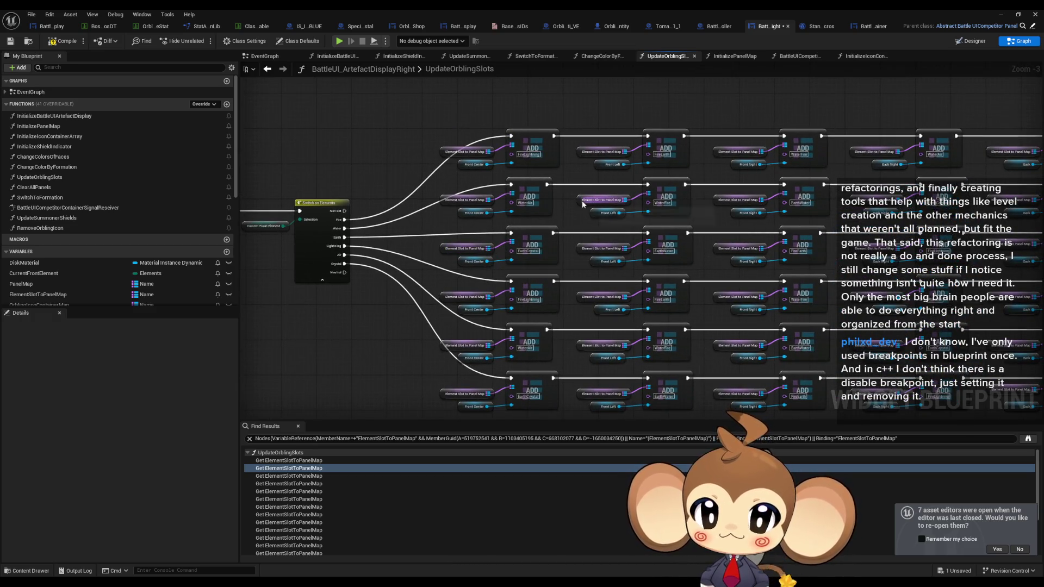
Bring the Paint window forward and move it lower on screen.
mouse_move(583, 204)
mouse_down()
mouse_move(523, 216)
mouse_move(601, 210)
mouse_up()
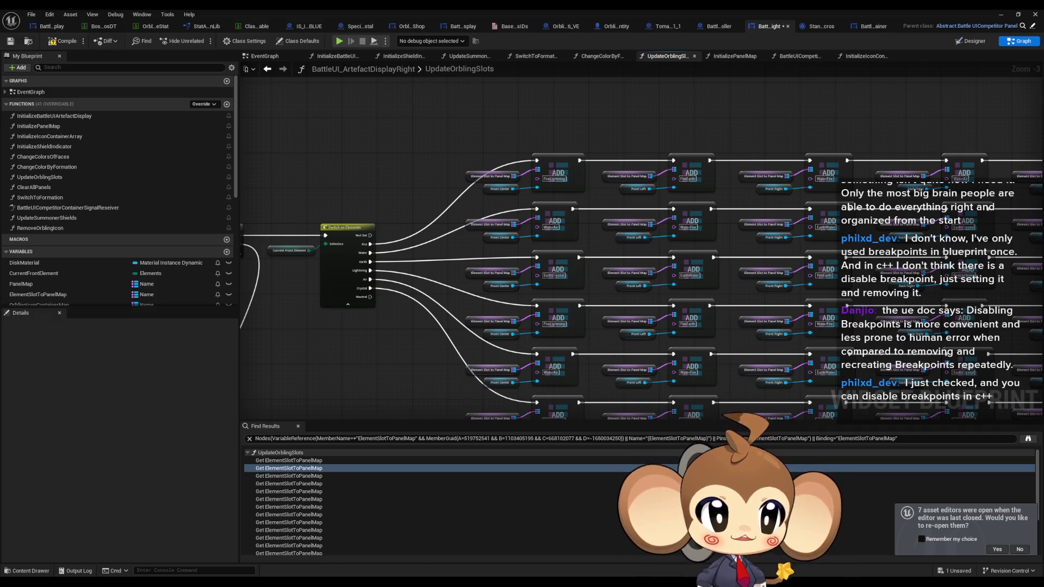
key(alt+Tab)
mouse_move(585, 89)
mouse_down()
mouse_move(548, 121)
mouse_move(543, 154)
mouse_move(593, 161)
mouse_move(692, 326)
mouse_move(645, 161)
mouse_move(642, 250)
mouse_move(701, 244)
mouse_up()
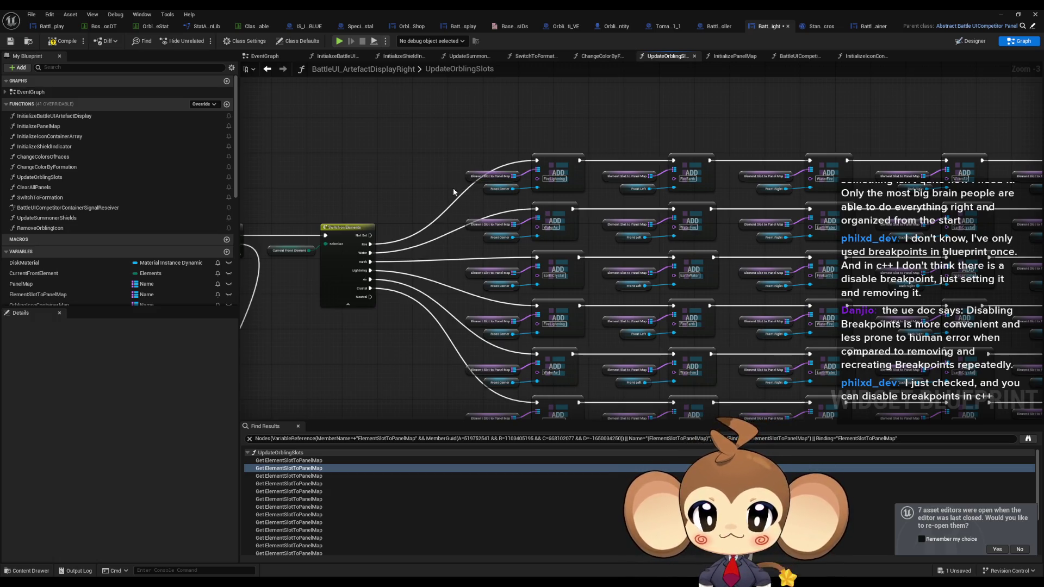
Inspect the Front Center node and what feeds the Switch on Elements node.
drag(482, 181, 424, 224)
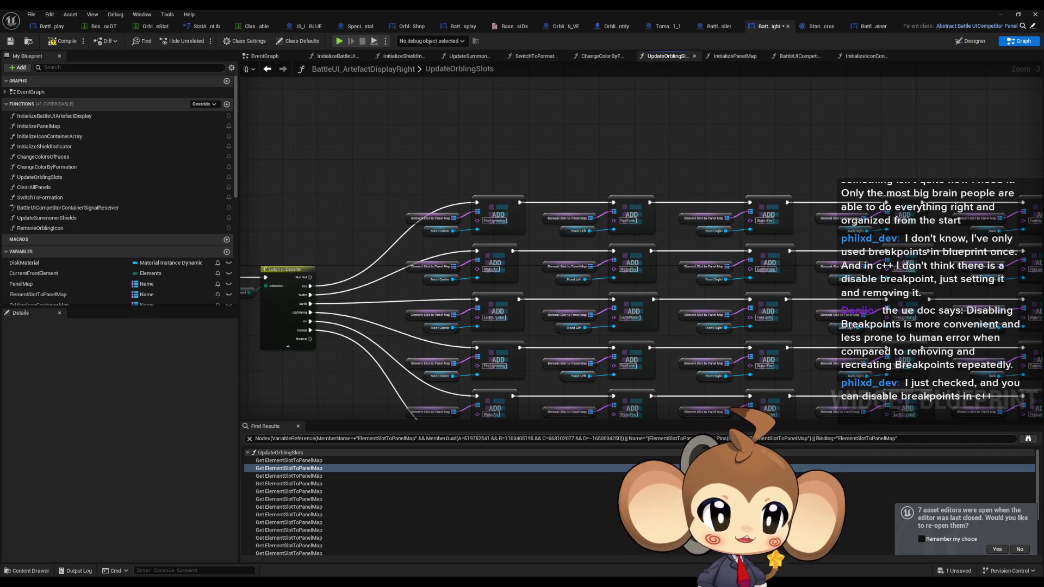
scroll(543, 286, up, 3)
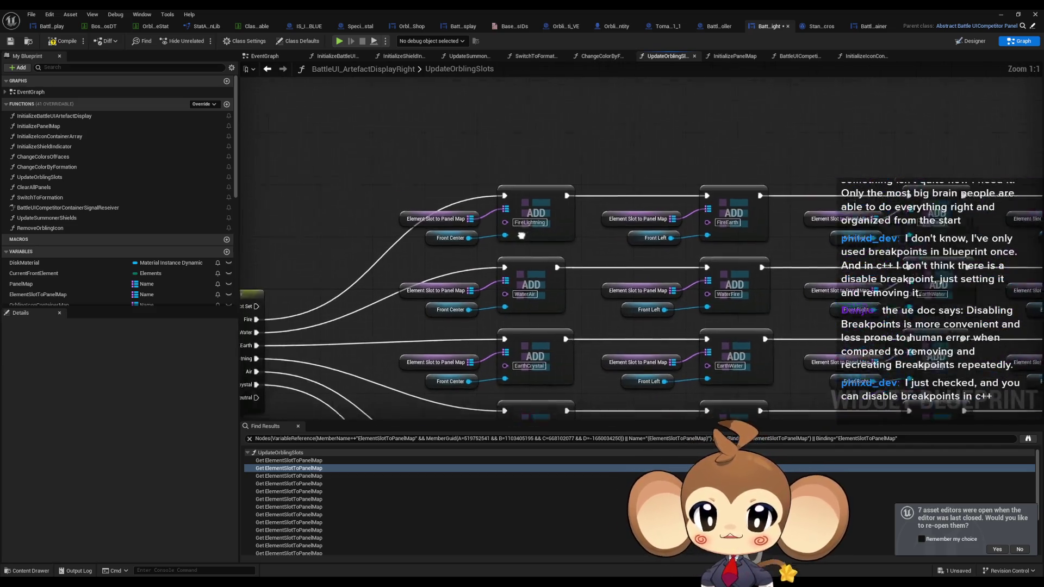
click(536, 268)
drag(536, 268, 477, 272)
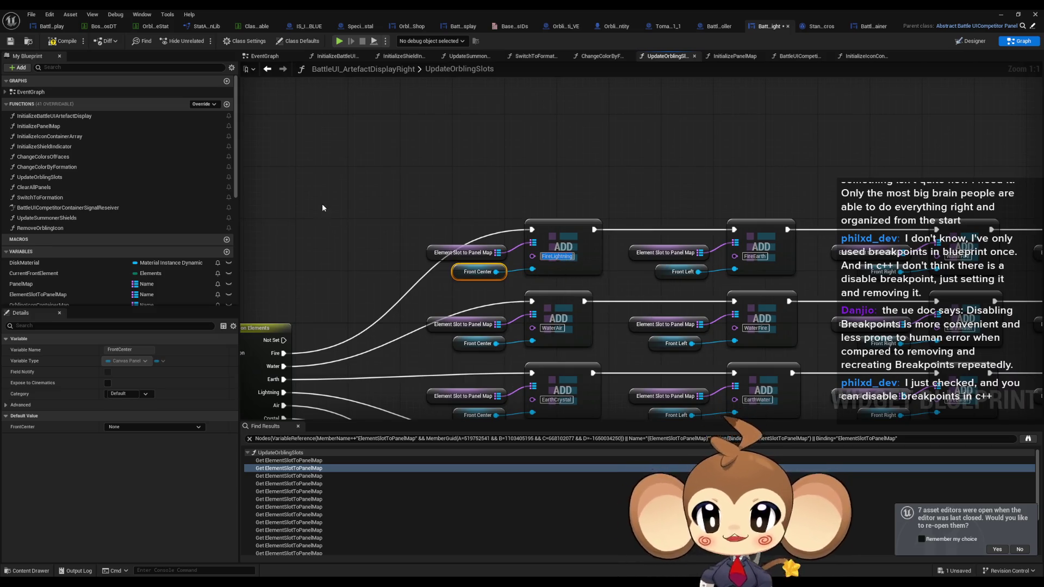
scroll(564, 201, down, 3)
drag(589, 239, 464, 241)
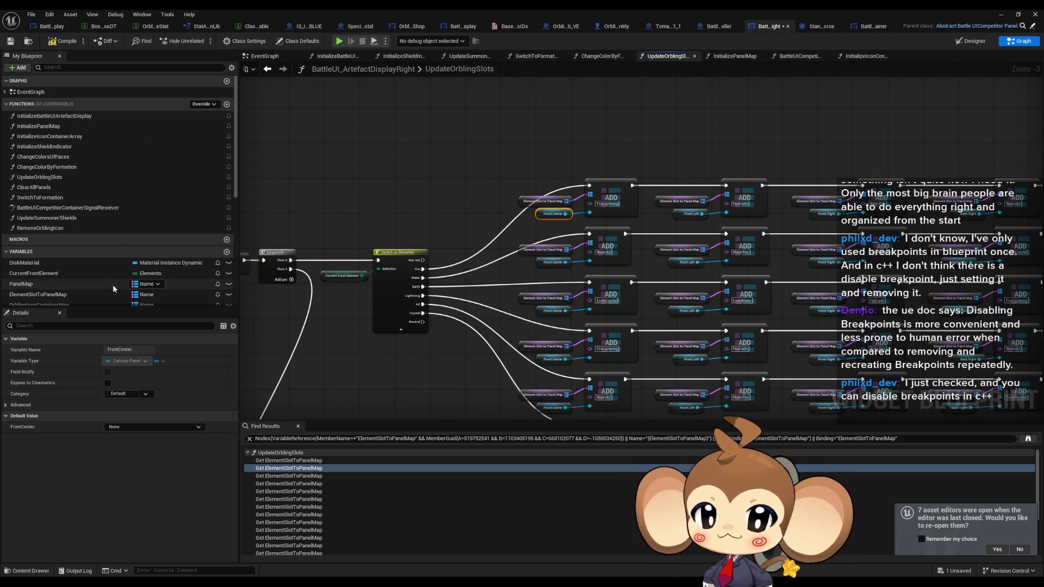
scroll(114, 289, down, 2)
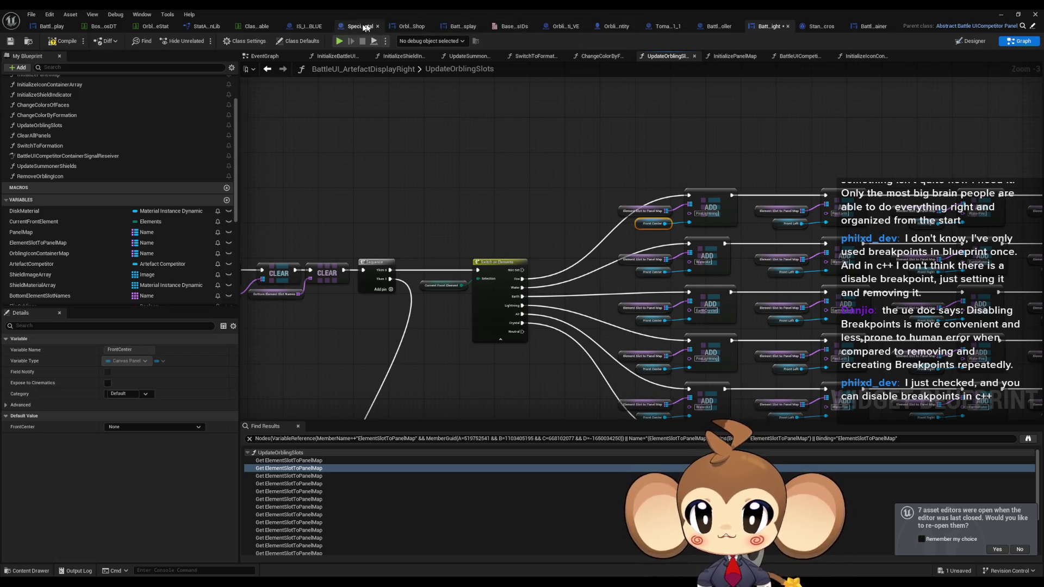
Check the BLUE data asset's class defaults, then return to the first ADD row.
click(301, 27)
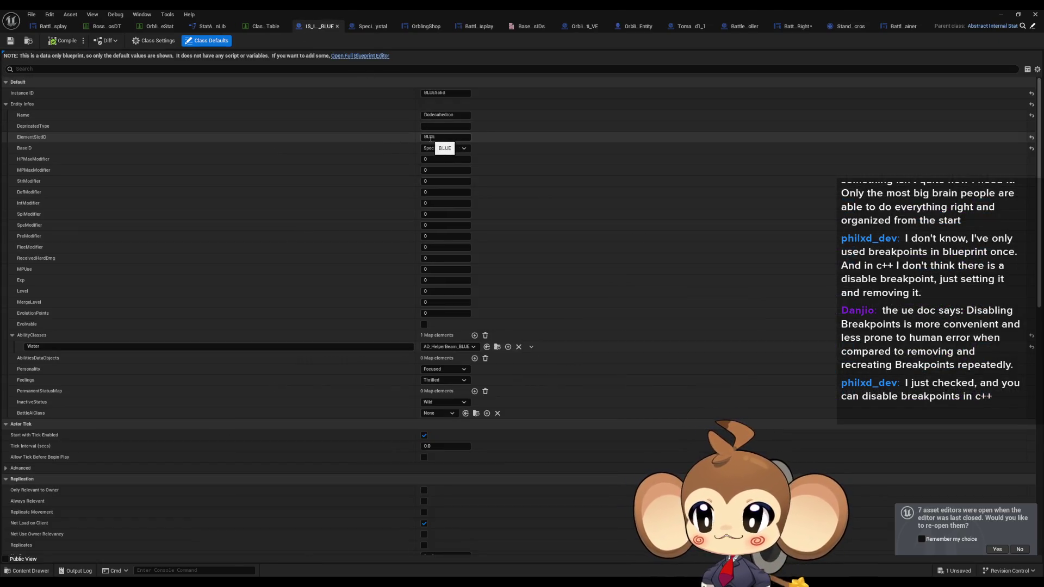
click(793, 27)
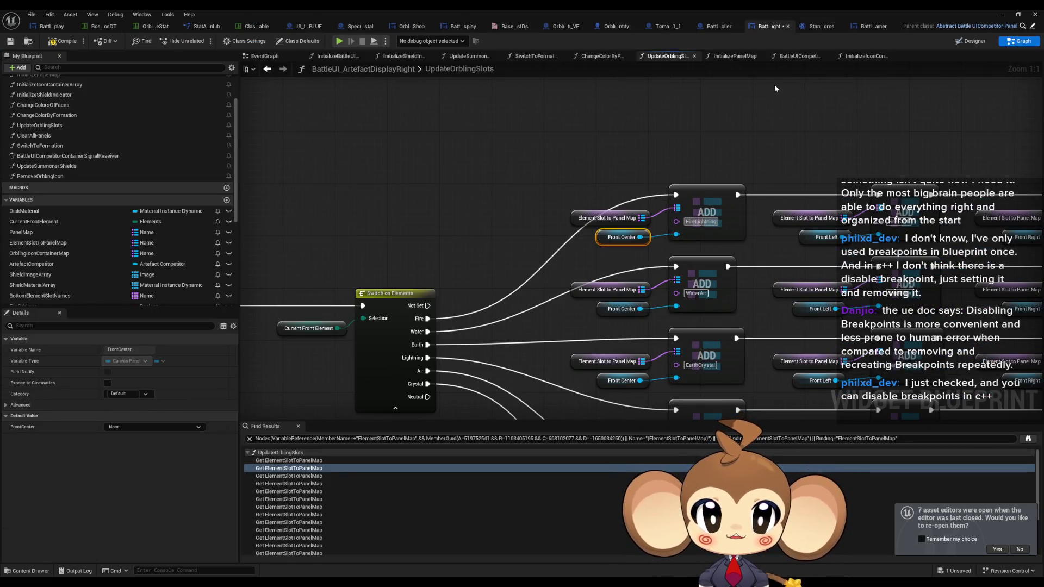
click(764, 107)
mouse_move(764, 108)
mouse_down()
mouse_move(583, 143)
mouse_move(604, 180)
mouse_up()
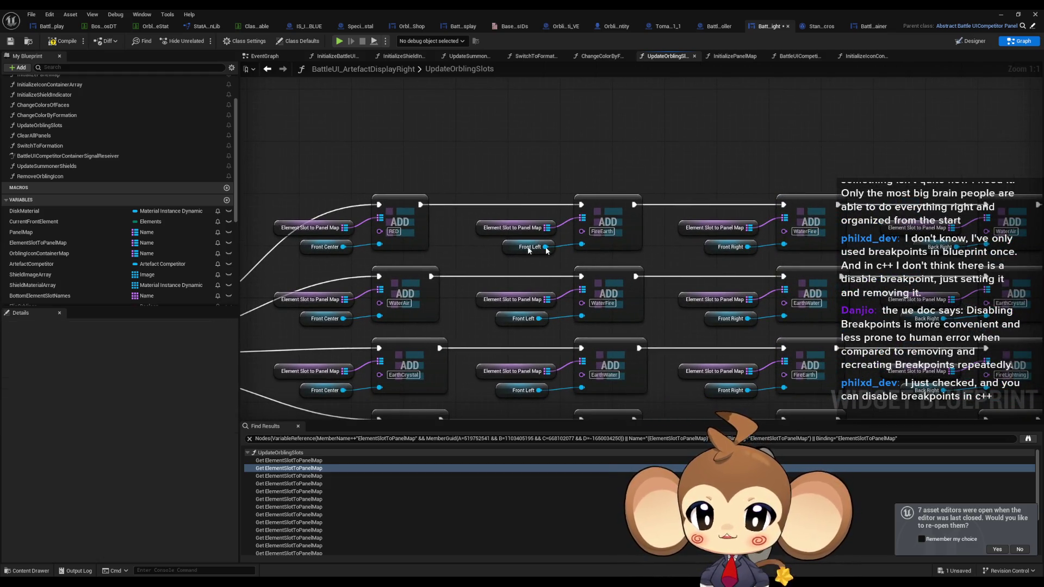
Replace FireEarth and the following top-row keys with YELLOW, MAGENTA, BLUE and CYAN.
click(602, 231)
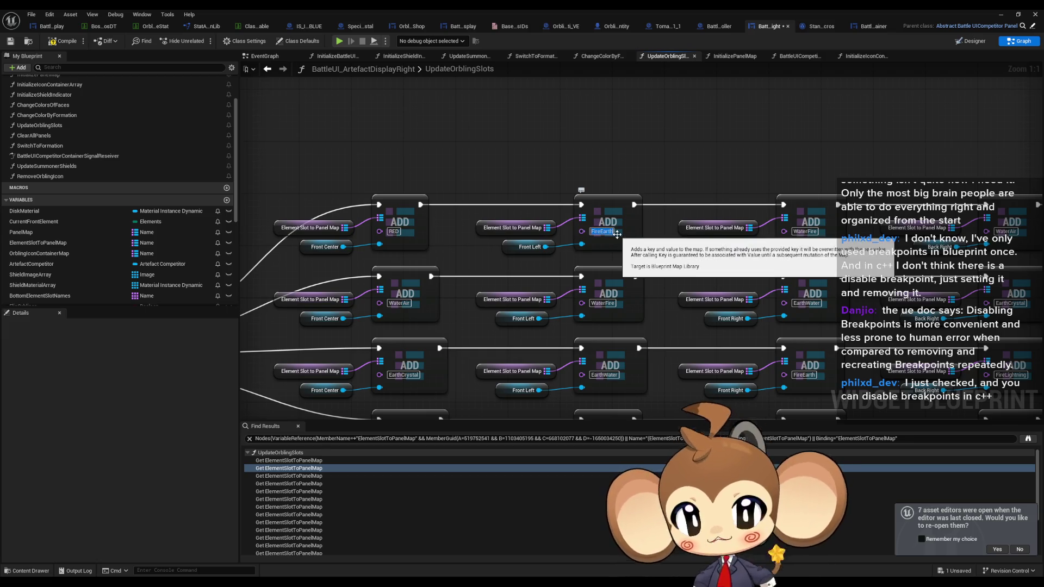
text(YELLOW)
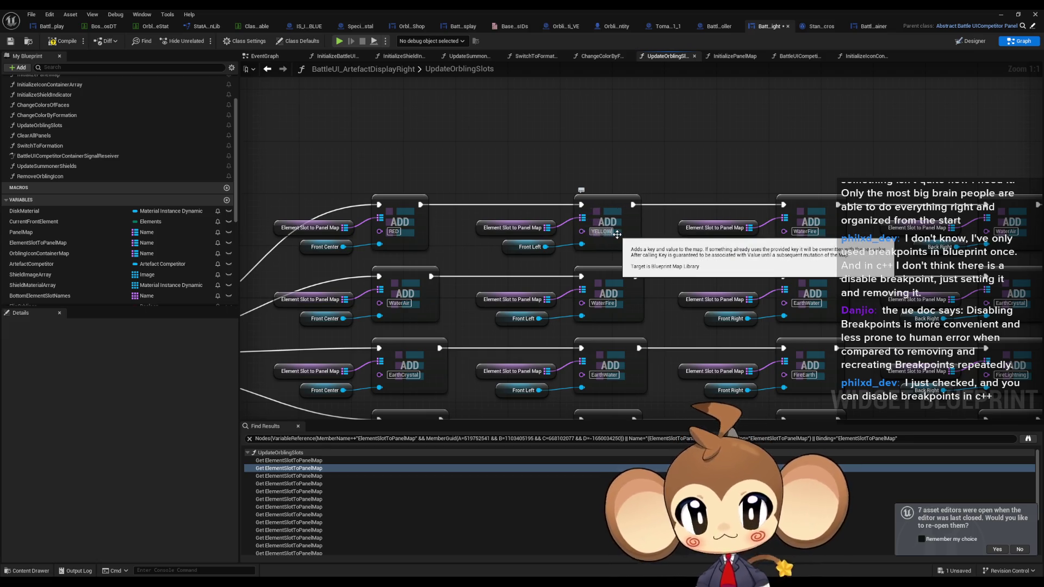
key(Tab)
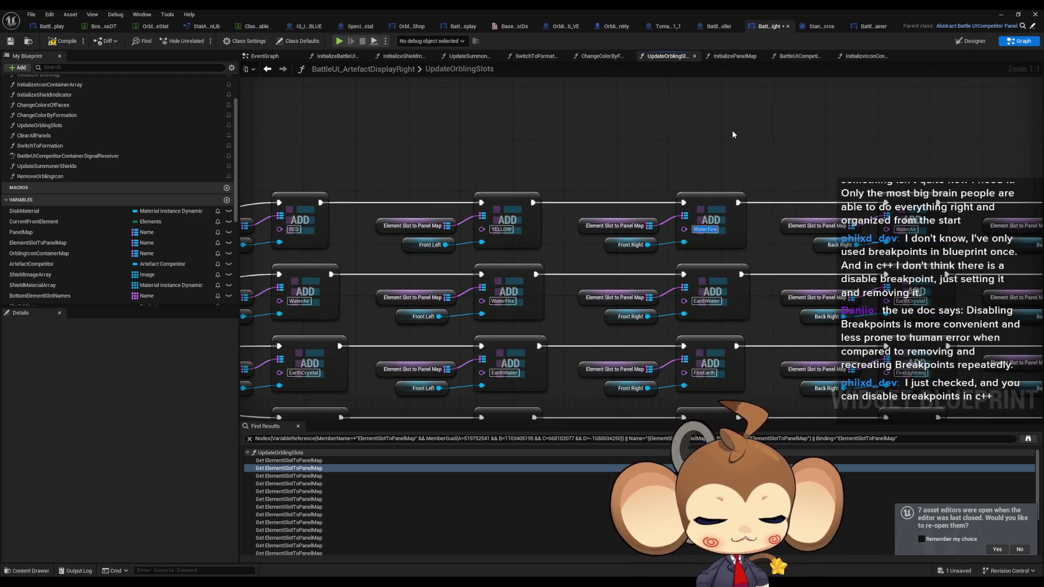
text(MAGENTA)
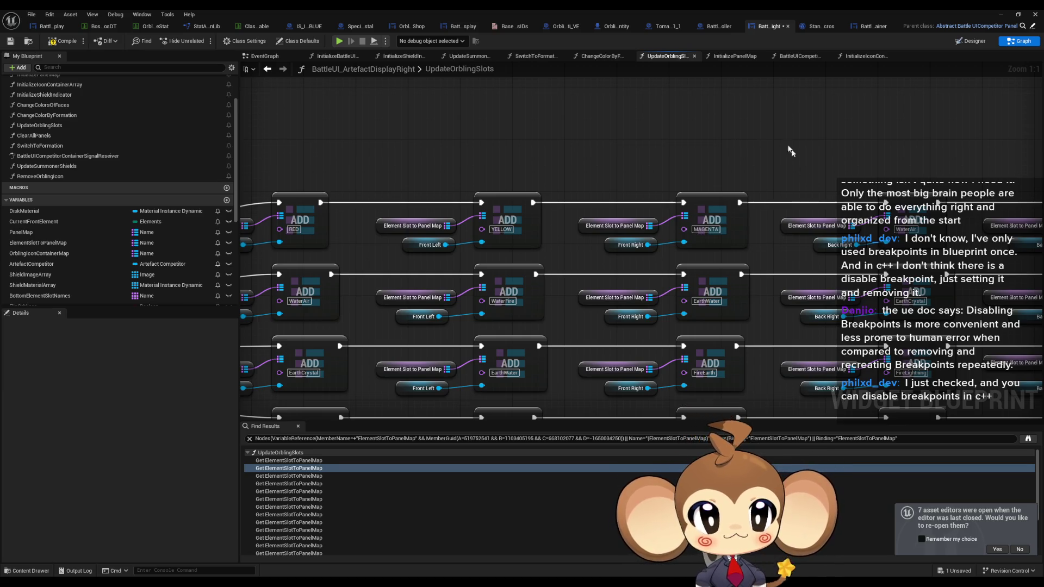
key(Tab)
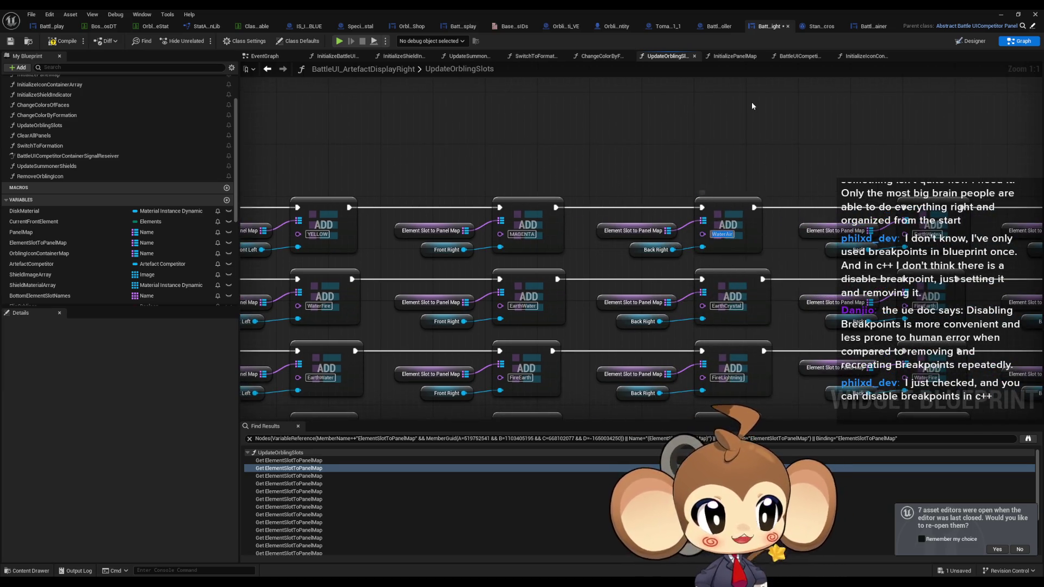
text(BLUE)
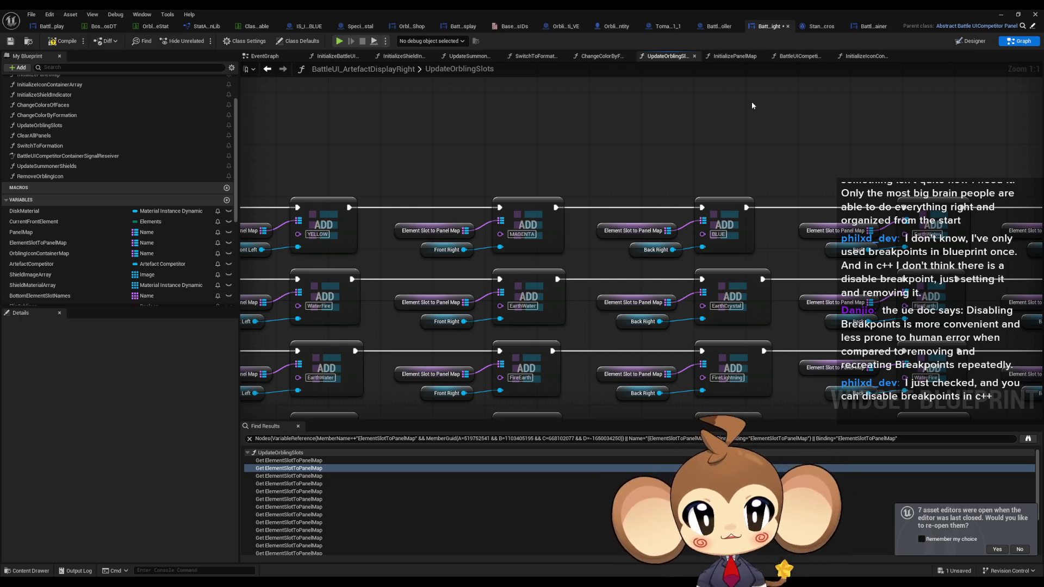
key(Tab)
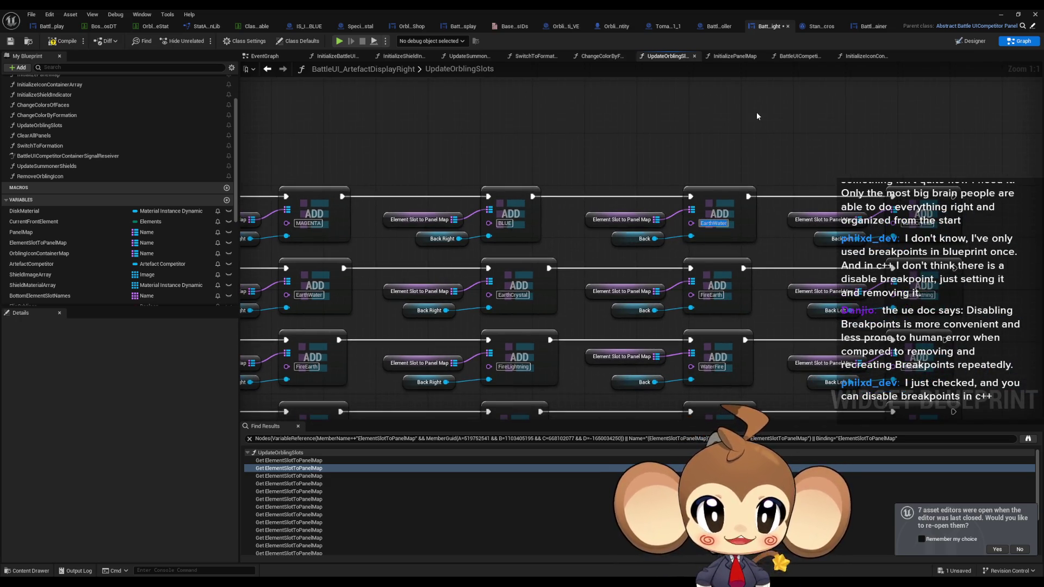
text(C)
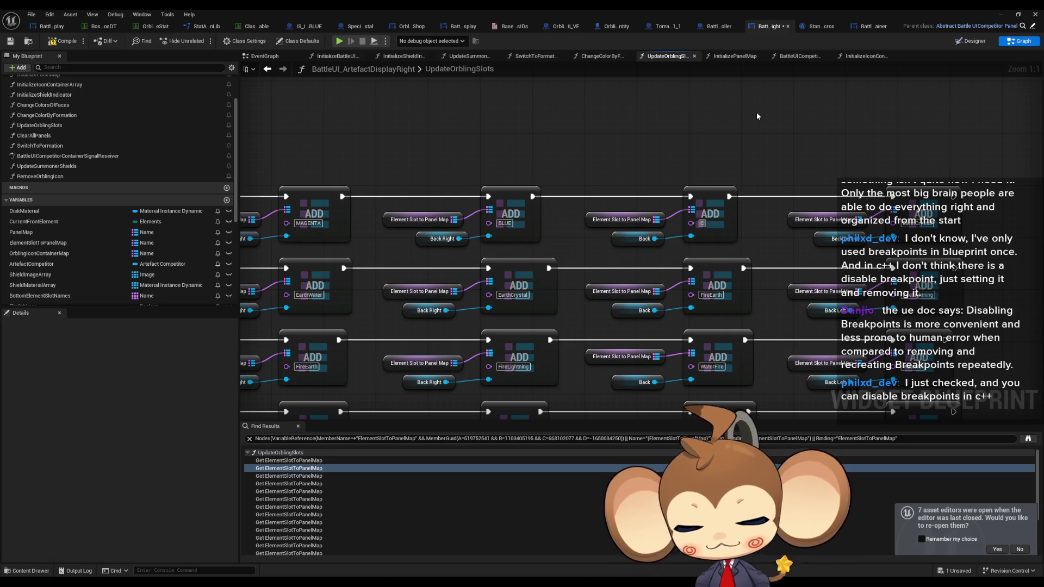
text(YAN)
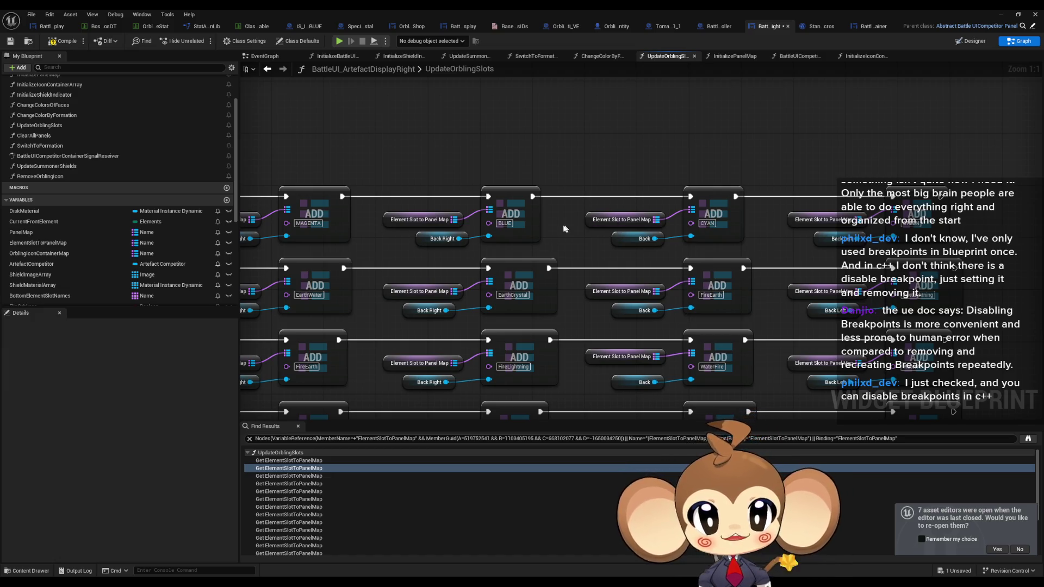
Key the second-row WaterAir node BLUE and the WaterFire node MAGENTA.
drag(564, 228, 763, 233)
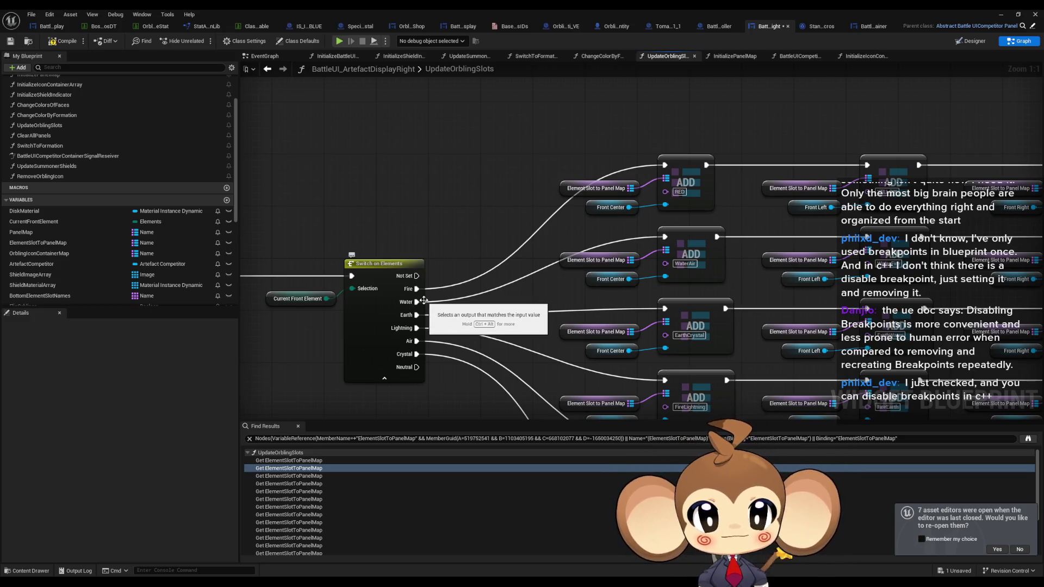
drag(682, 274, 606, 279)
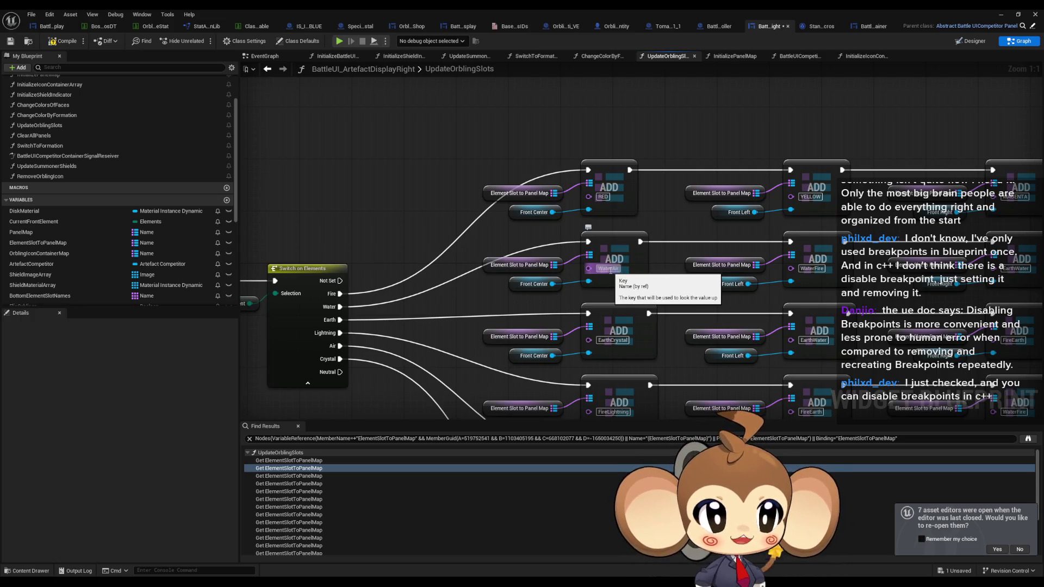
click(609, 269)
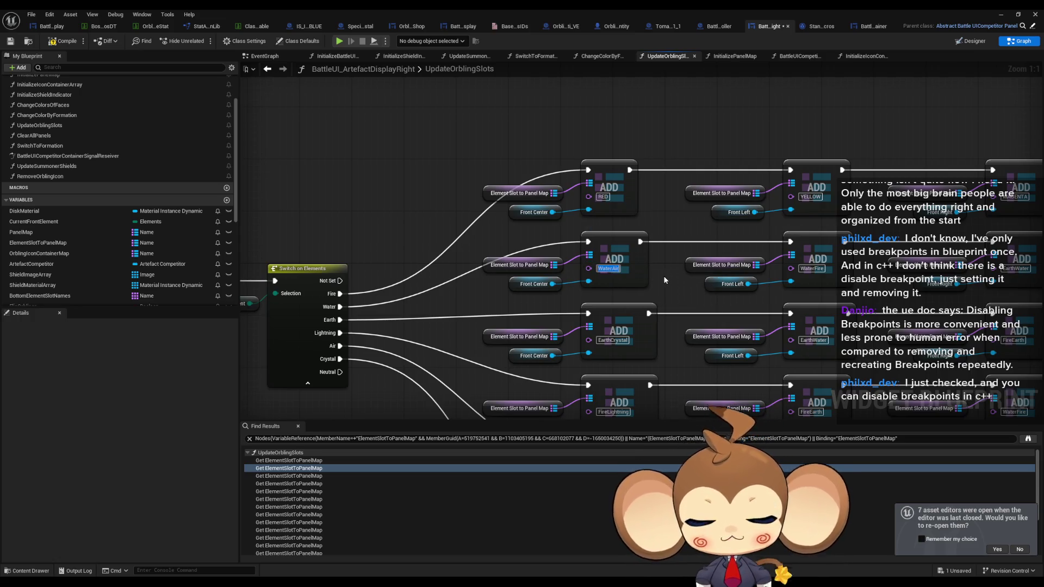
text(BLUE)
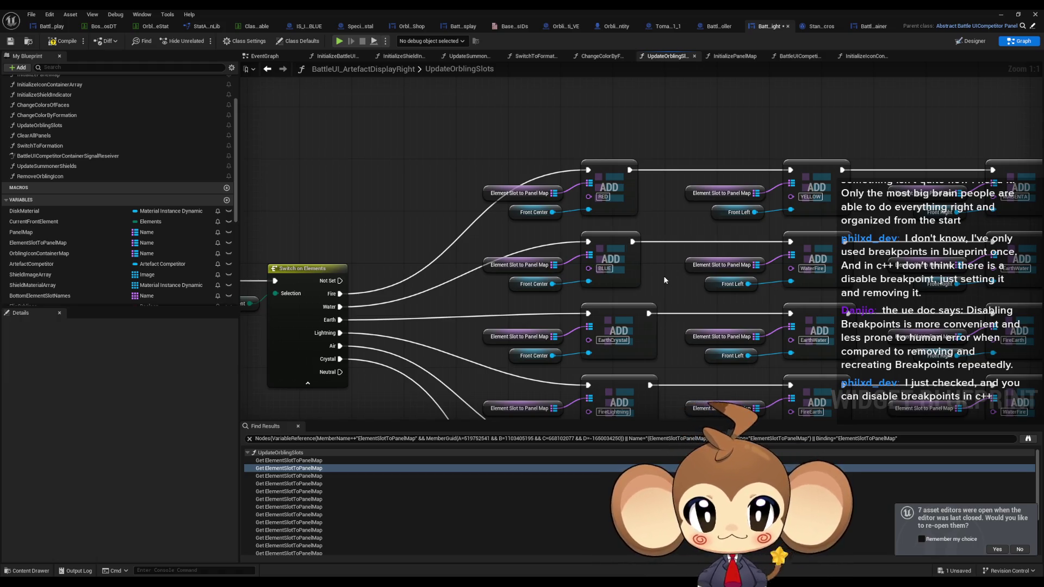
drag(664, 280, 507, 278)
click(652, 272)
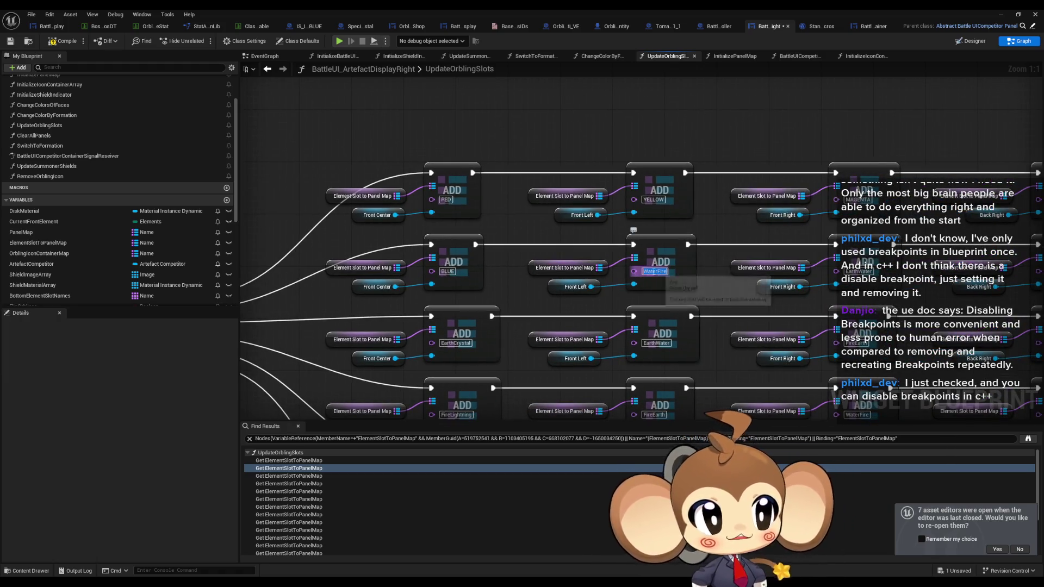
text(MAGENTA)
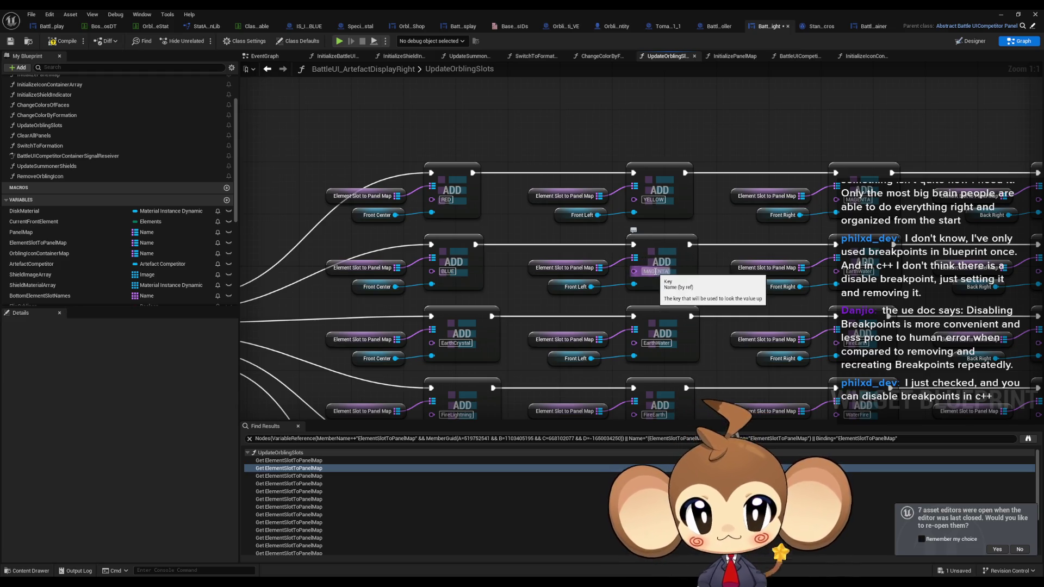
Set the next keys to CYAN, EarthCrystal to GREEN and FireEarth to YELLOW.
drag(679, 284, 551, 272)
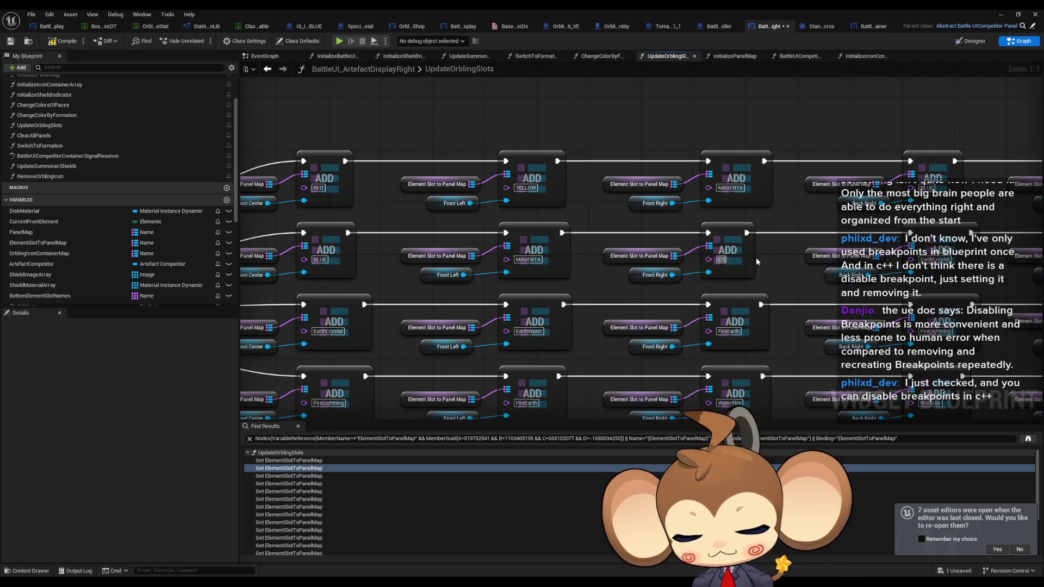
text(CYAN)
mouse_move(864, 237)
mouse_down()
mouse_move(792, 255)
mouse_move(572, 240)
mouse_up()
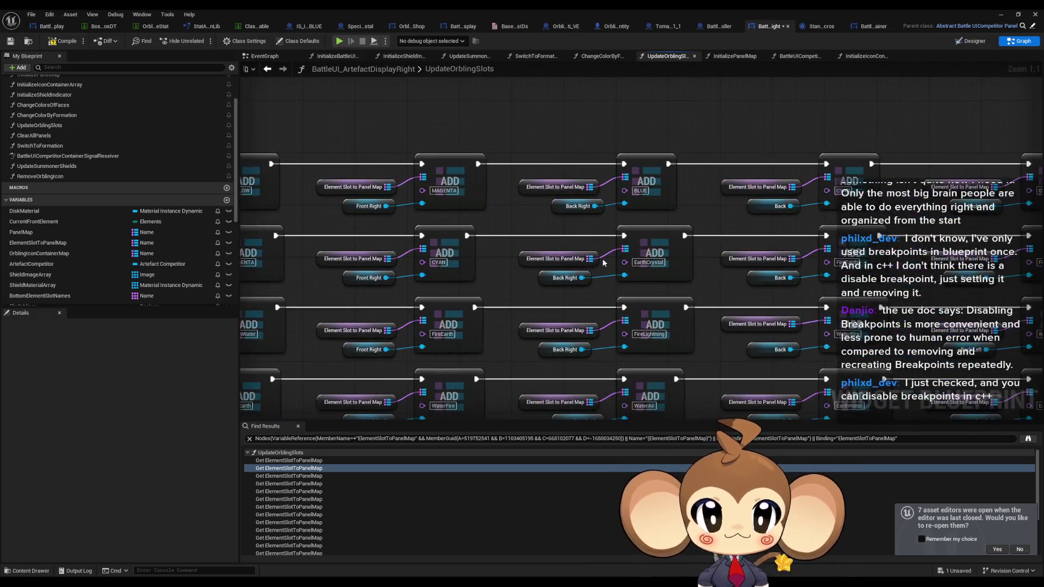
click(647, 263)
text(GREEN)
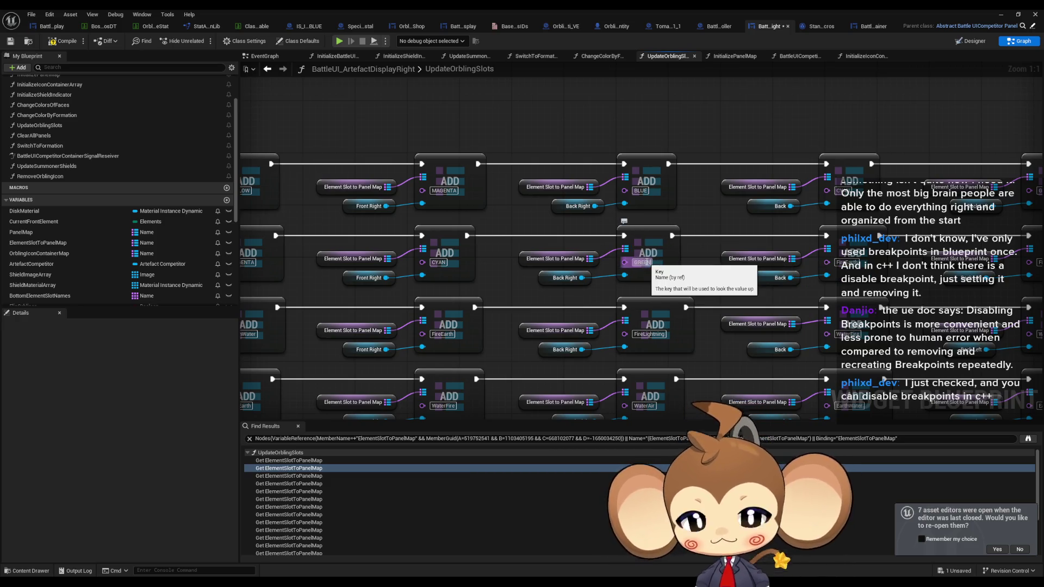
drag(647, 263, 487, 242)
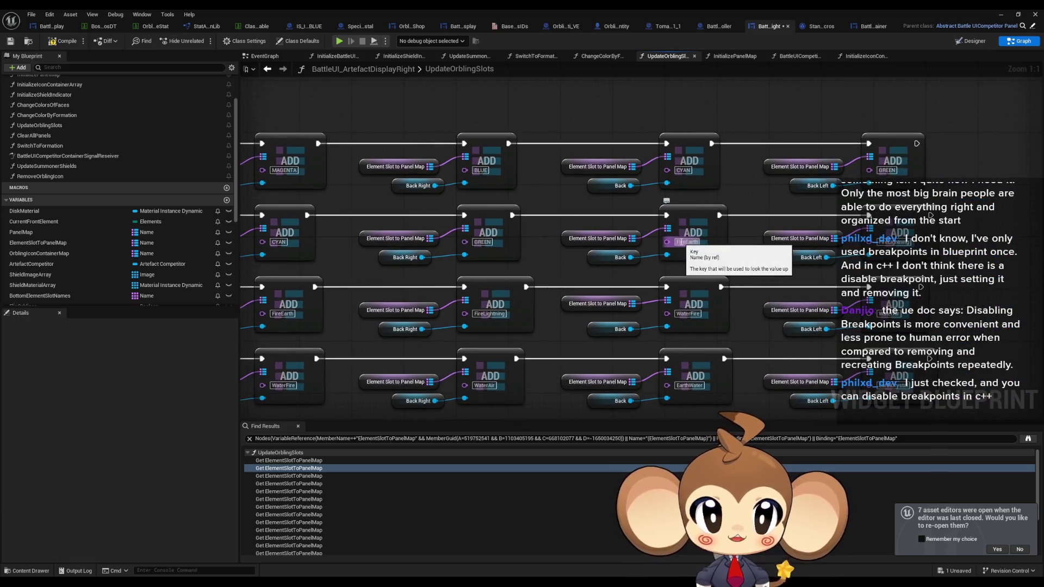
click(687, 242)
text(YELLOW)
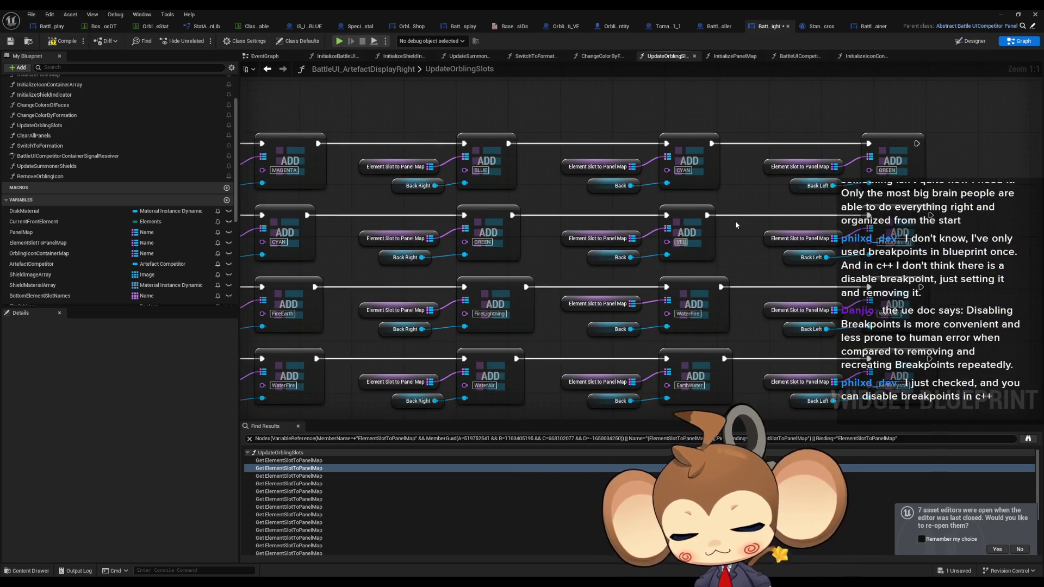
click(735, 221)
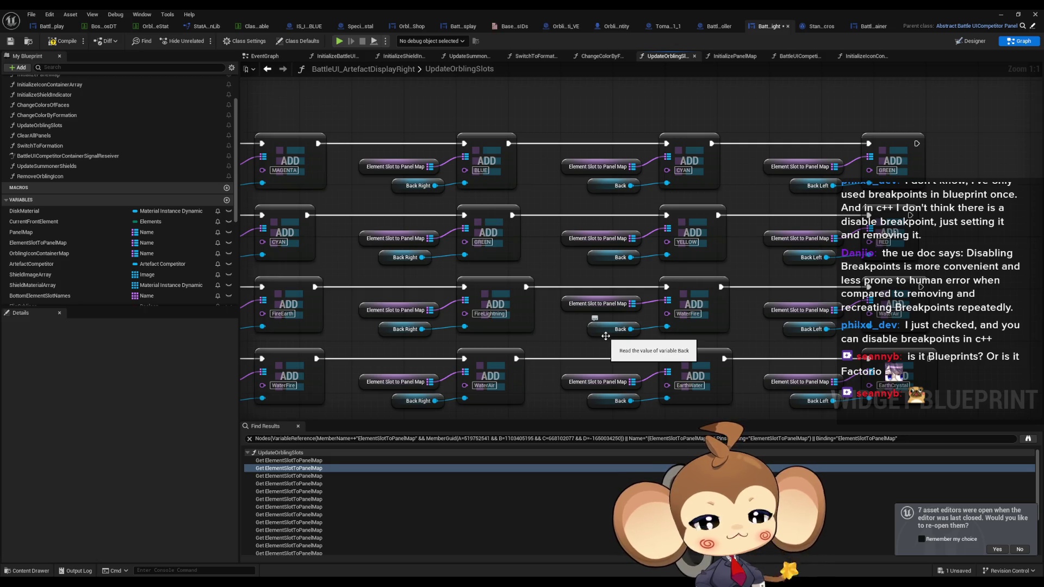
Zoom out and back in, then centre the Earth branch and select its EarthCrystal key.
scroll(947, 330, down, 1)
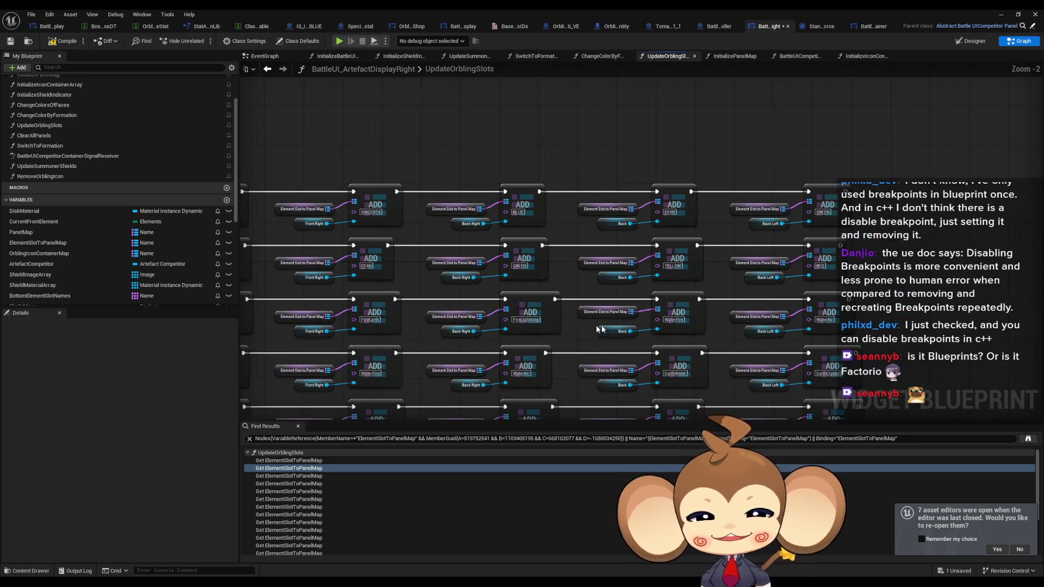
scroll(946, 330, down, 1)
scroll(659, 275, up, 2)
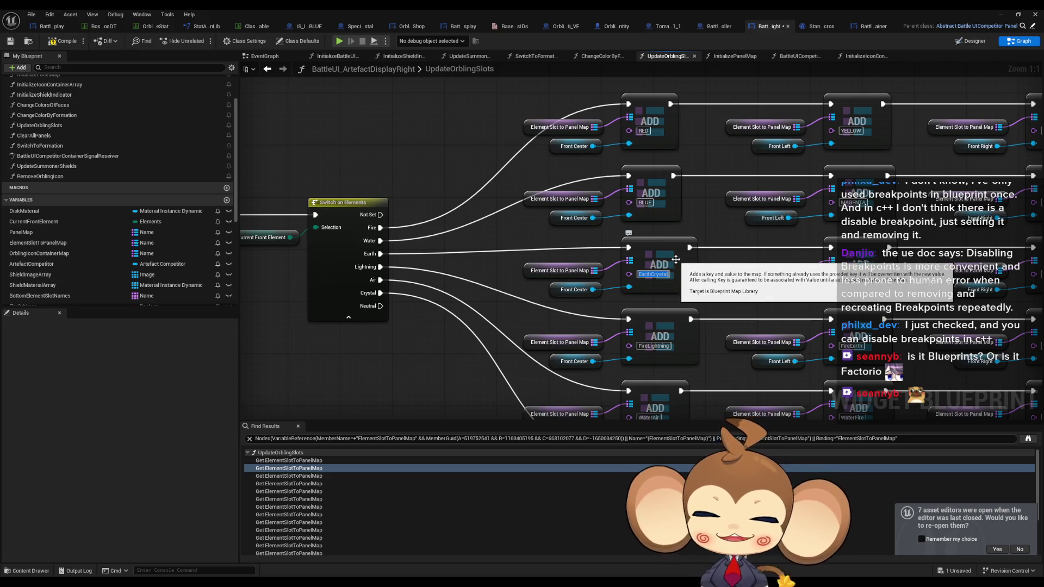
mouse_move(709, 325)
mouse_down()
mouse_move(628, 301)
mouse_move(635, 282)
mouse_up()
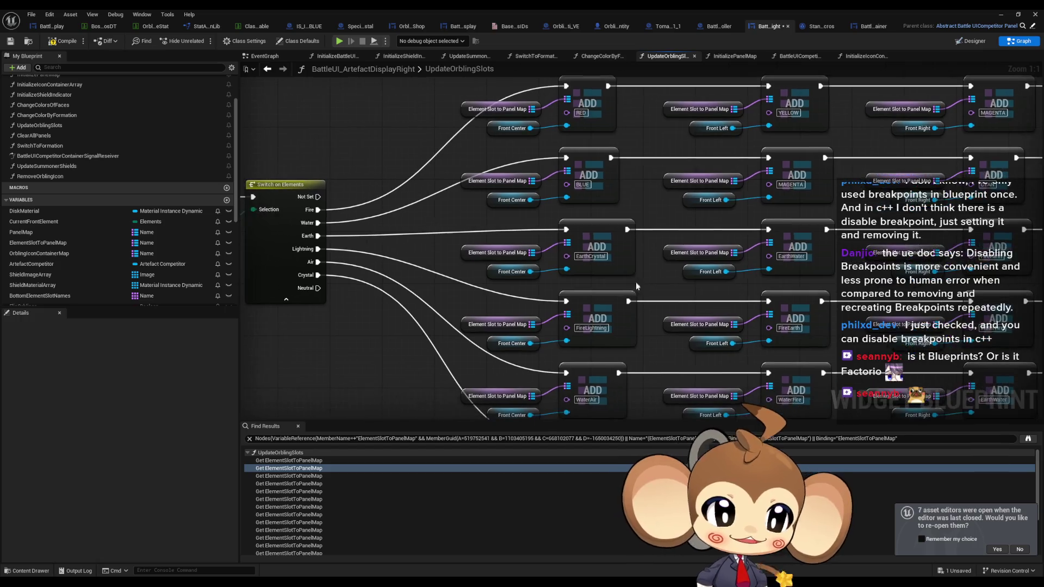
click(595, 257)
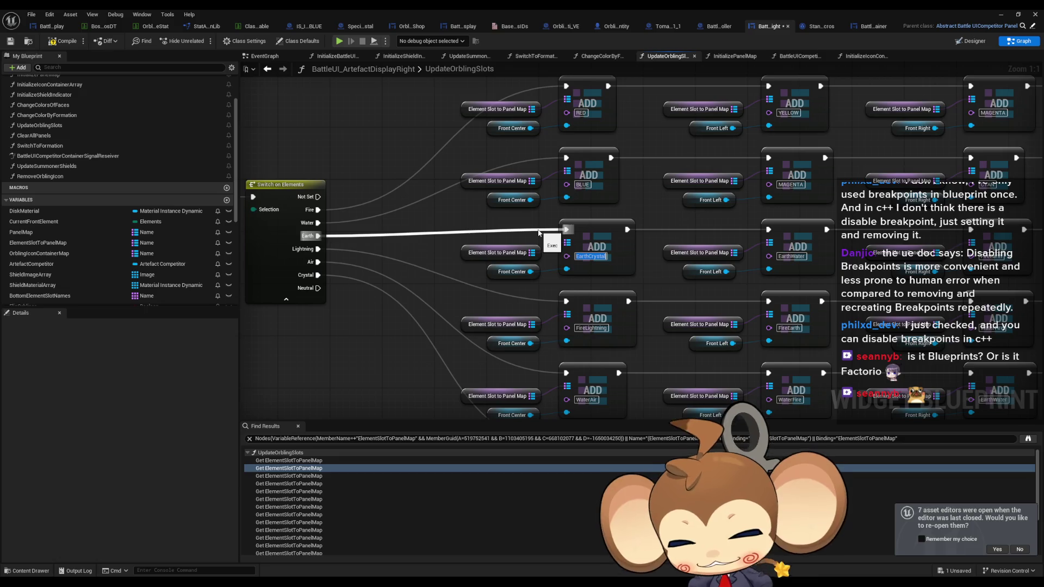
Key the Earth branch's EarthCrystal node GREEN and its EarthWater node CYAN.
text(GREEN)
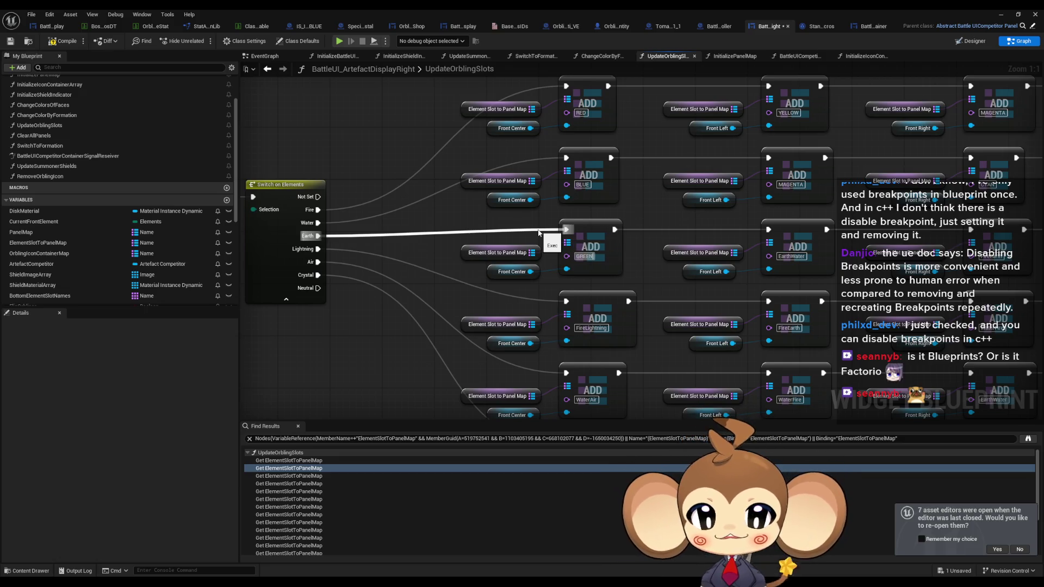
drag(628, 268, 639, 273)
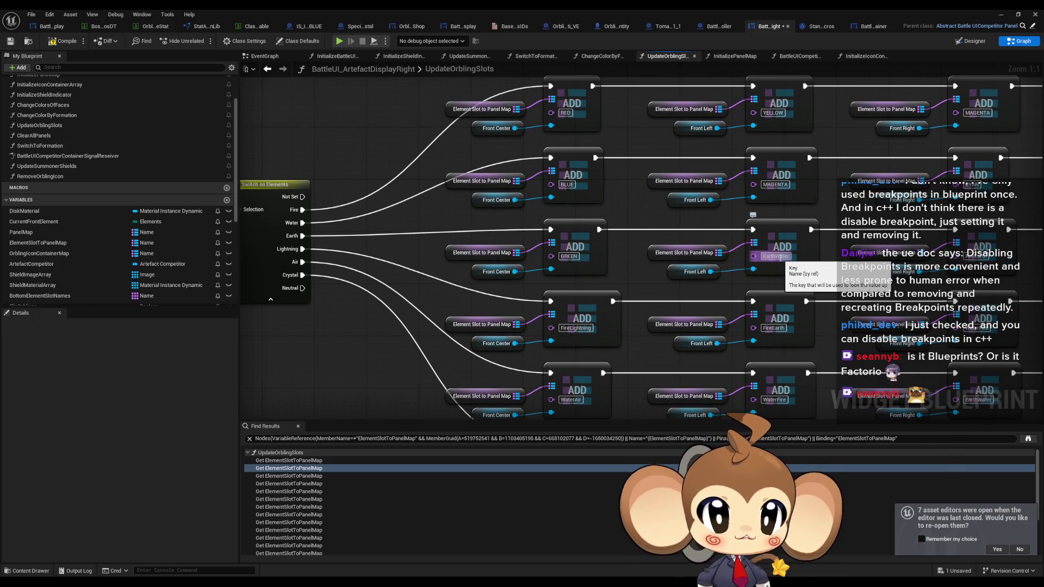
click(779, 257)
text(E)
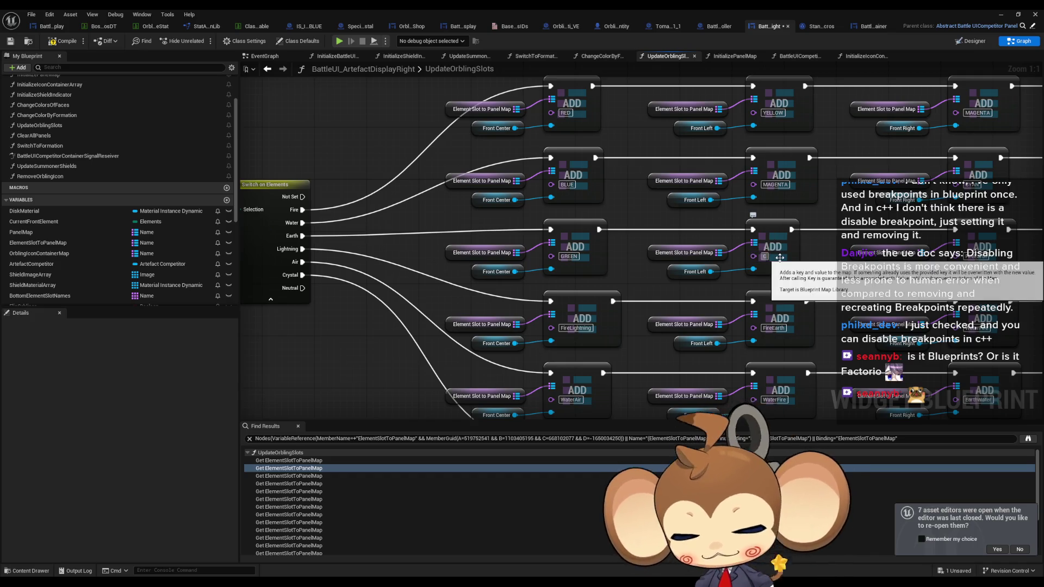
text(AN)
key(Return)
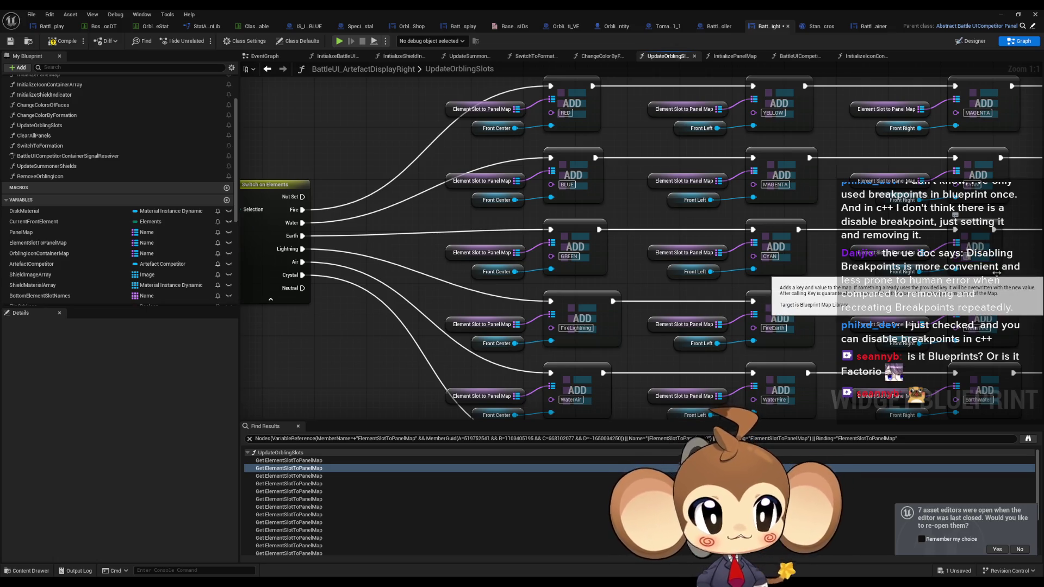
drag(996, 273, 410, 246)
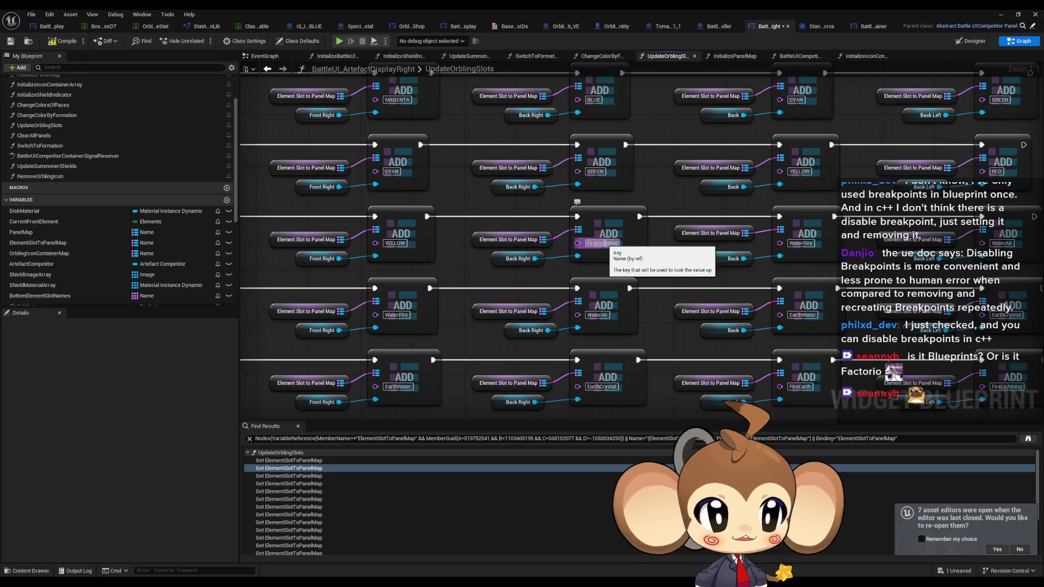
Set the FireLightning key to RED and WaterFire to MAGENTA, then undo twice.
click(605, 244)
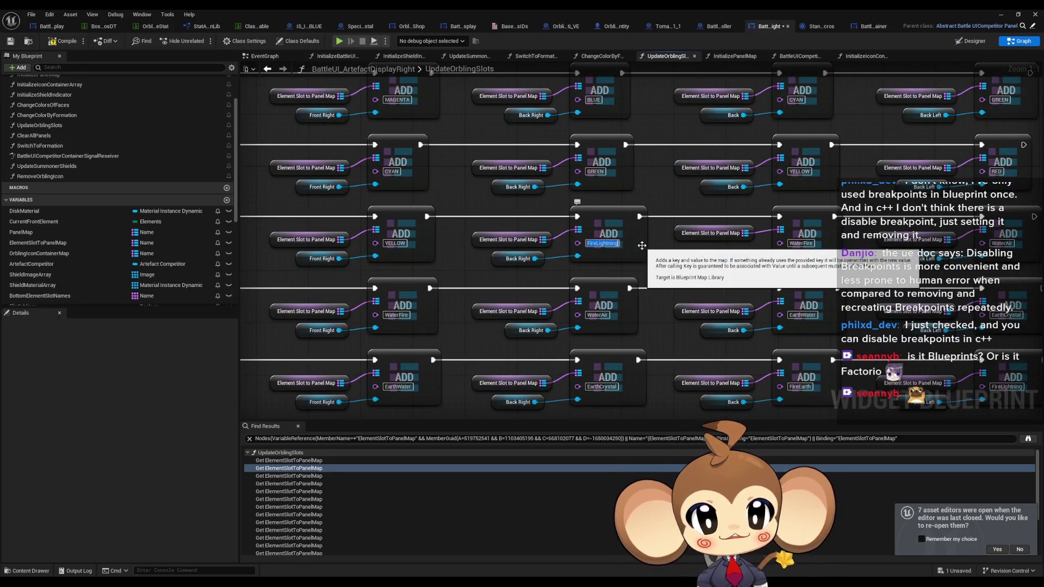
text(RED)
key(Return)
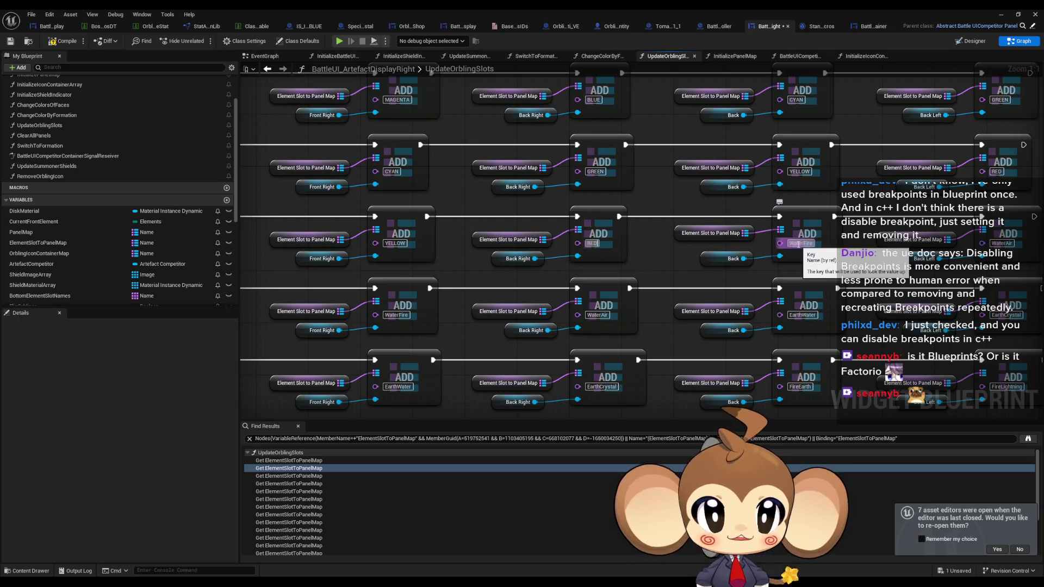
click(798, 244)
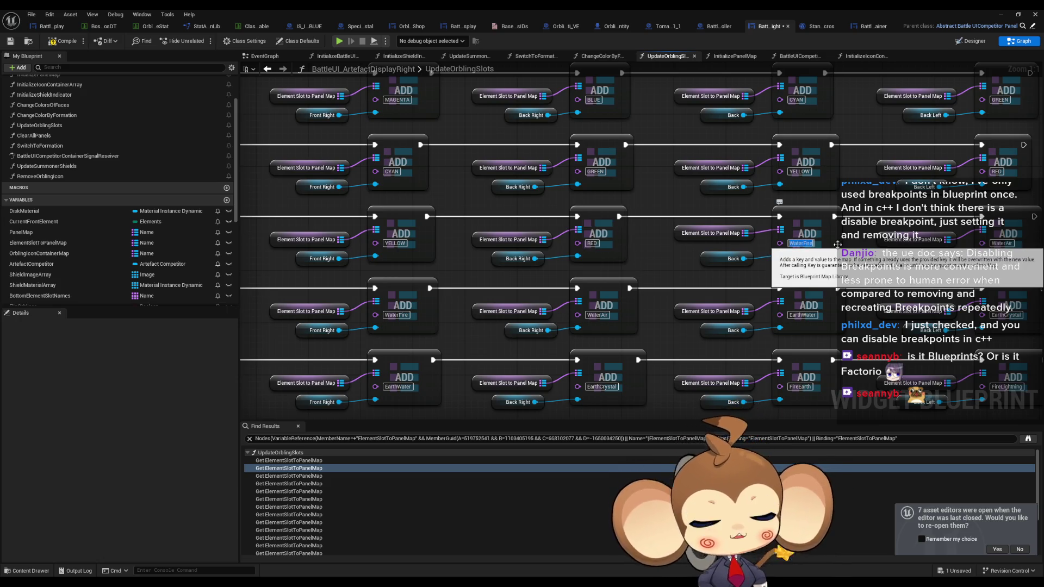
text(MAGENTA)
key(Return)
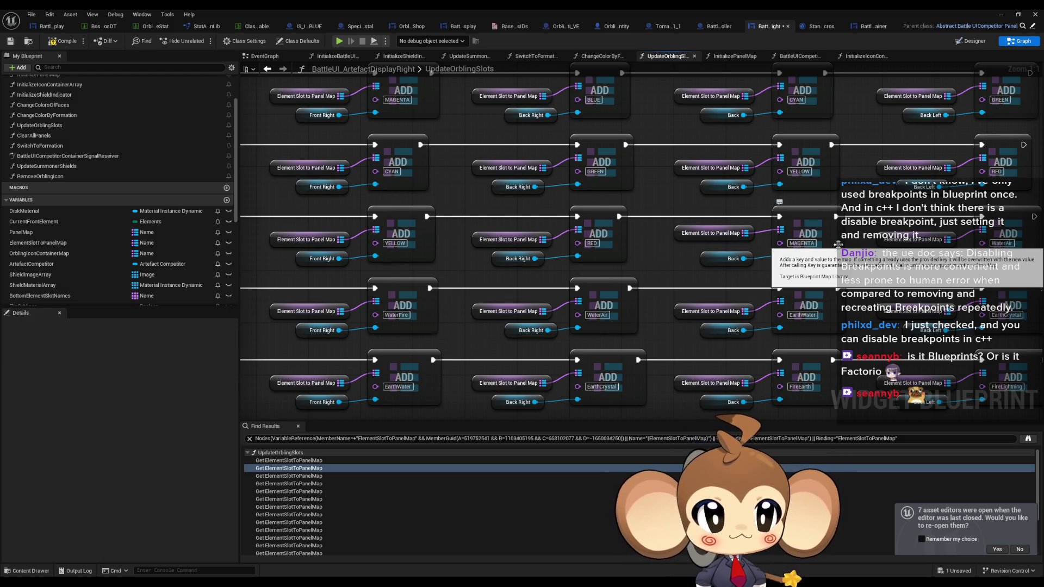
drag(838, 245, 774, 245)
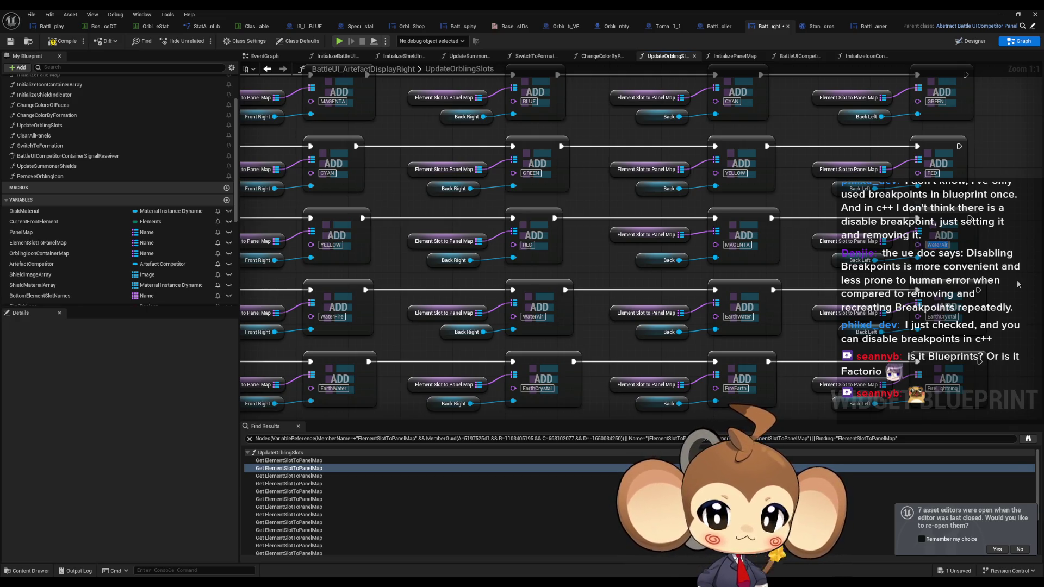
key(ctrl+z)
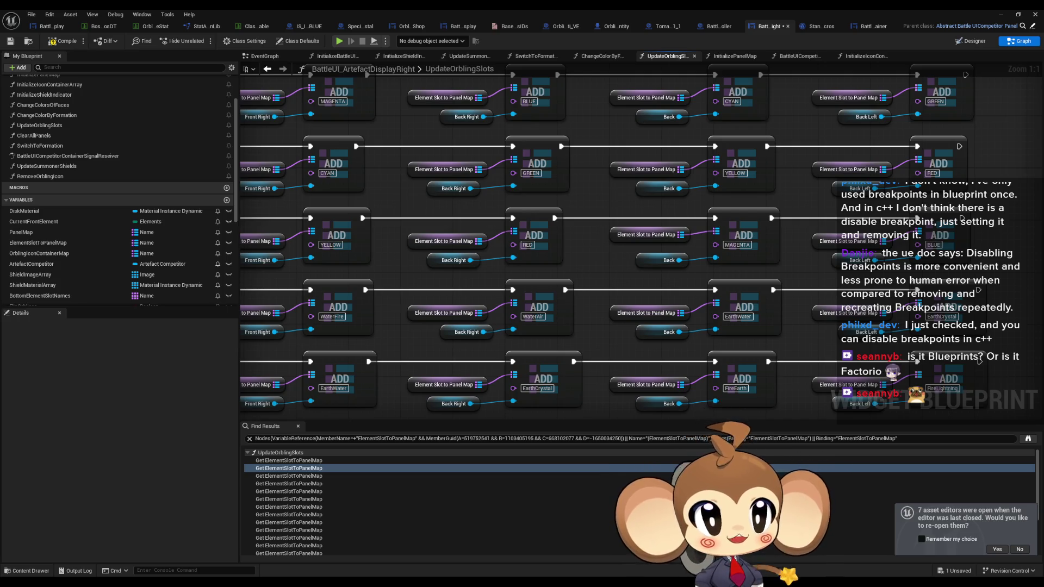
key(ctrl+z)
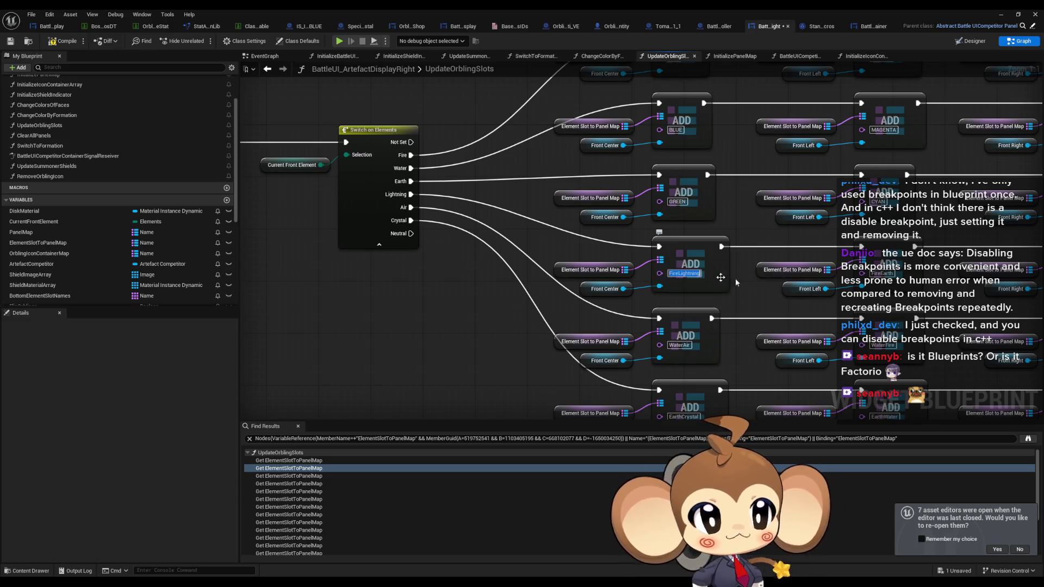
Undo twice more, then rename the WaterFire key to GREEN.
key(ctrl+z)
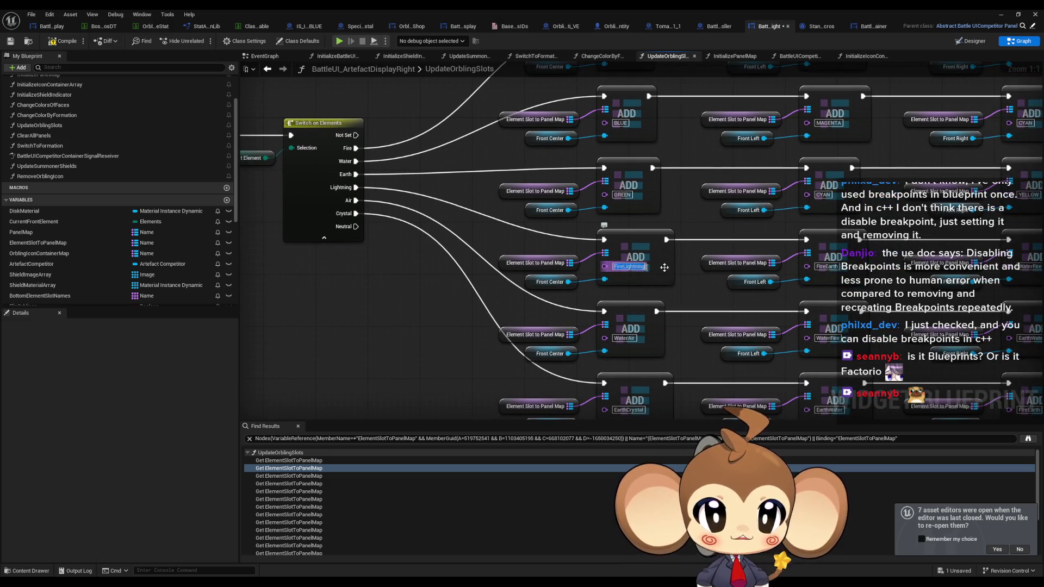
key(ctrl+z)
key(ctrl+z)
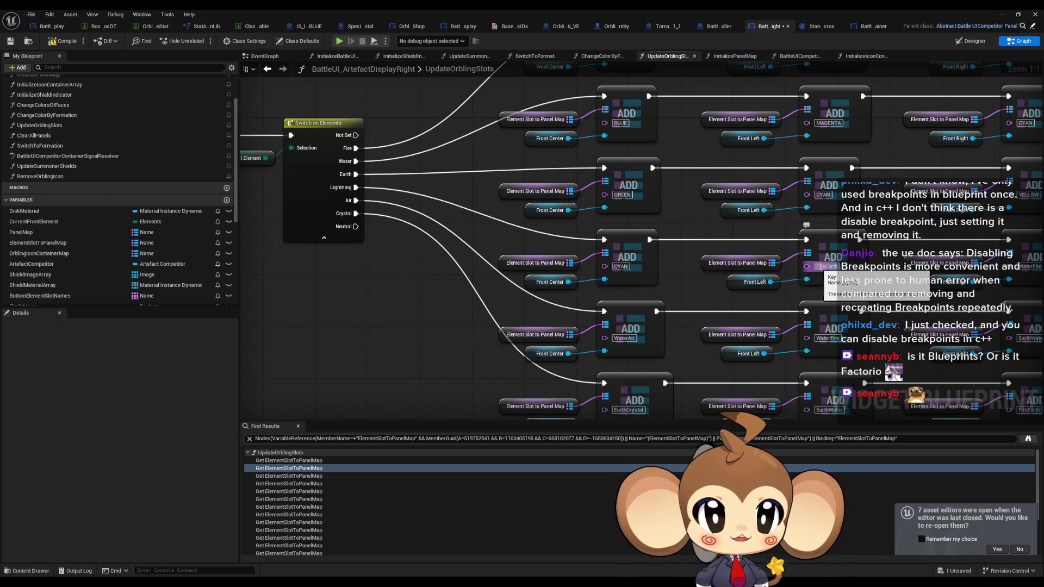
click(823, 267)
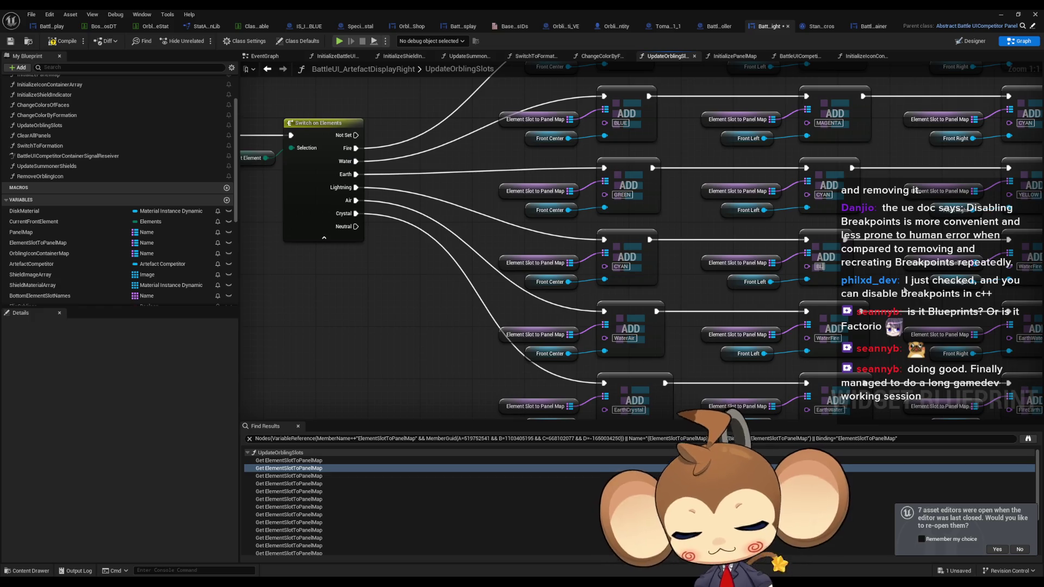
drag(904, 291, 644, 283)
click(775, 262)
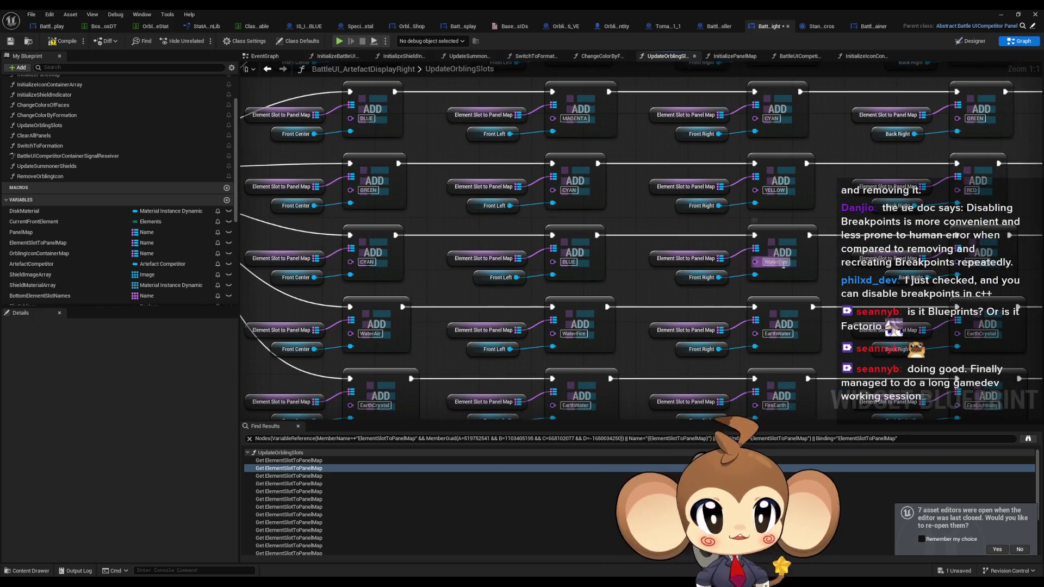
text(GREEN)
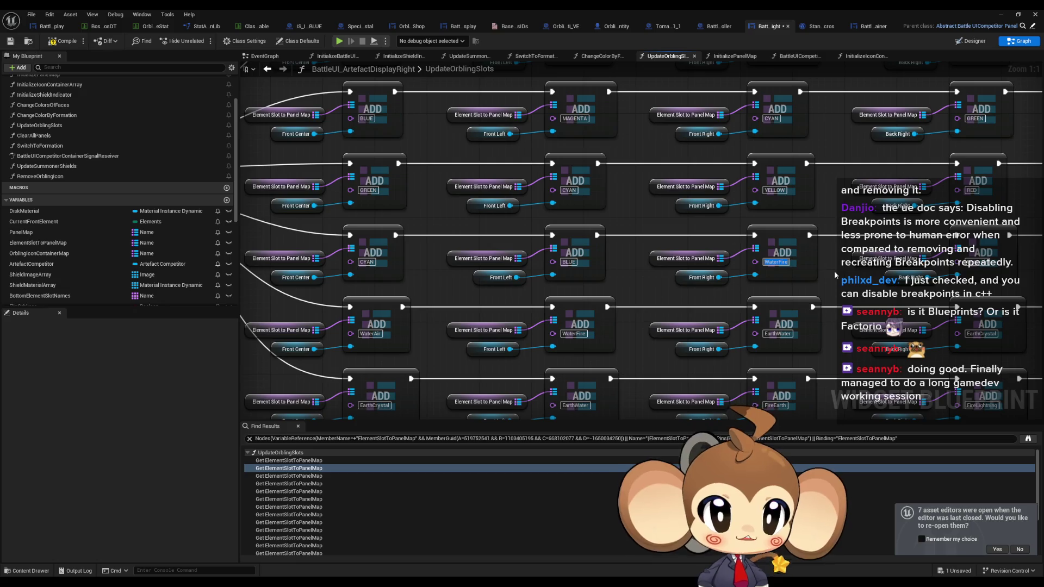
key(Return)
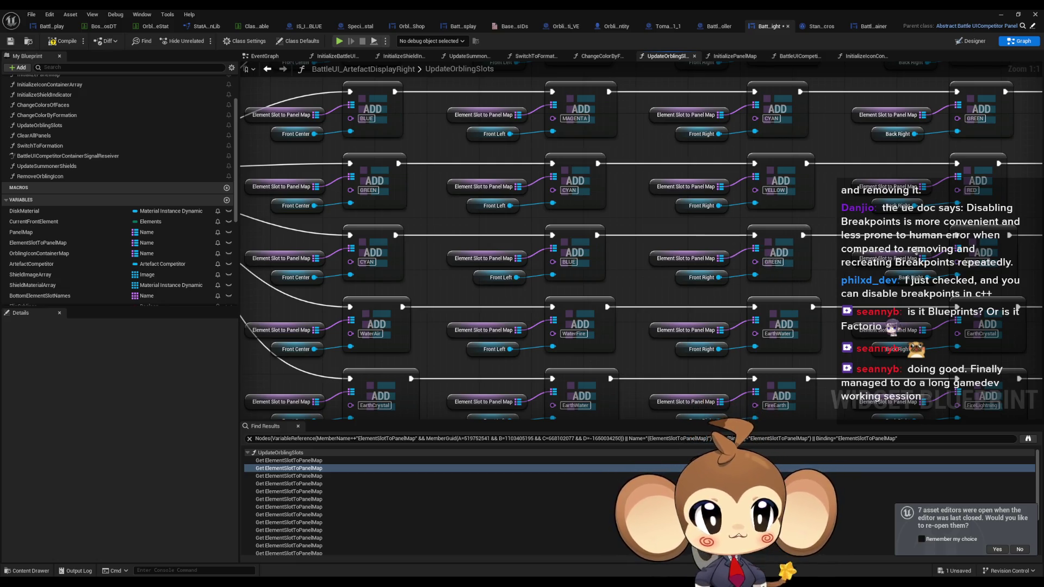
Rename the WaterAir key to YELLOW and the EarthWater key to RED.
drag(835, 271, 506, 254)
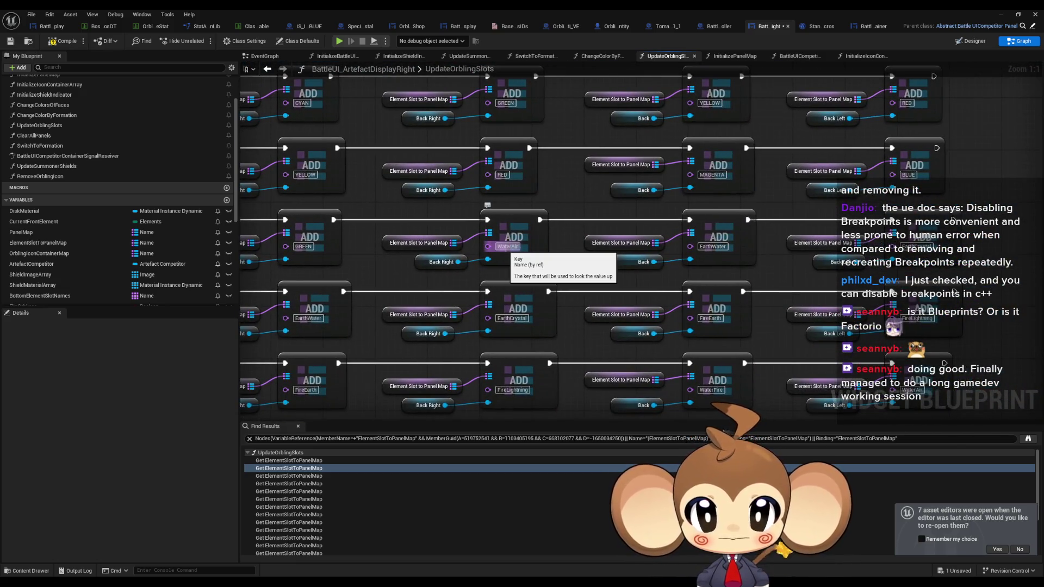
click(506, 246)
text(YELLOW)
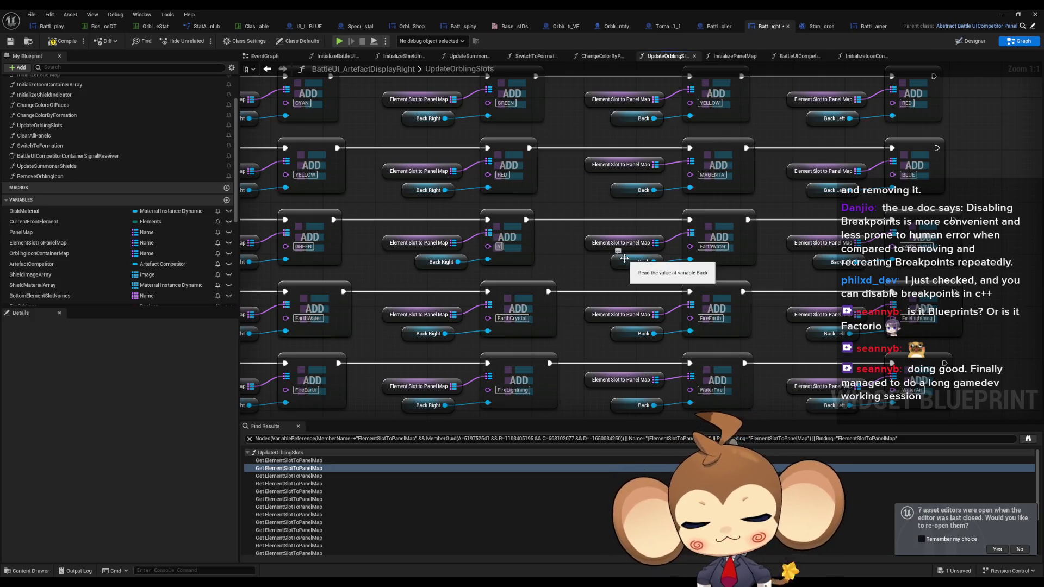
key(Return)
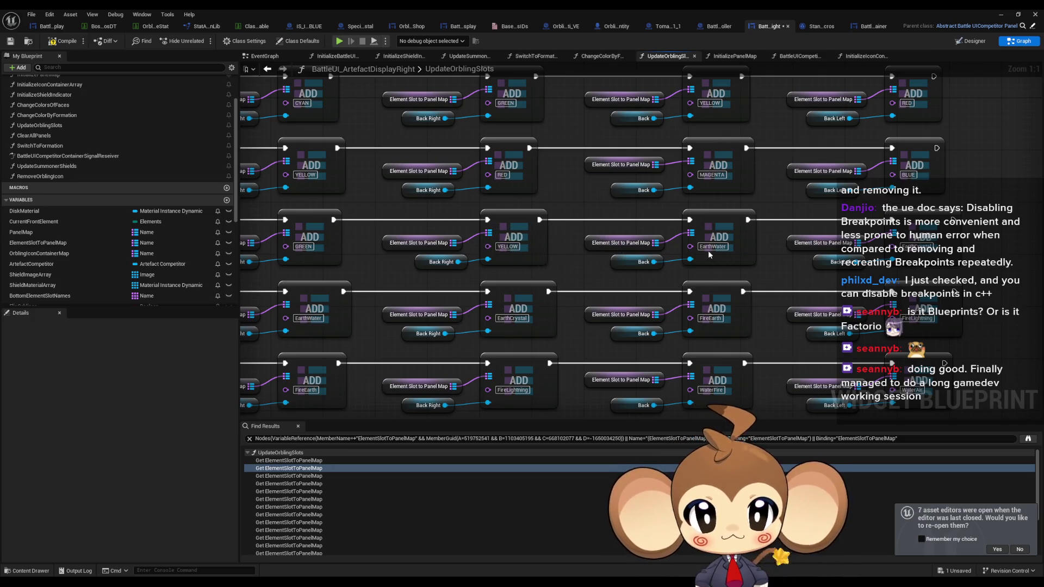
click(708, 247)
text(RED)
key(Return)
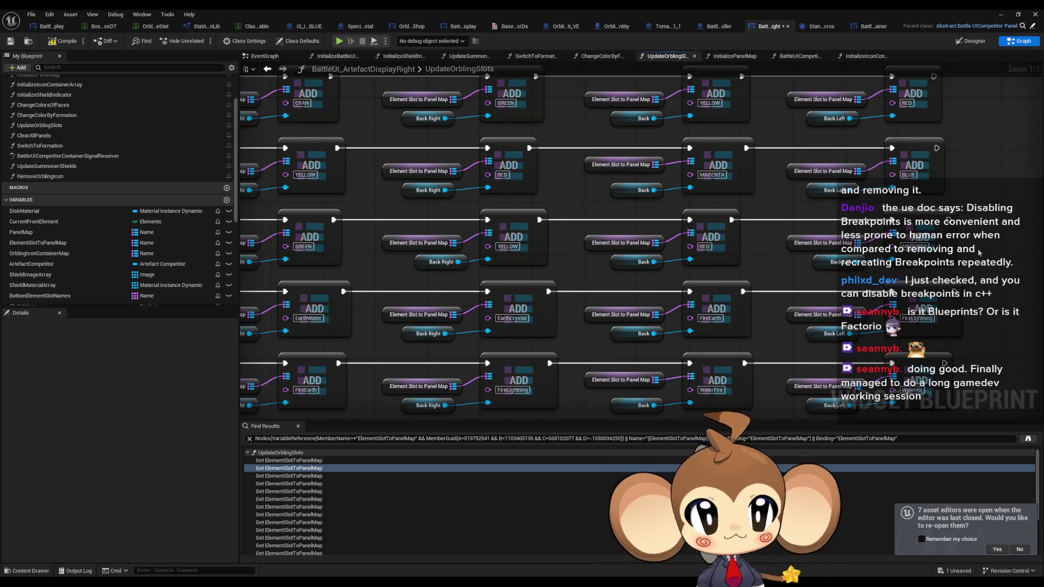
Near the Switch on Elements node, enter YELLOW and GREEN in consecutive key fields.
drag(979, 251, 649, 288)
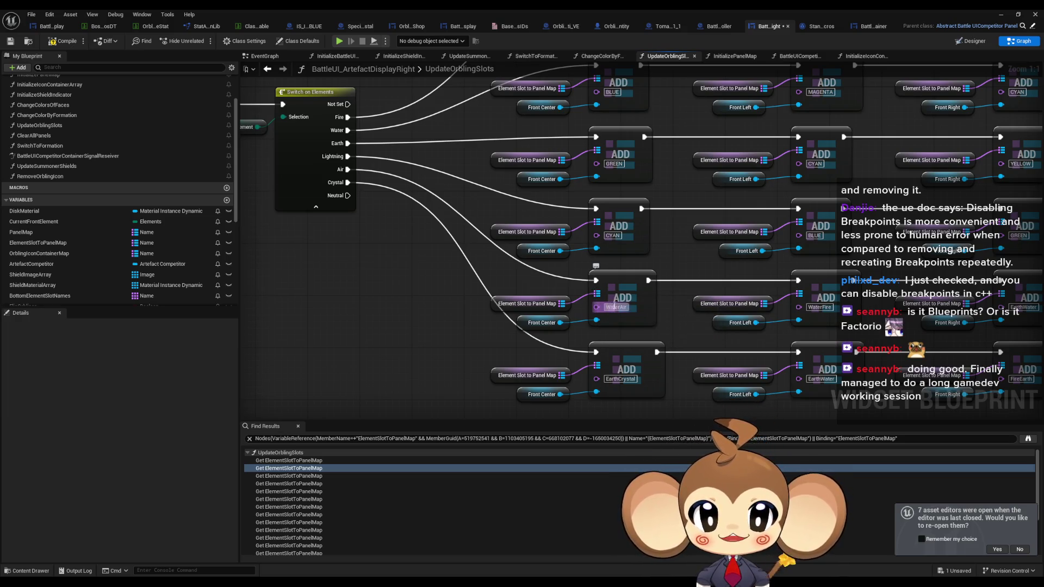
text(YELLOW)
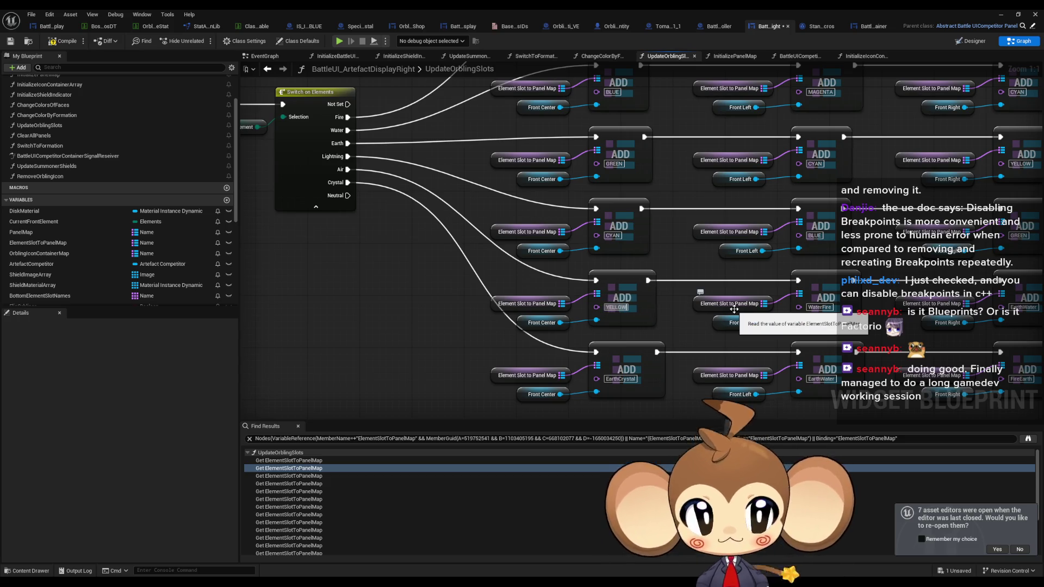
key(Tab)
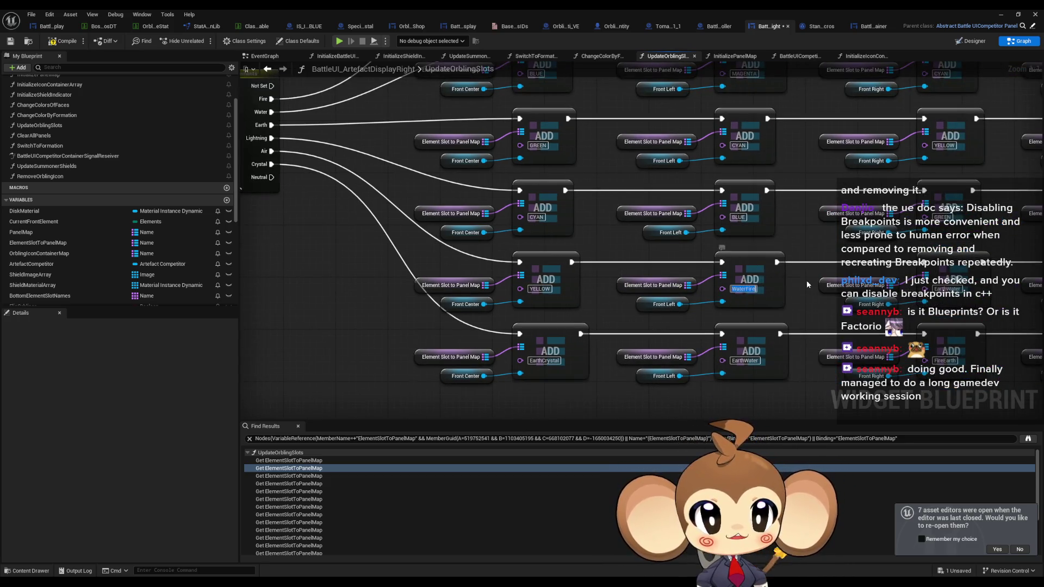
text(GREEN)
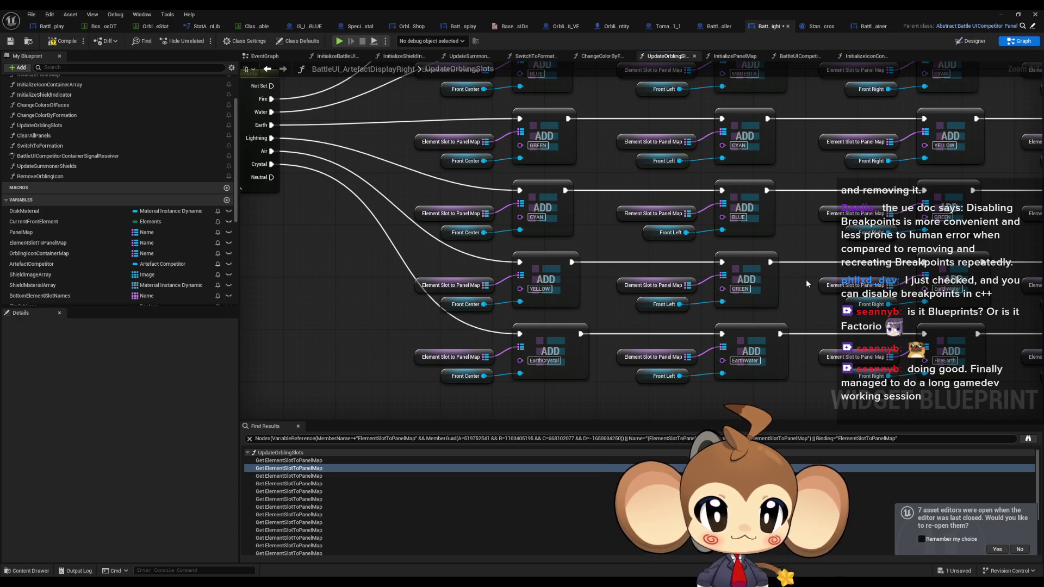
key(Tab)
On the far-right columns, rename EarthCrystal to MAGENTA and FireEarth to BLUE.
drag(971, 288, 339, 270)
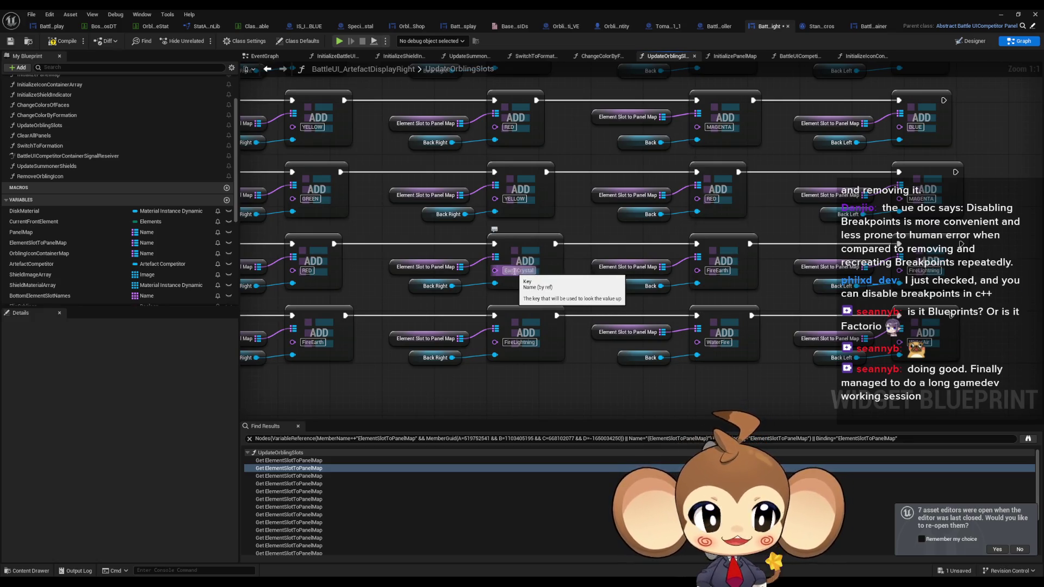
click(515, 270)
text(MAG)
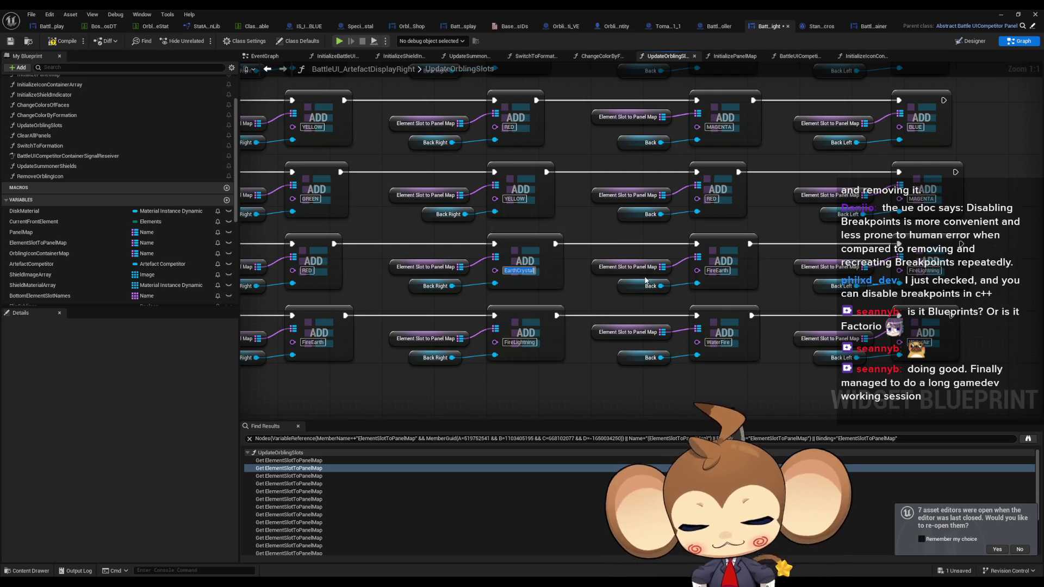
text(ENTA)
key(Return)
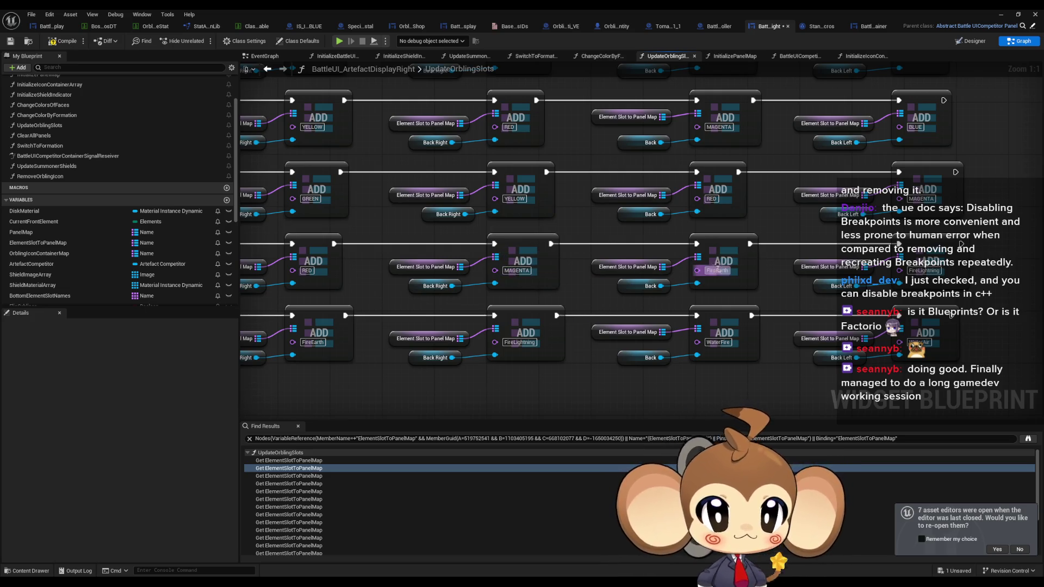
text(BLUE)
key(Return)
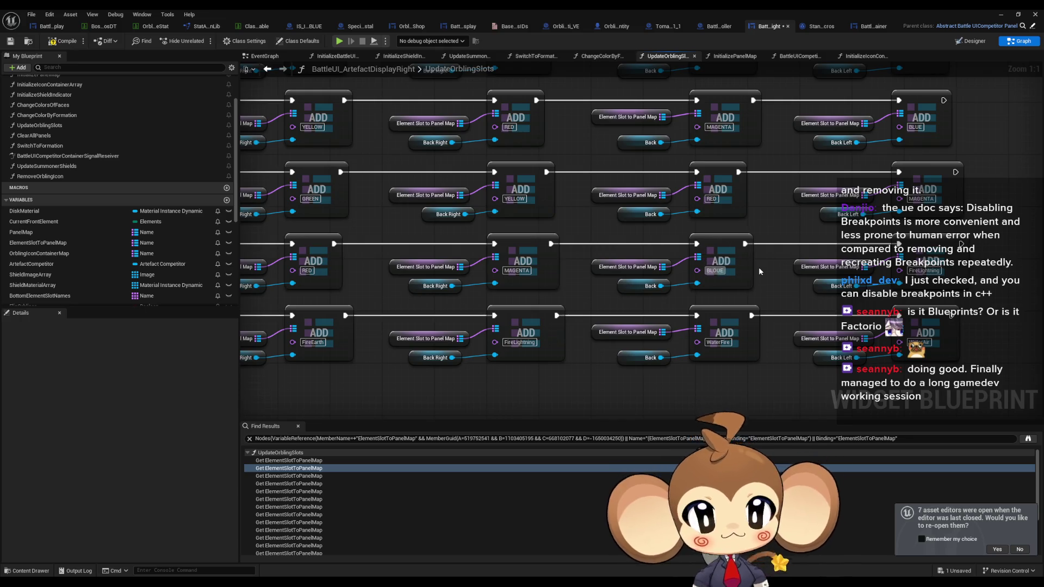
key(Return)
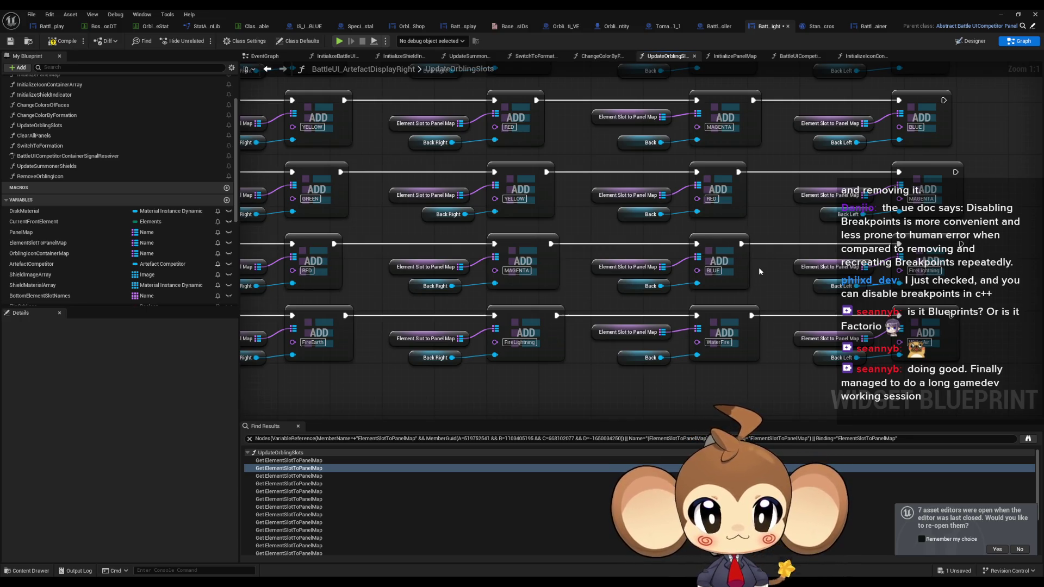
Rename the FireLightning key to CYAN and another key near the Switch to MAGENTA.
click(924, 270)
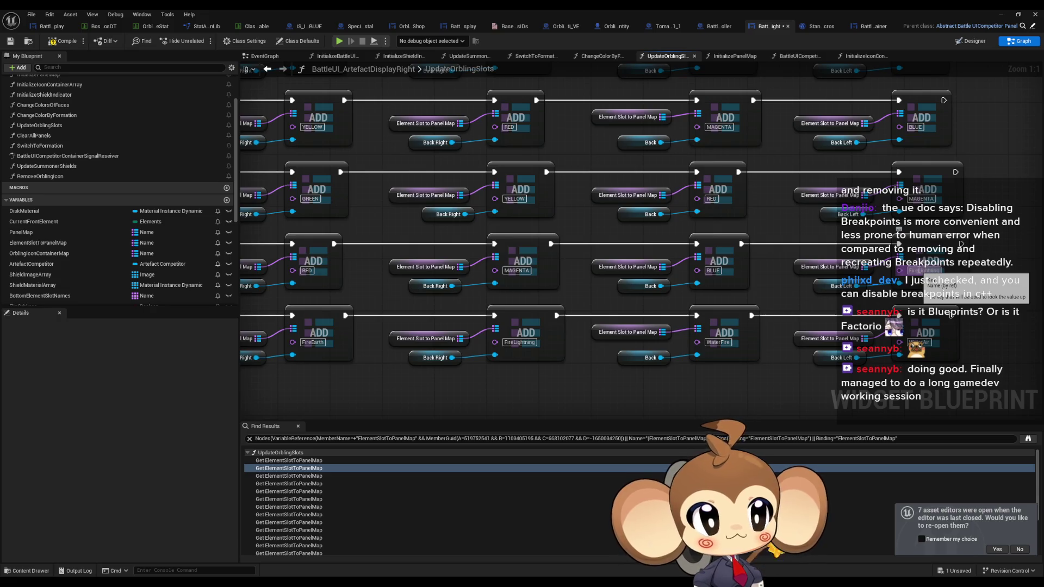
text(CYA)
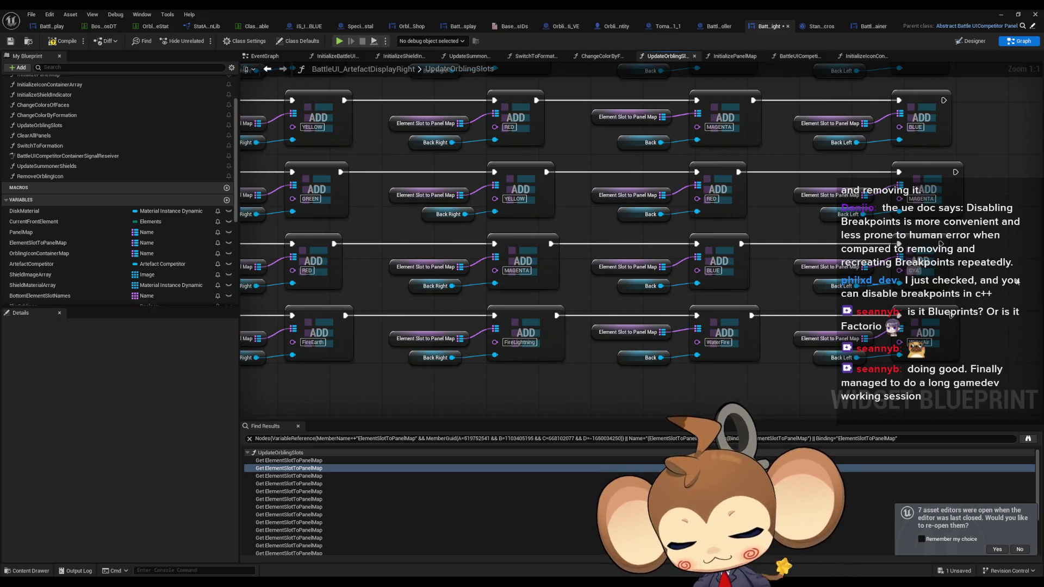
text(N)
key(Return)
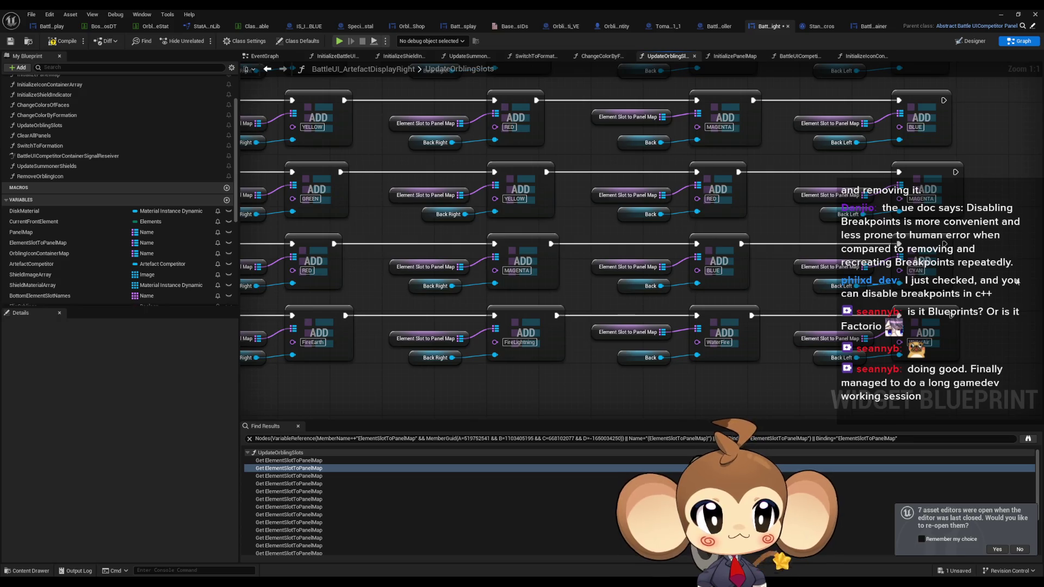
drag(327, 335, 608, 333)
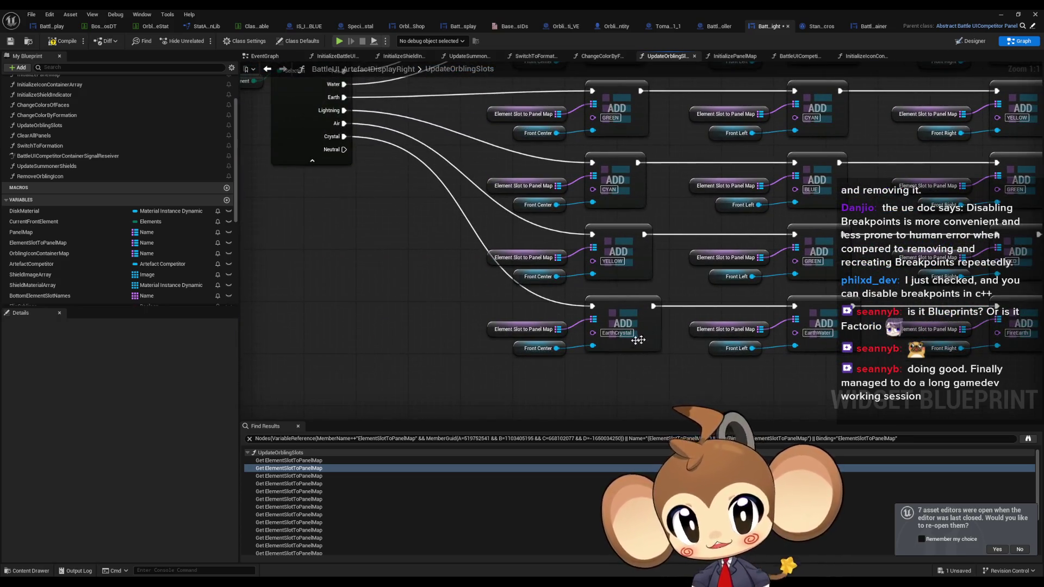
text(MAG)
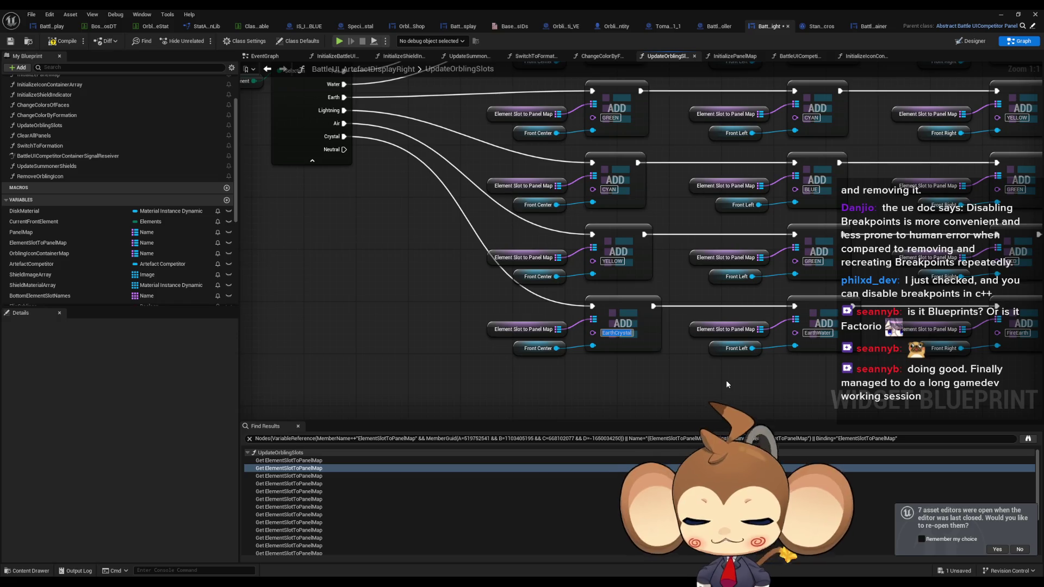
text(ENTA)
key(Return)
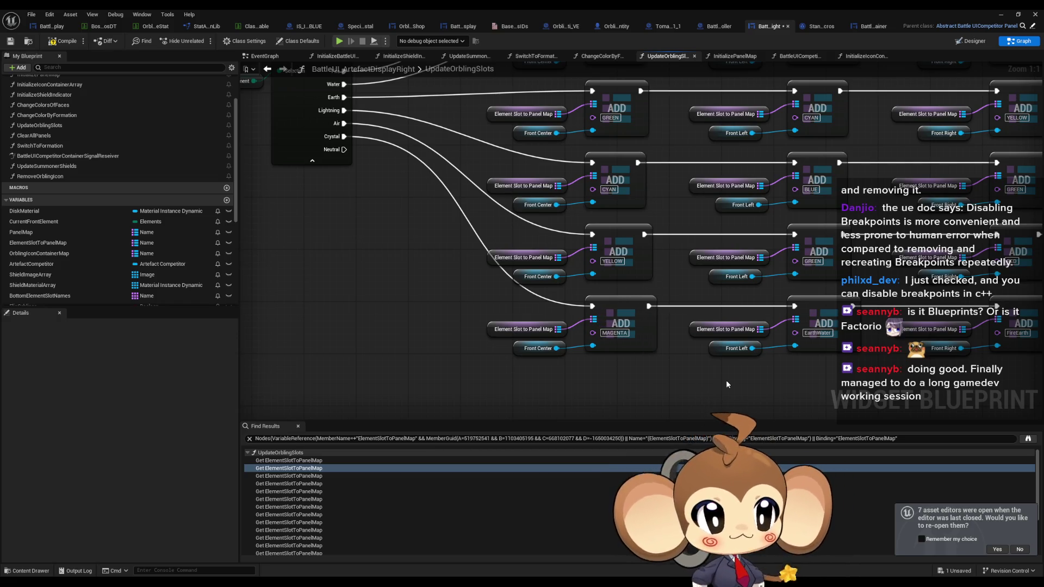
Replace the EarthWater key with RED and the FireEarth key with BLUE.
click(818, 333)
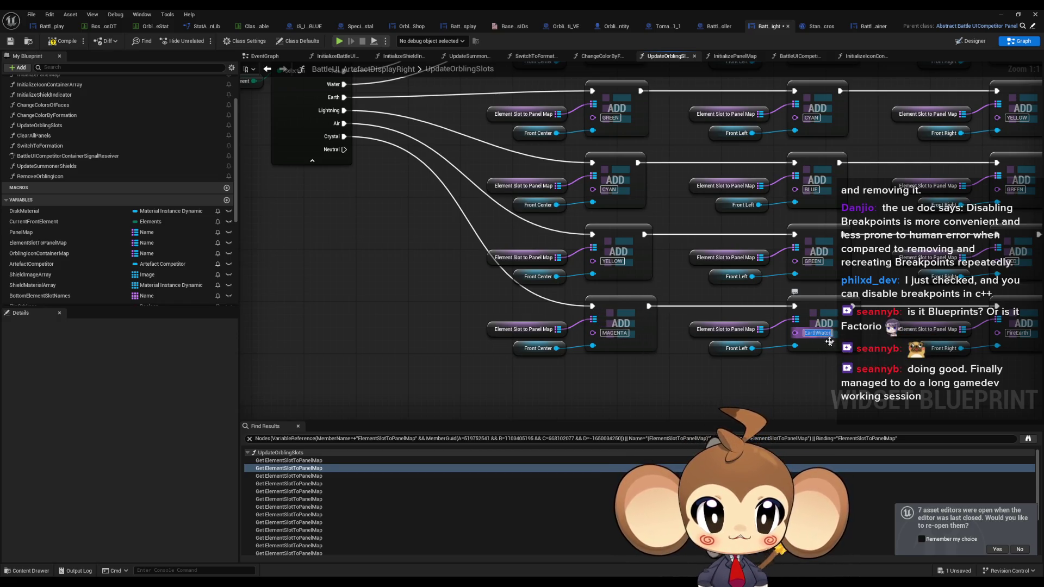
key(BackSpace)
text(RED)
key(Tab)
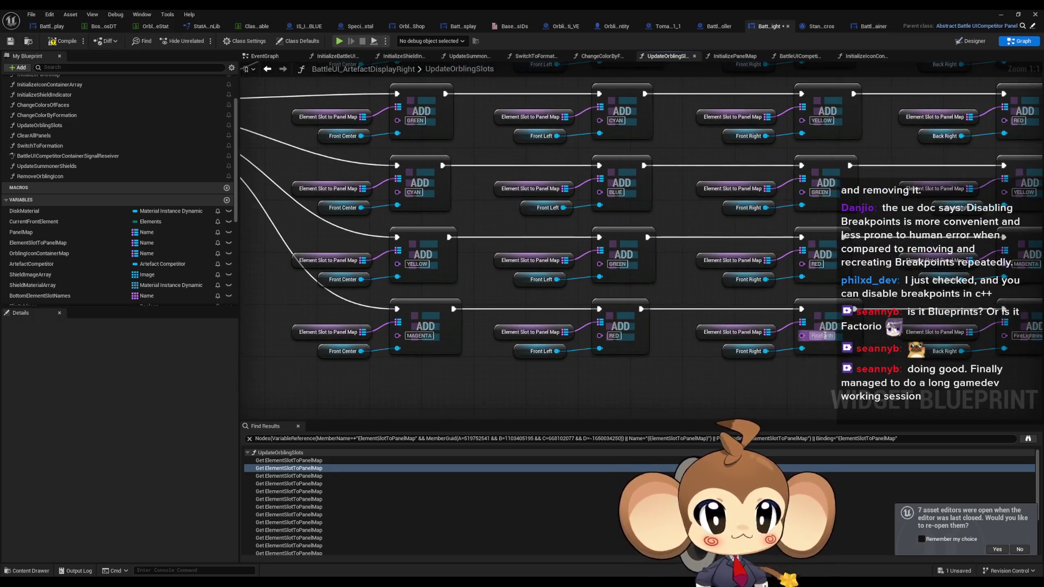
text(BLUE)
key(Return)
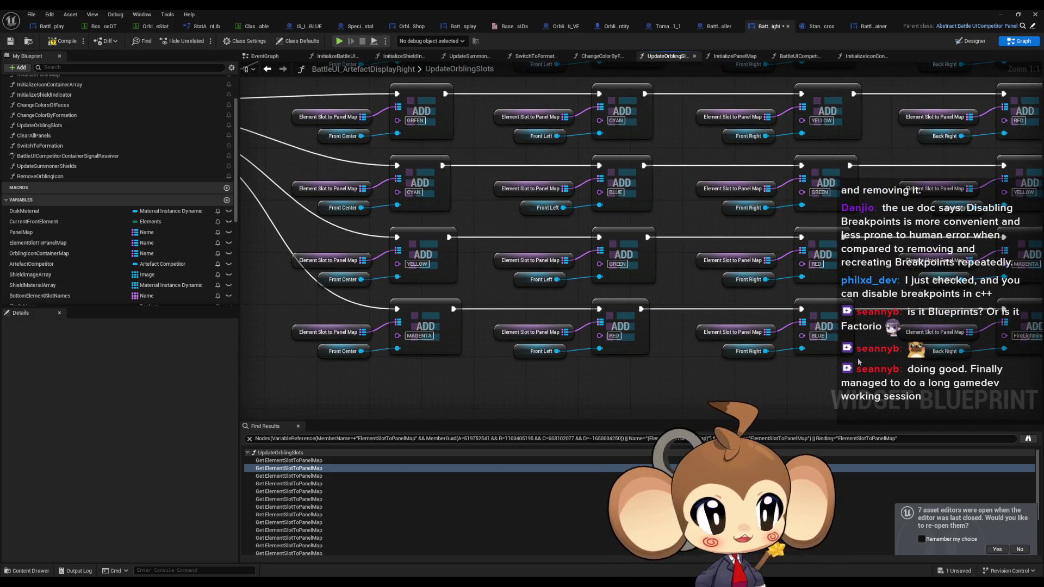
Set the FireLightning and WaterFire keys to CYAN and GREEN, then compile the blueprint.
key(Tab)
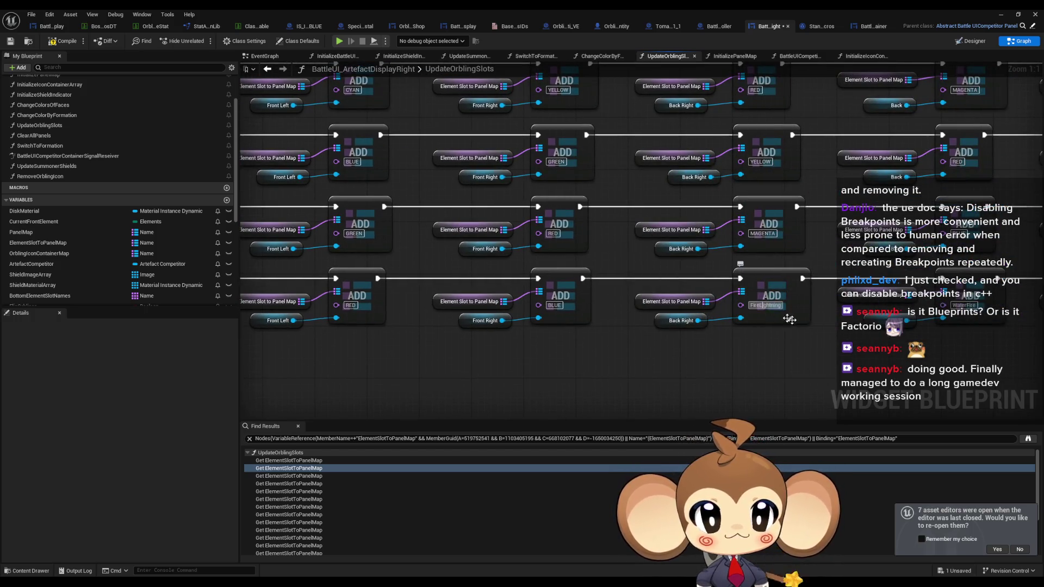
text(CYAN)
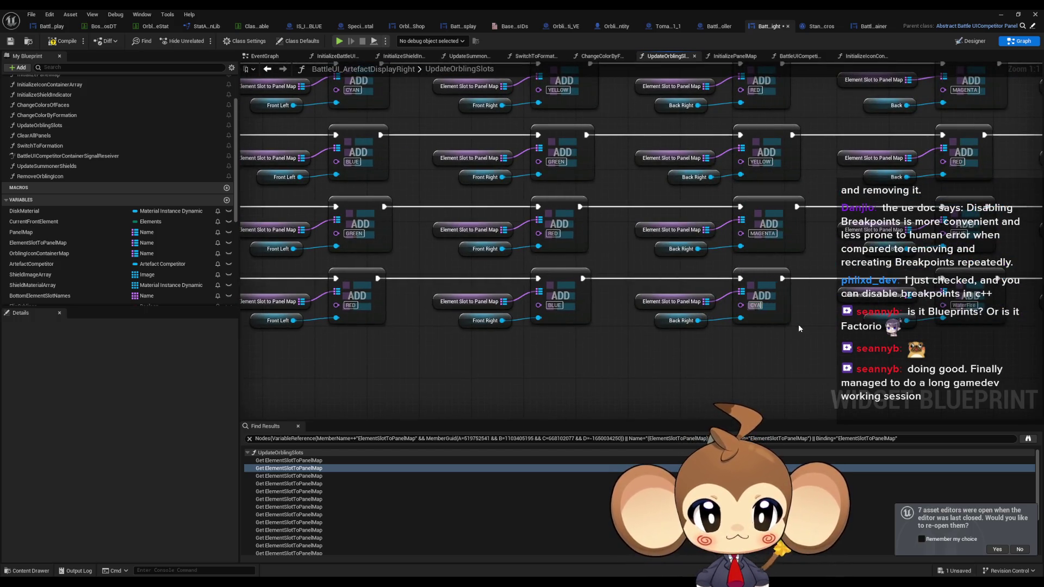
key(Tab)
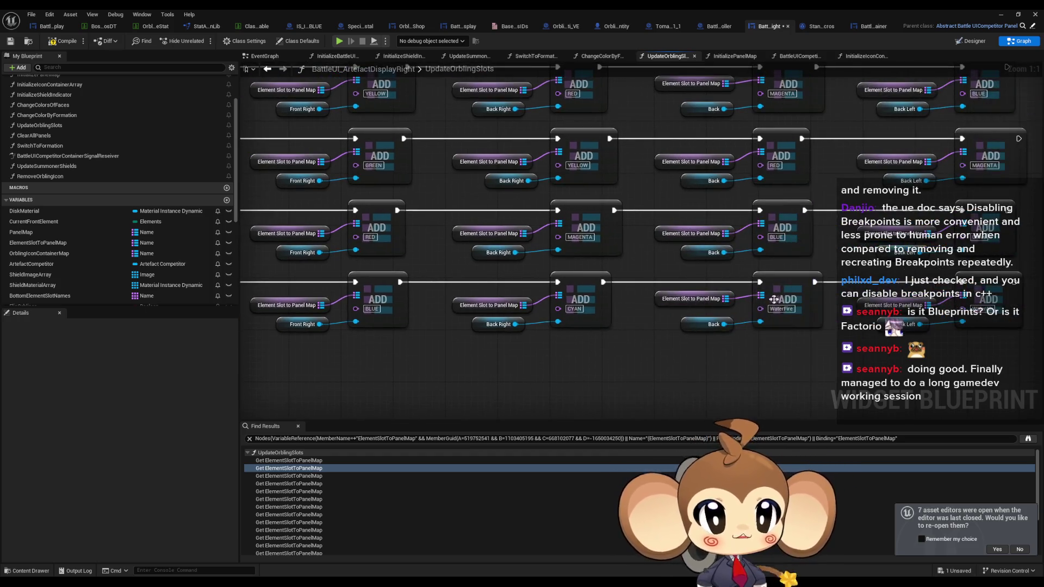
text(GREEN)
click(804, 367)
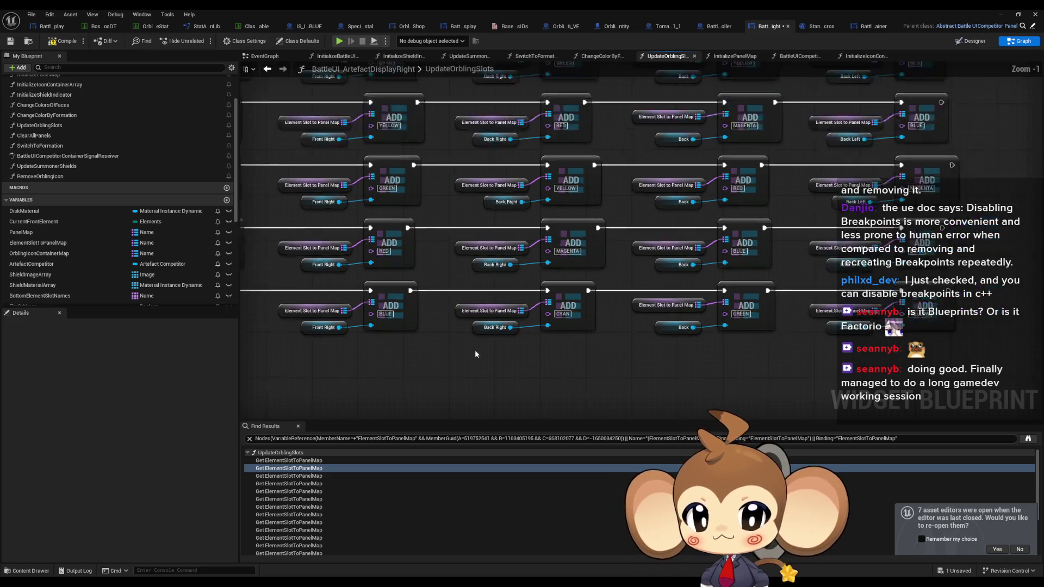
scroll(474, 350, down, 6)
click(63, 41)
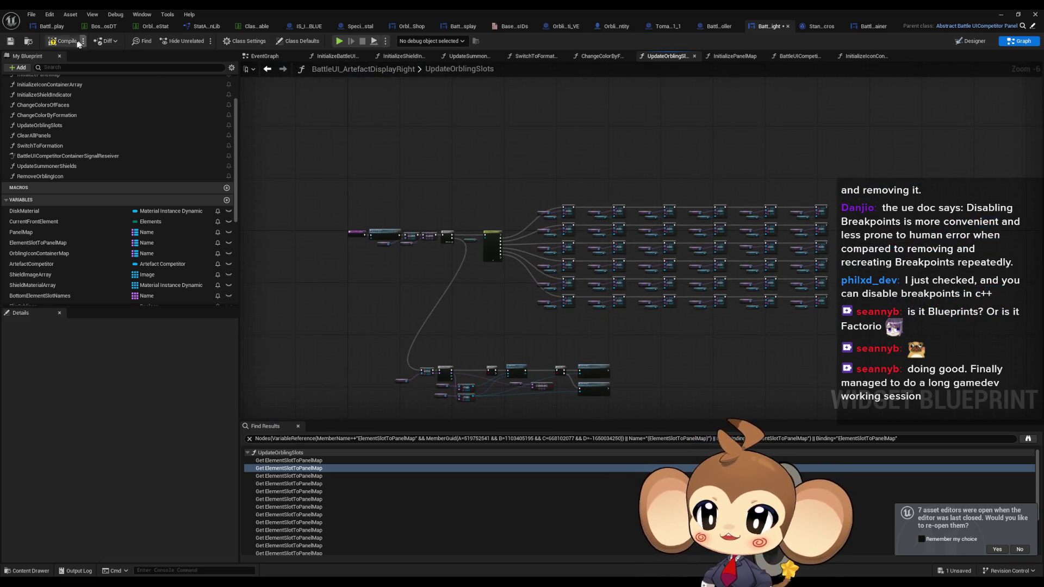
Run the level in Play In Editor and pause the game to view the coloured orbling shapes.
click(1006, 15)
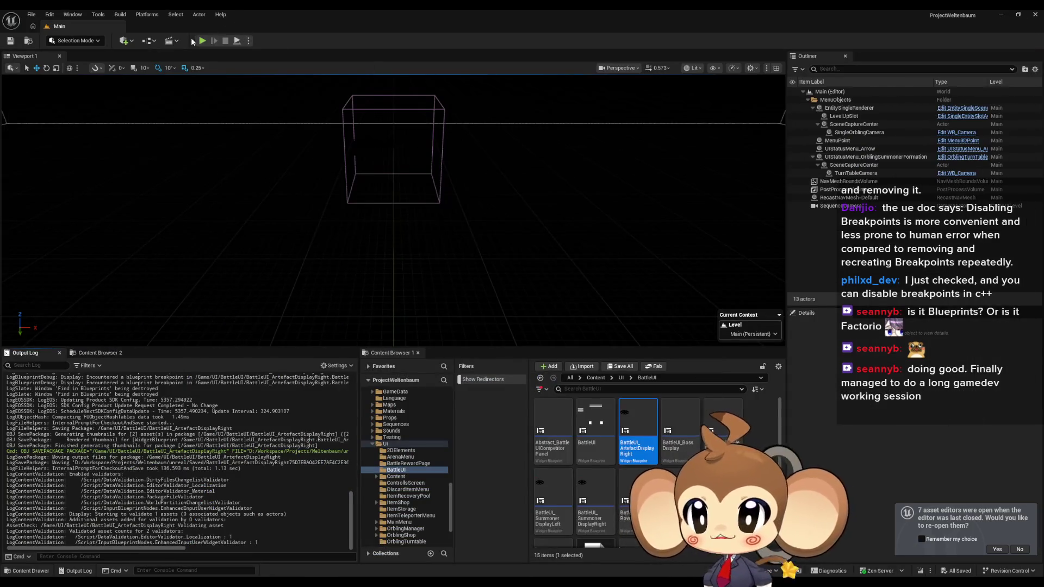
click(202, 41)
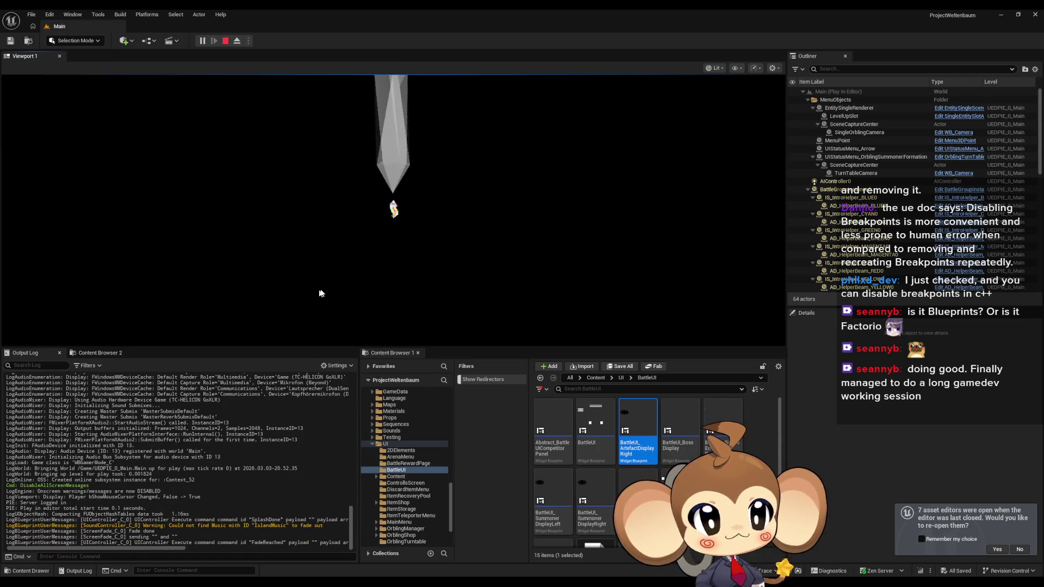
click(462, 256)
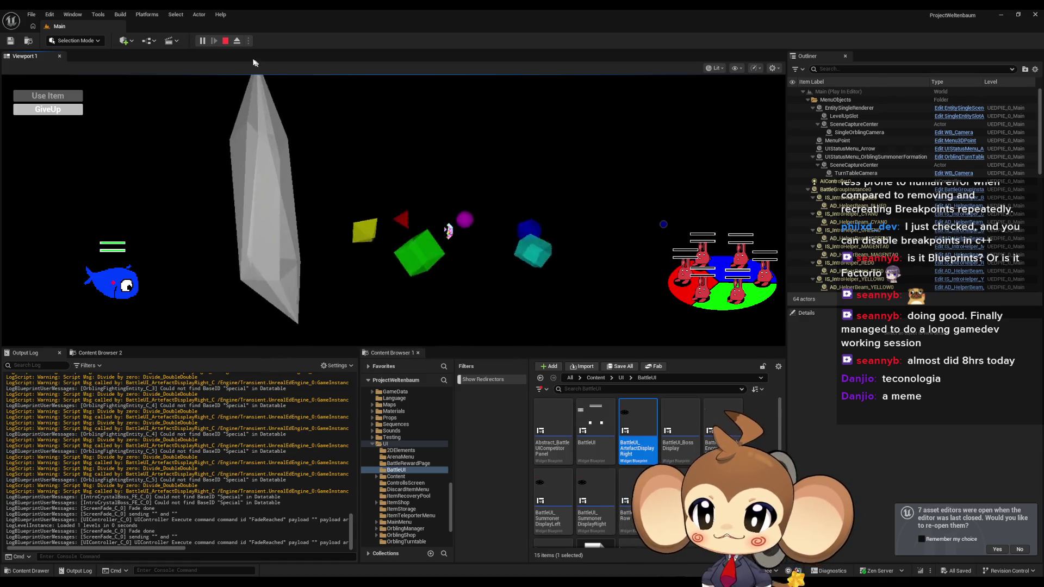
key(Pause)
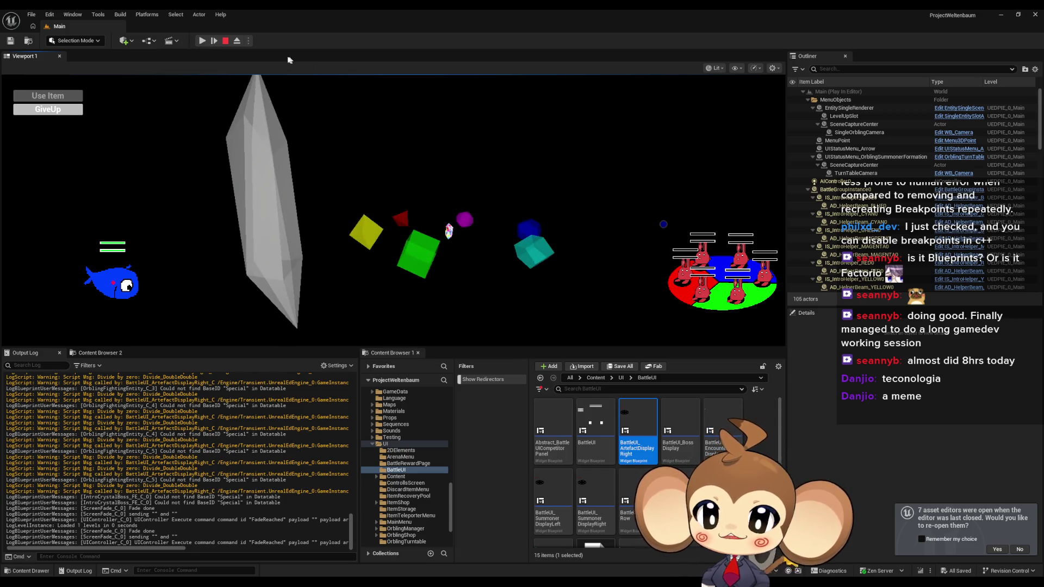
Eject from the player, fly the camera to the yellow and purple shapes, then stop the session.
click(236, 41)
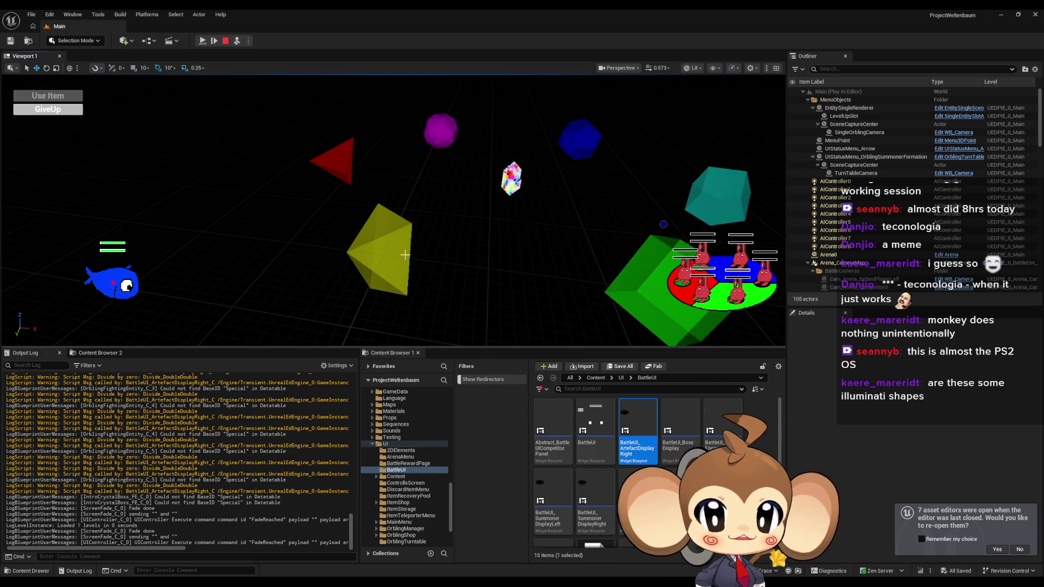
click(405, 256)
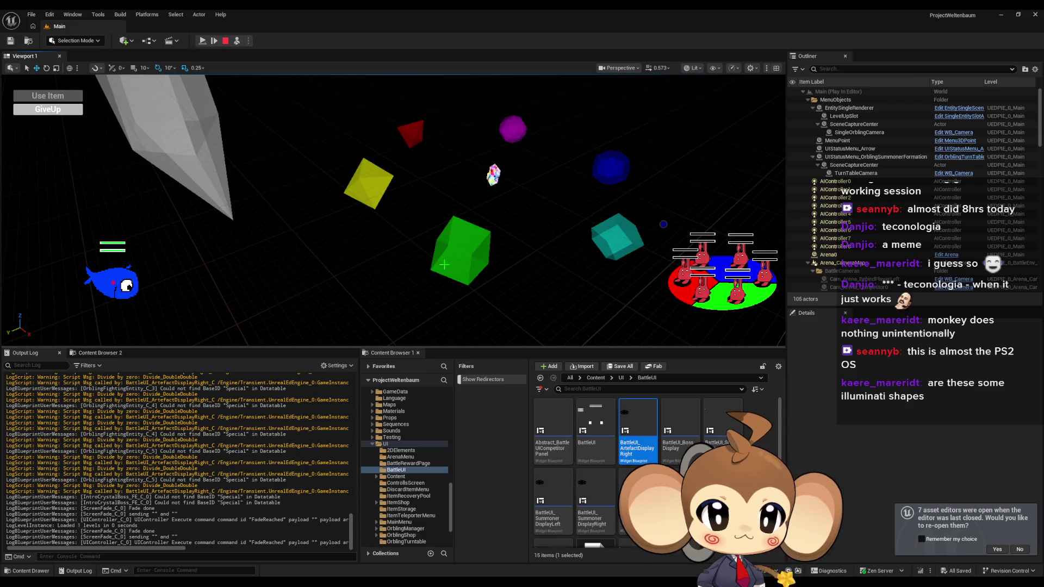
click(444, 265)
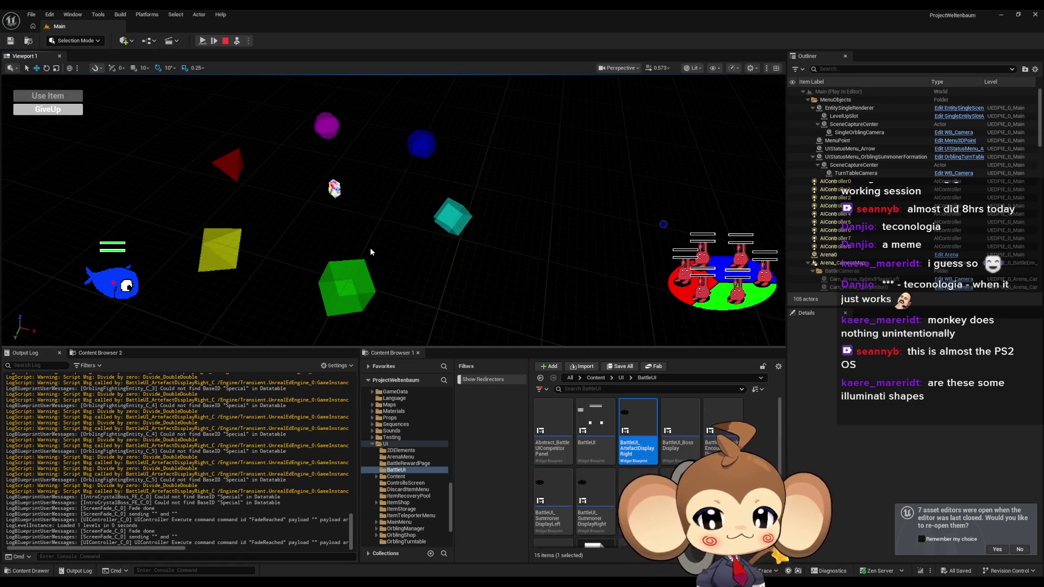
click(225, 41)
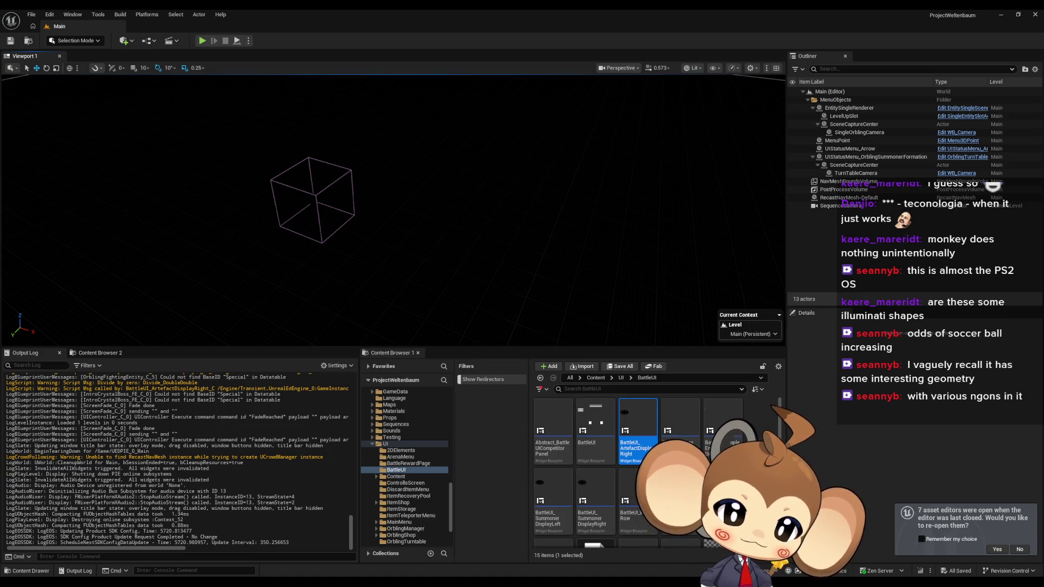
Switch to the browser showing the Alamy truncated icosahedron reference page.
key(alt+Tab)
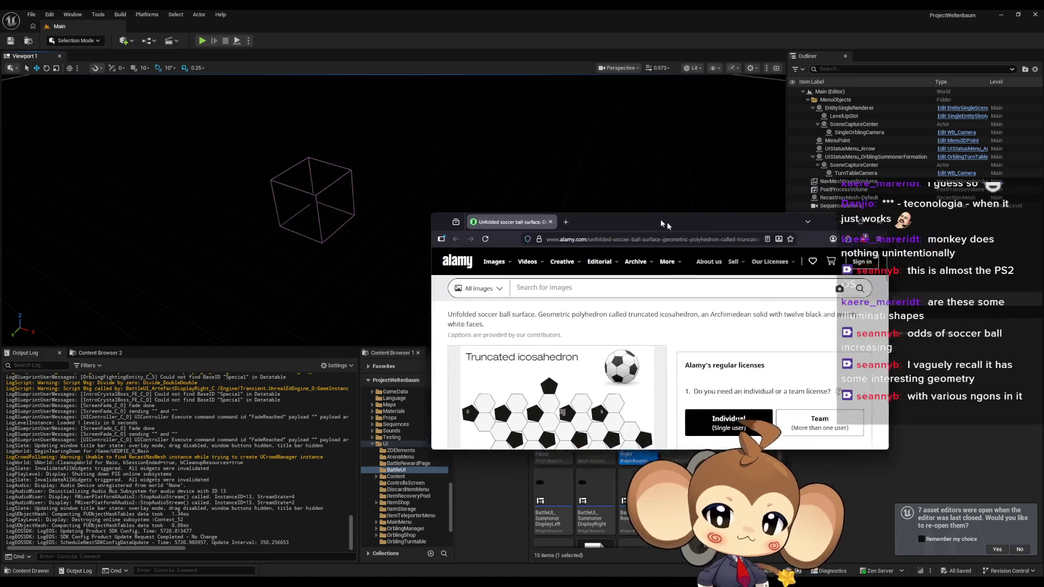
Dismiss the popup over the Alamy licence panel, review the soccer-ball net, then return to Unreal.
scroll(515, 379, down, 1)
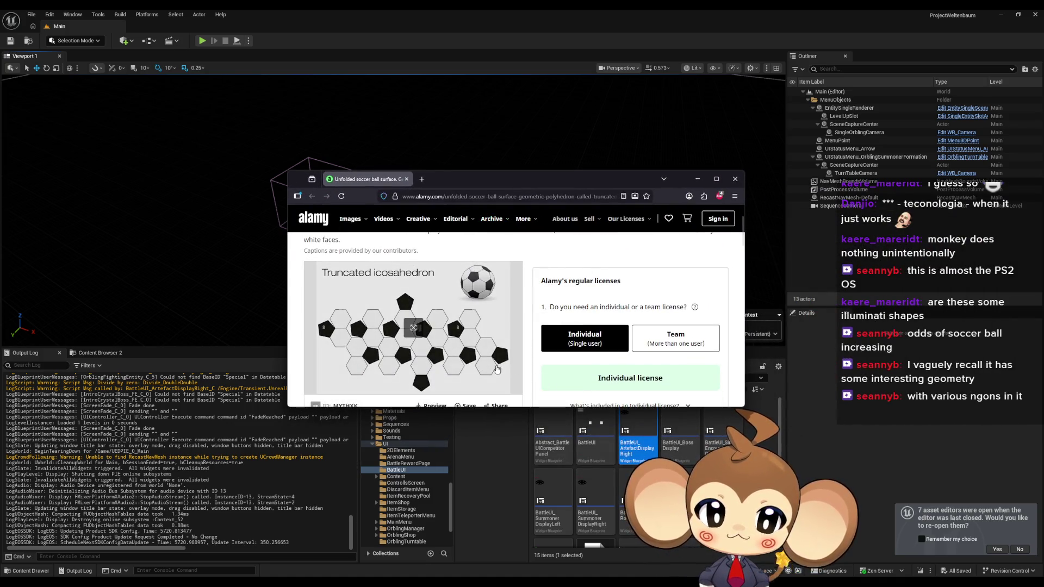
click(620, 264)
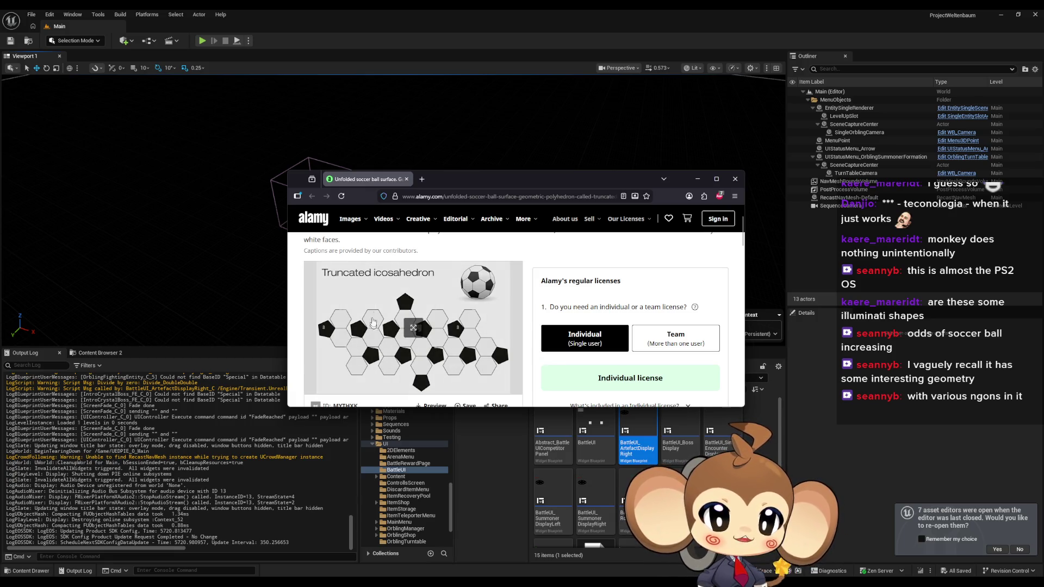
scroll(459, 365, down, 1)
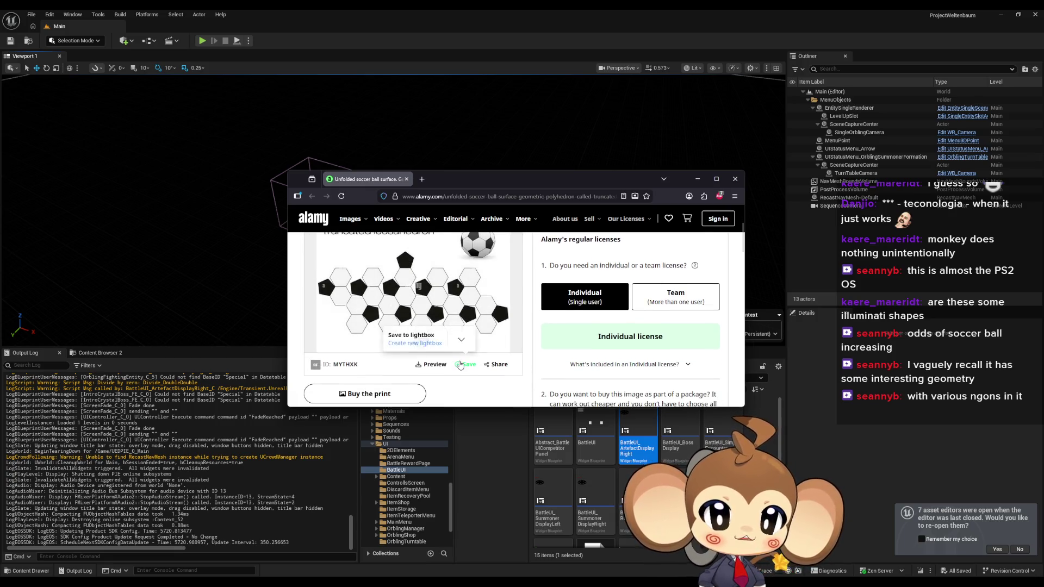
scroll(430, 363, up, 1)
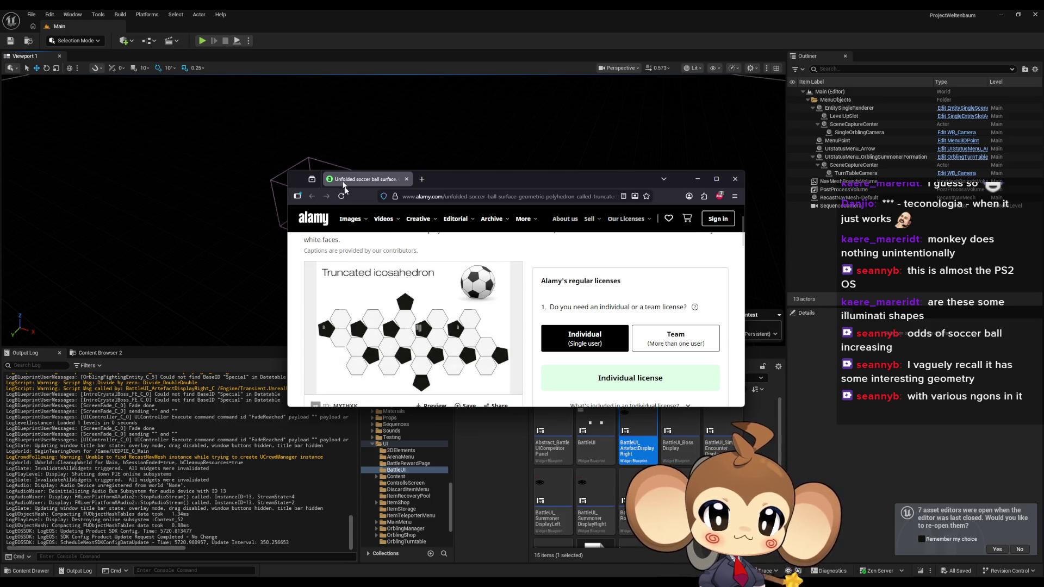
key(alt+Tab)
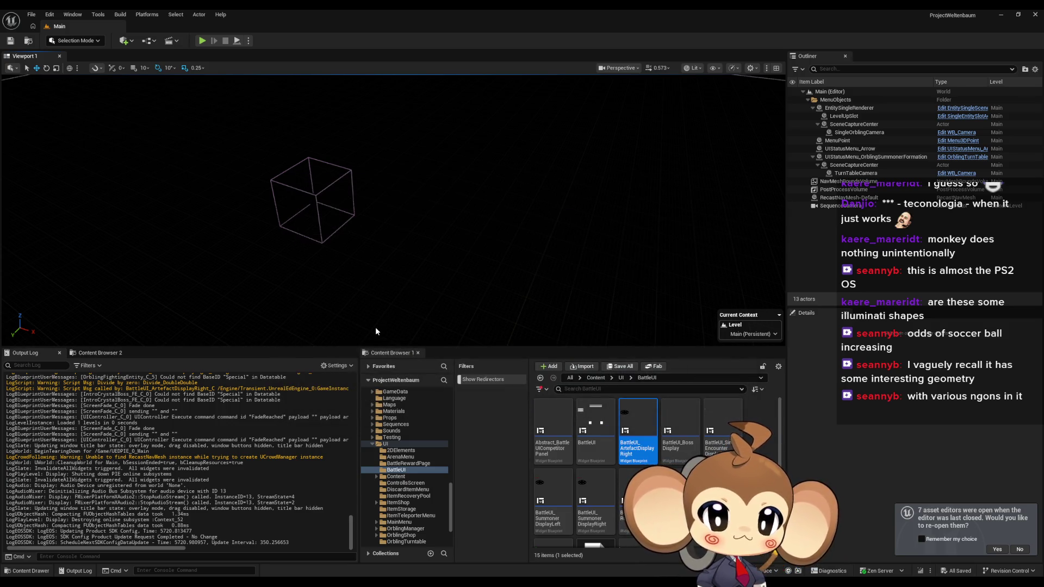